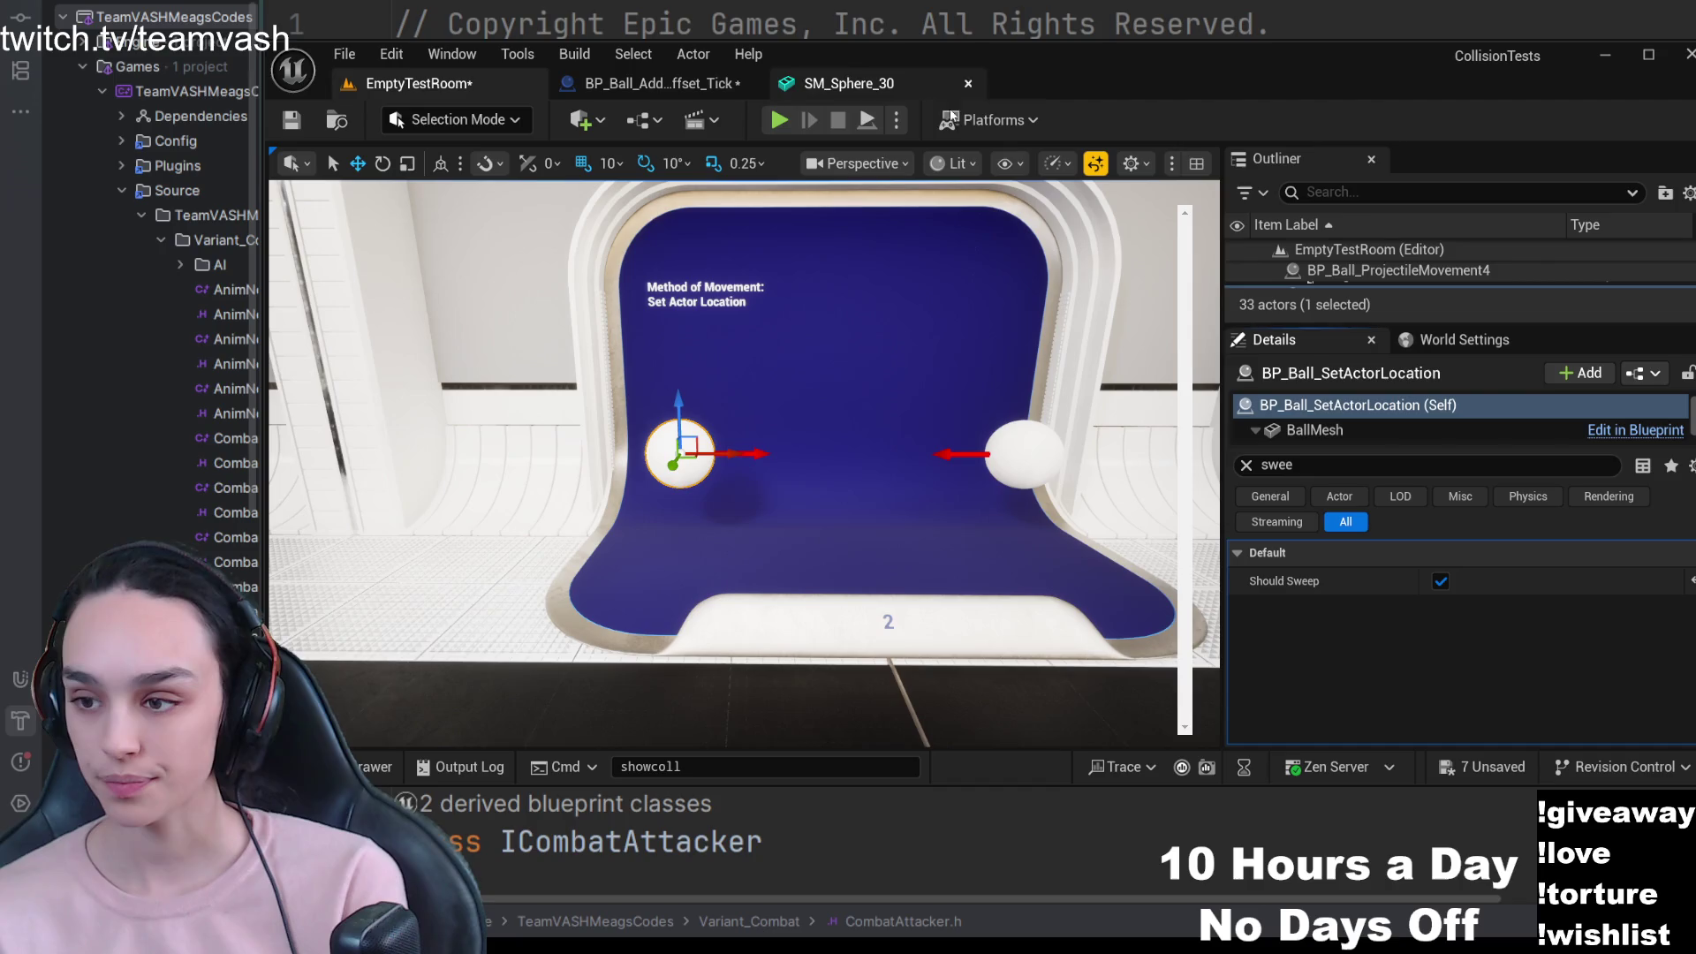
- Play and stop the level three times to watch the Set Actor Location ball without sweeping
click(779, 121)
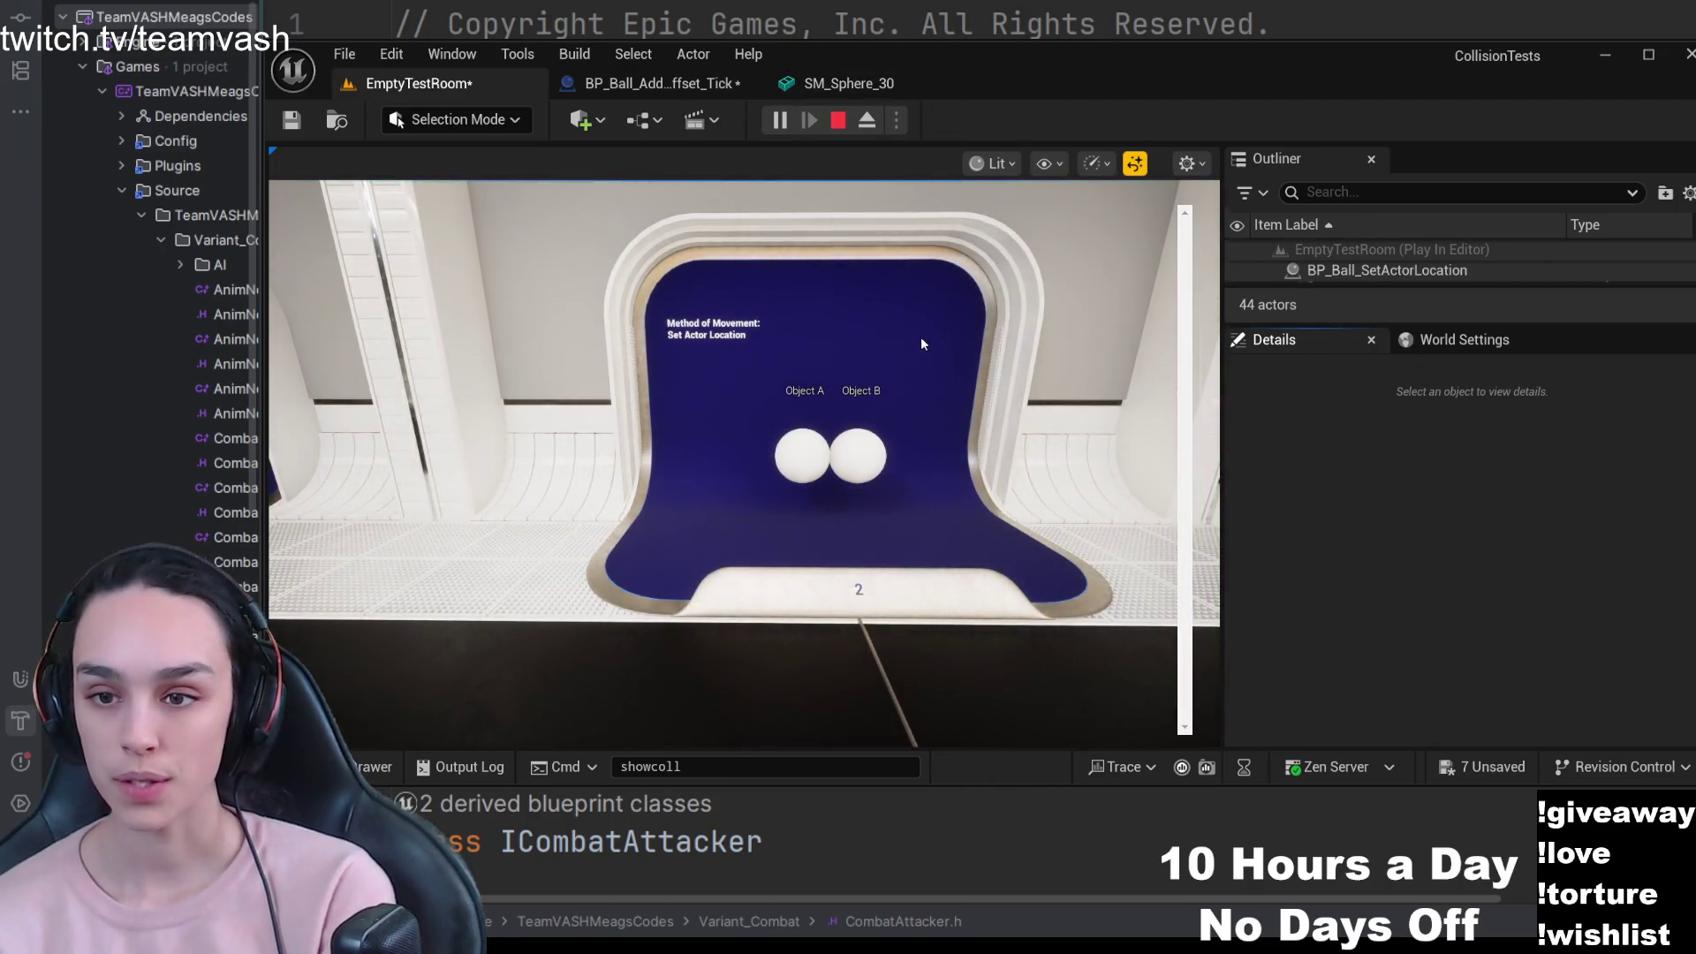
key(Escape)
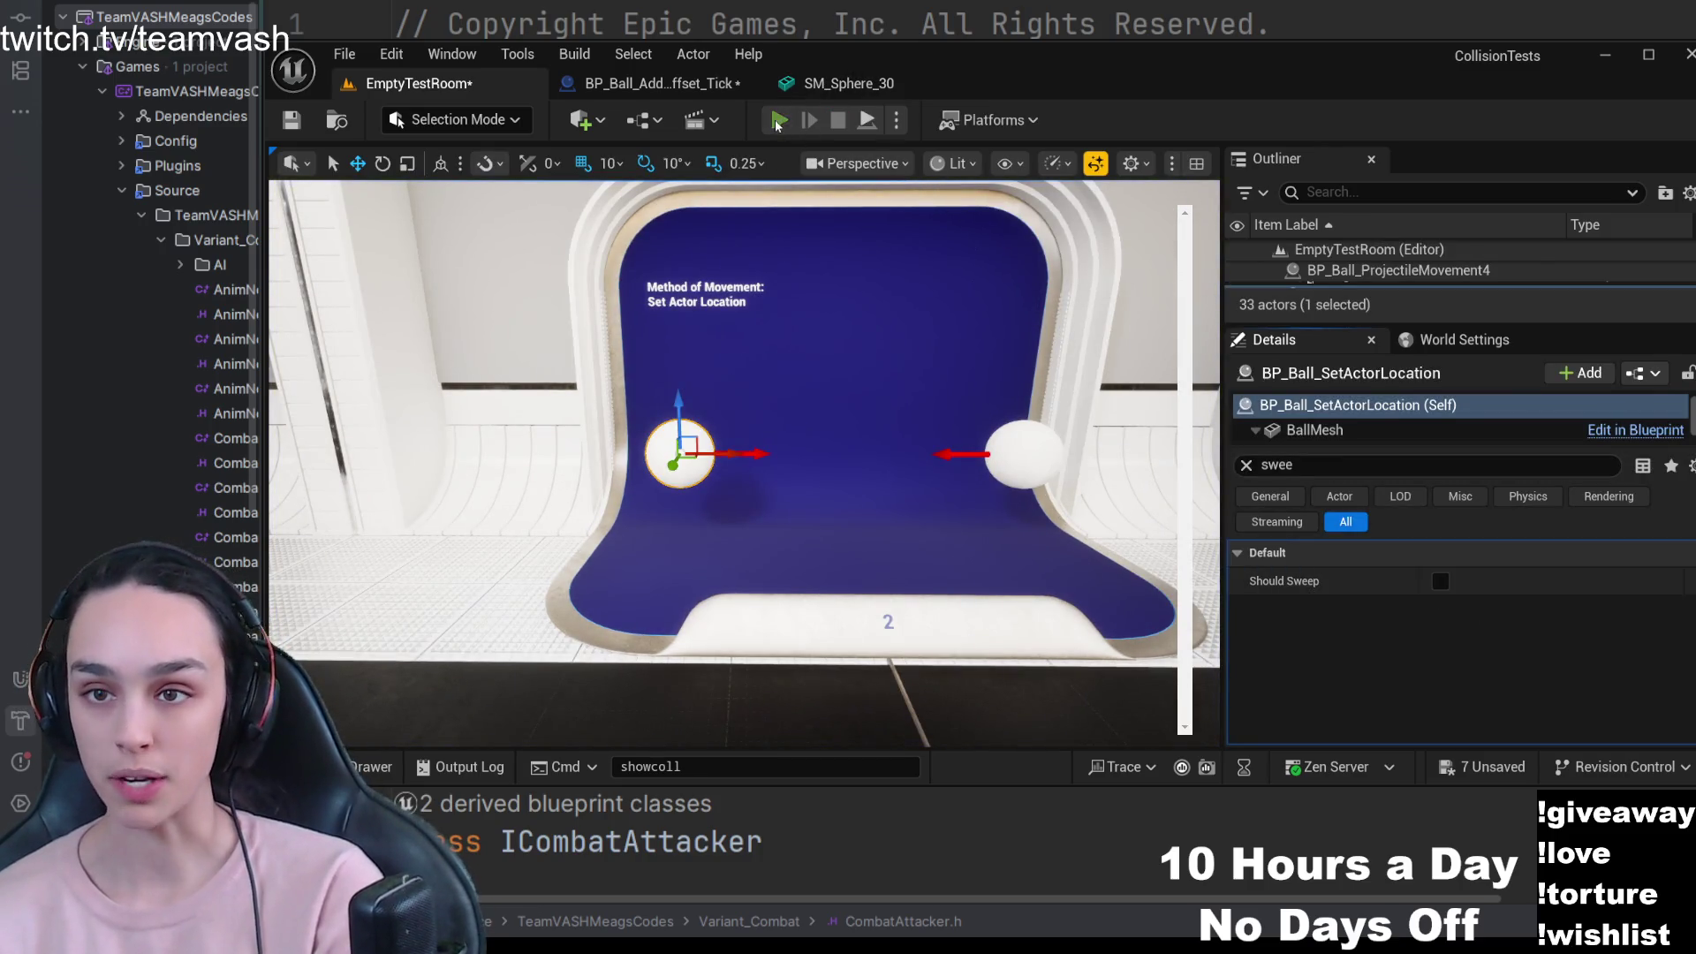
click(779, 120)
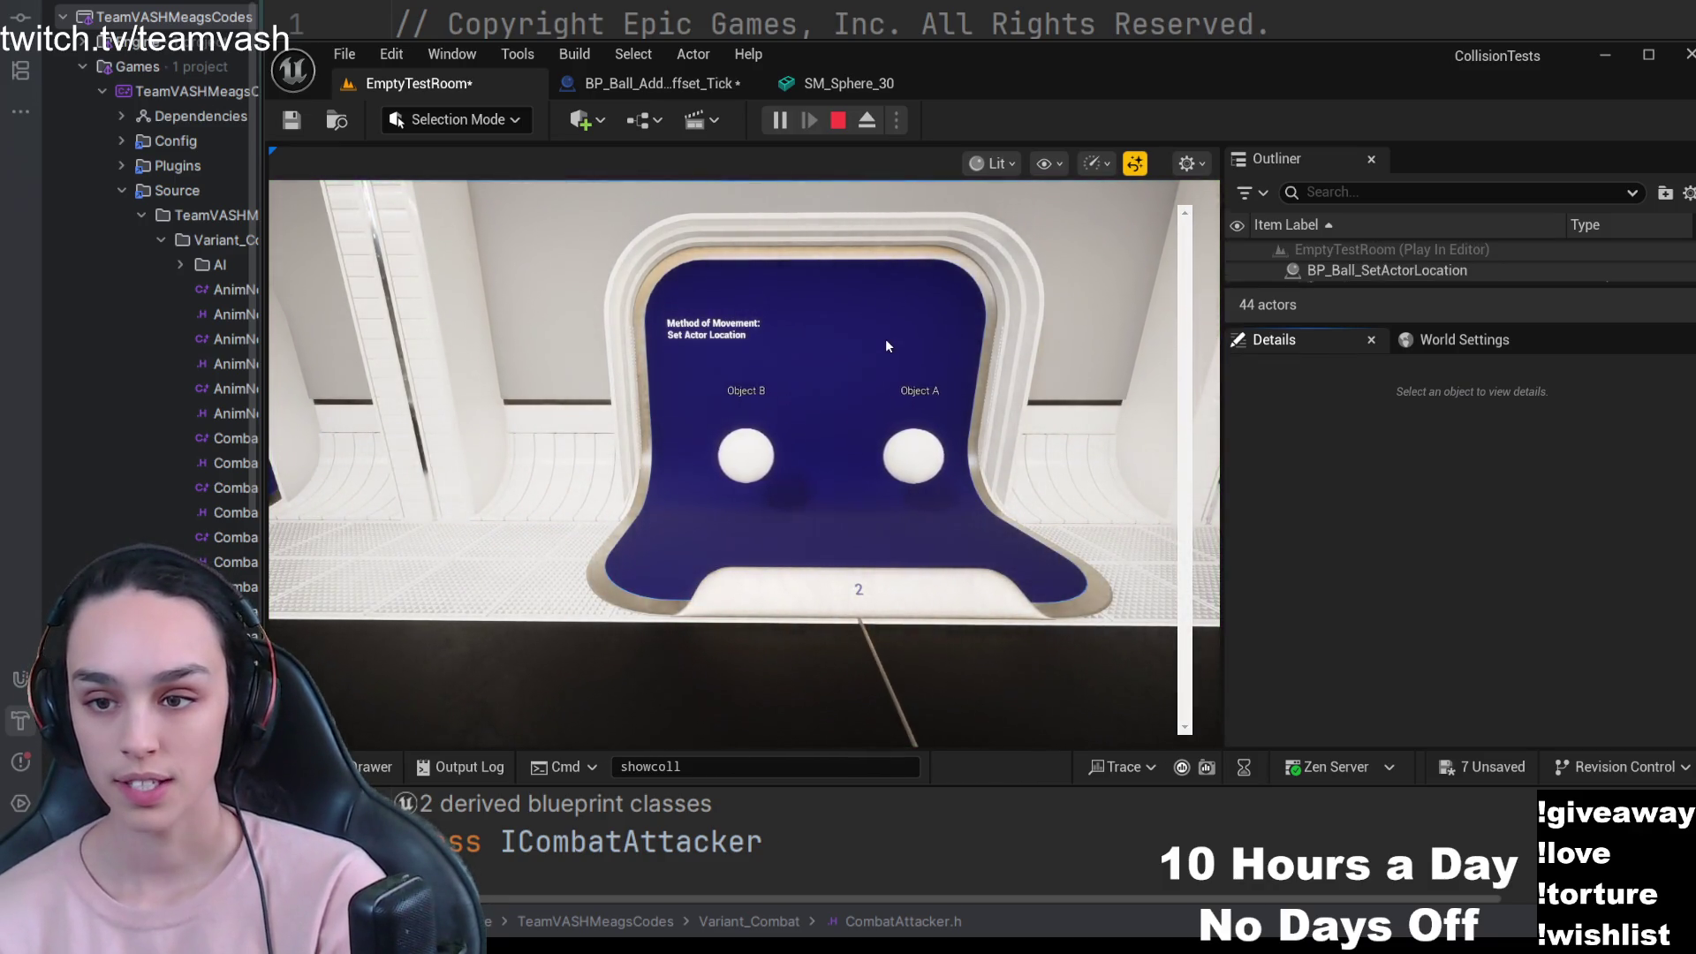
click(839, 121)
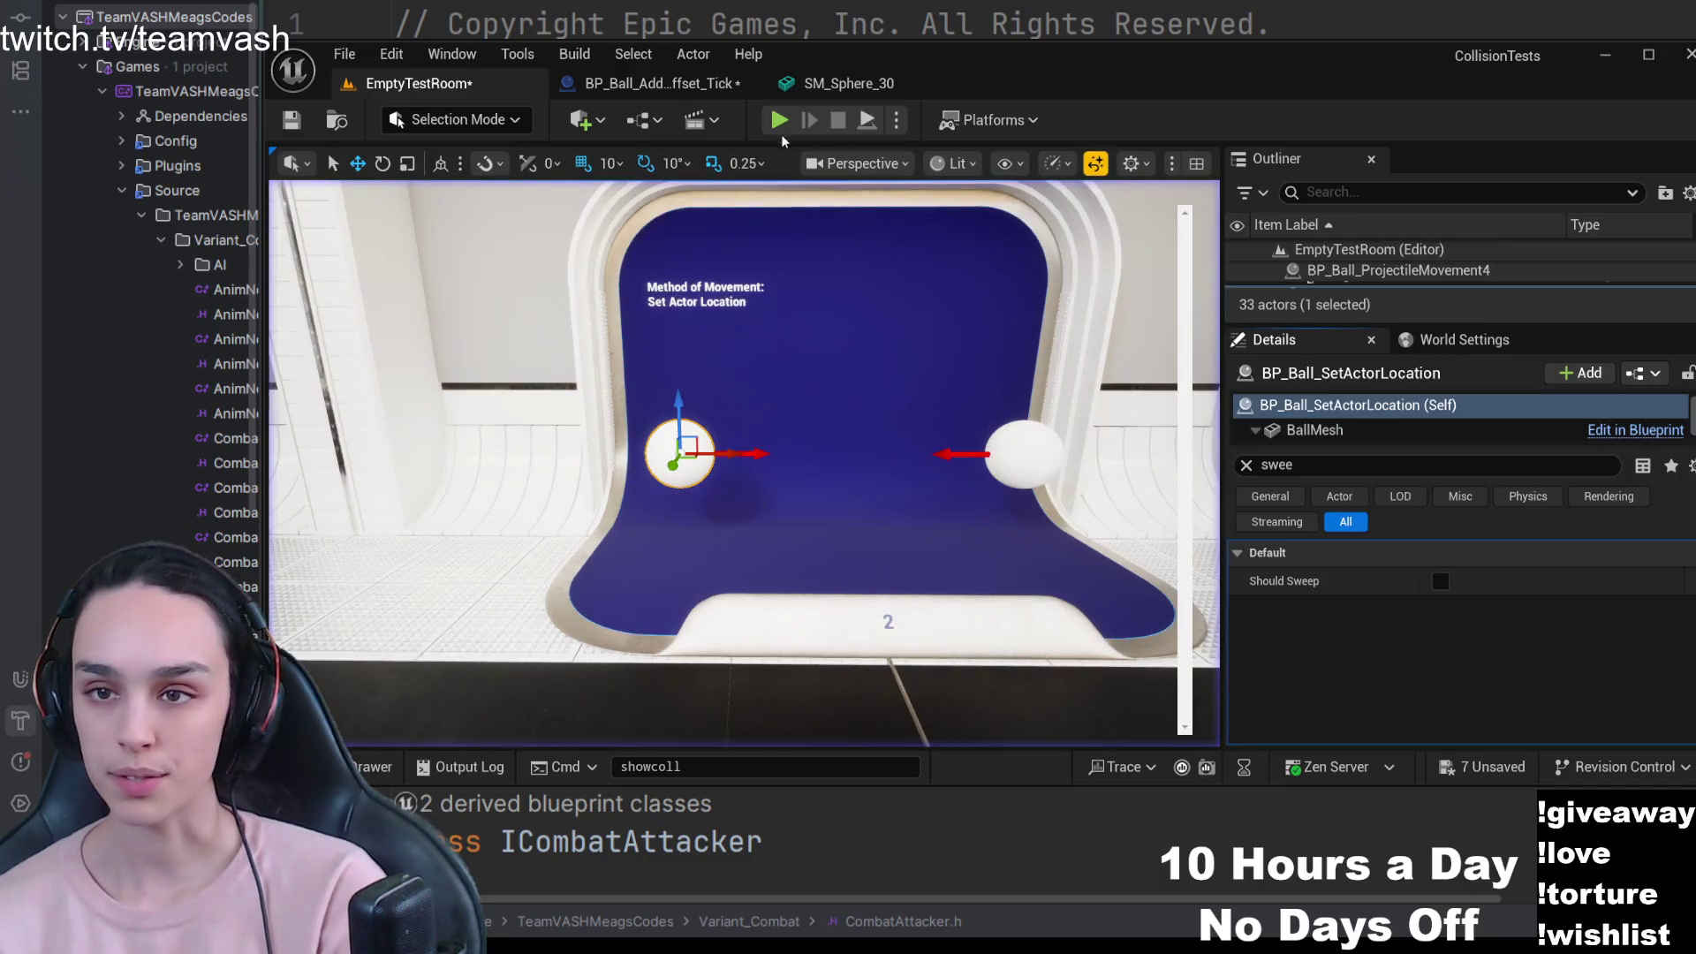
click(774, 122)
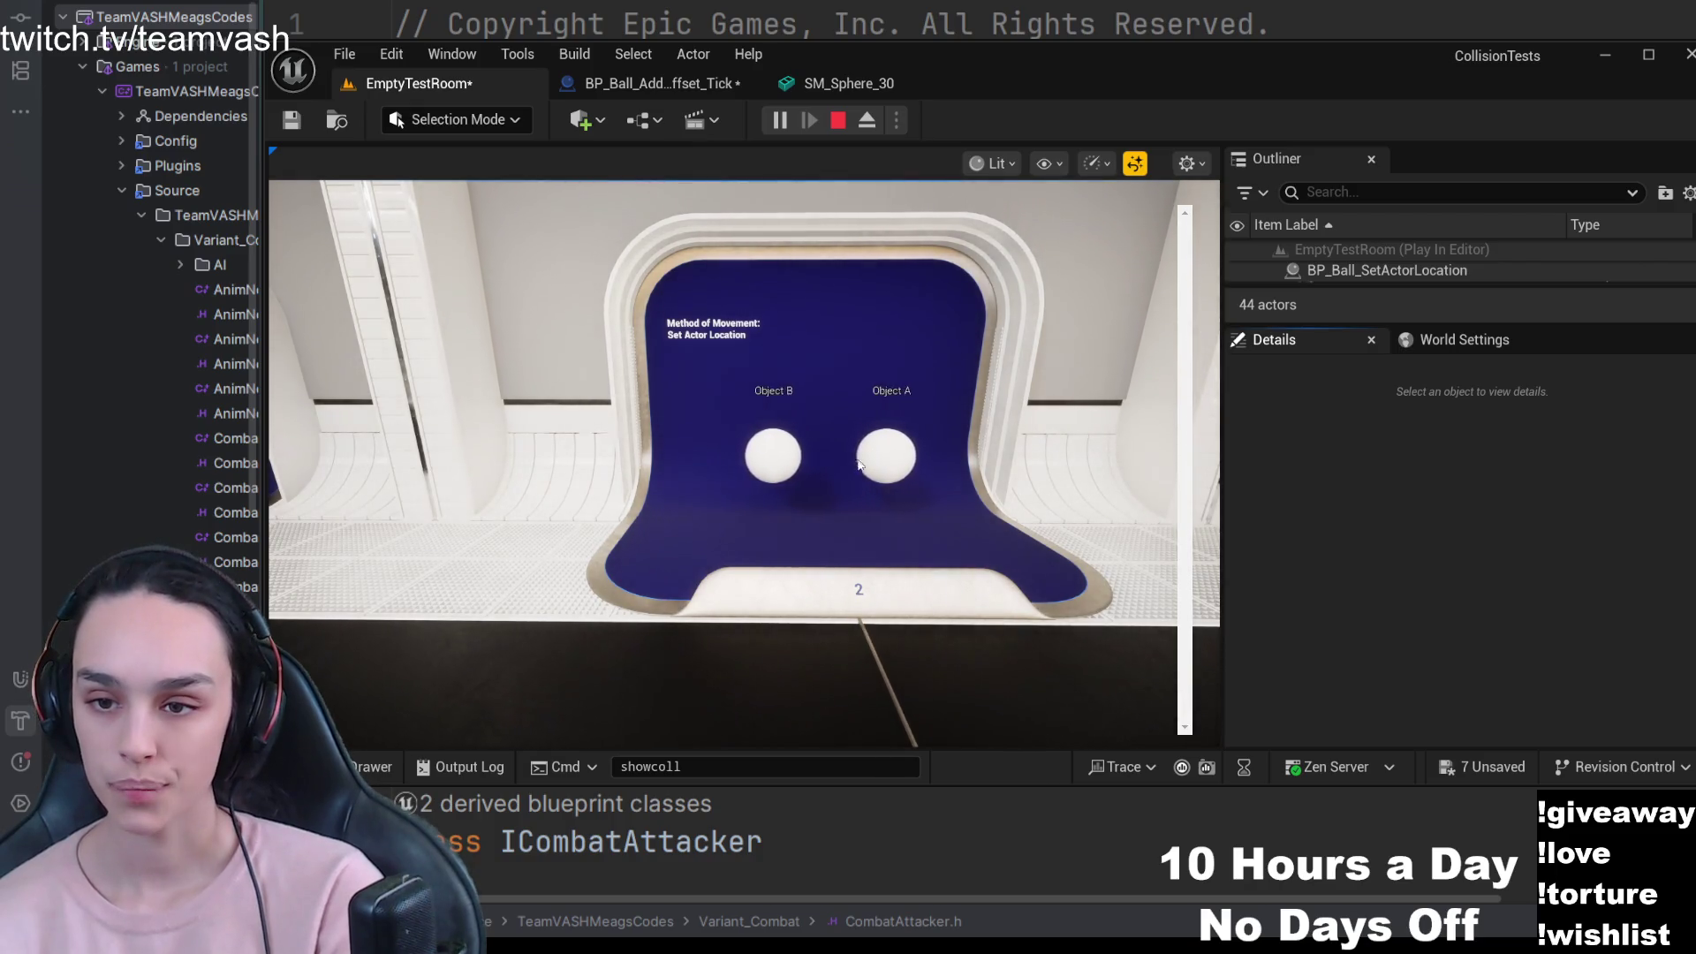
click(838, 122)
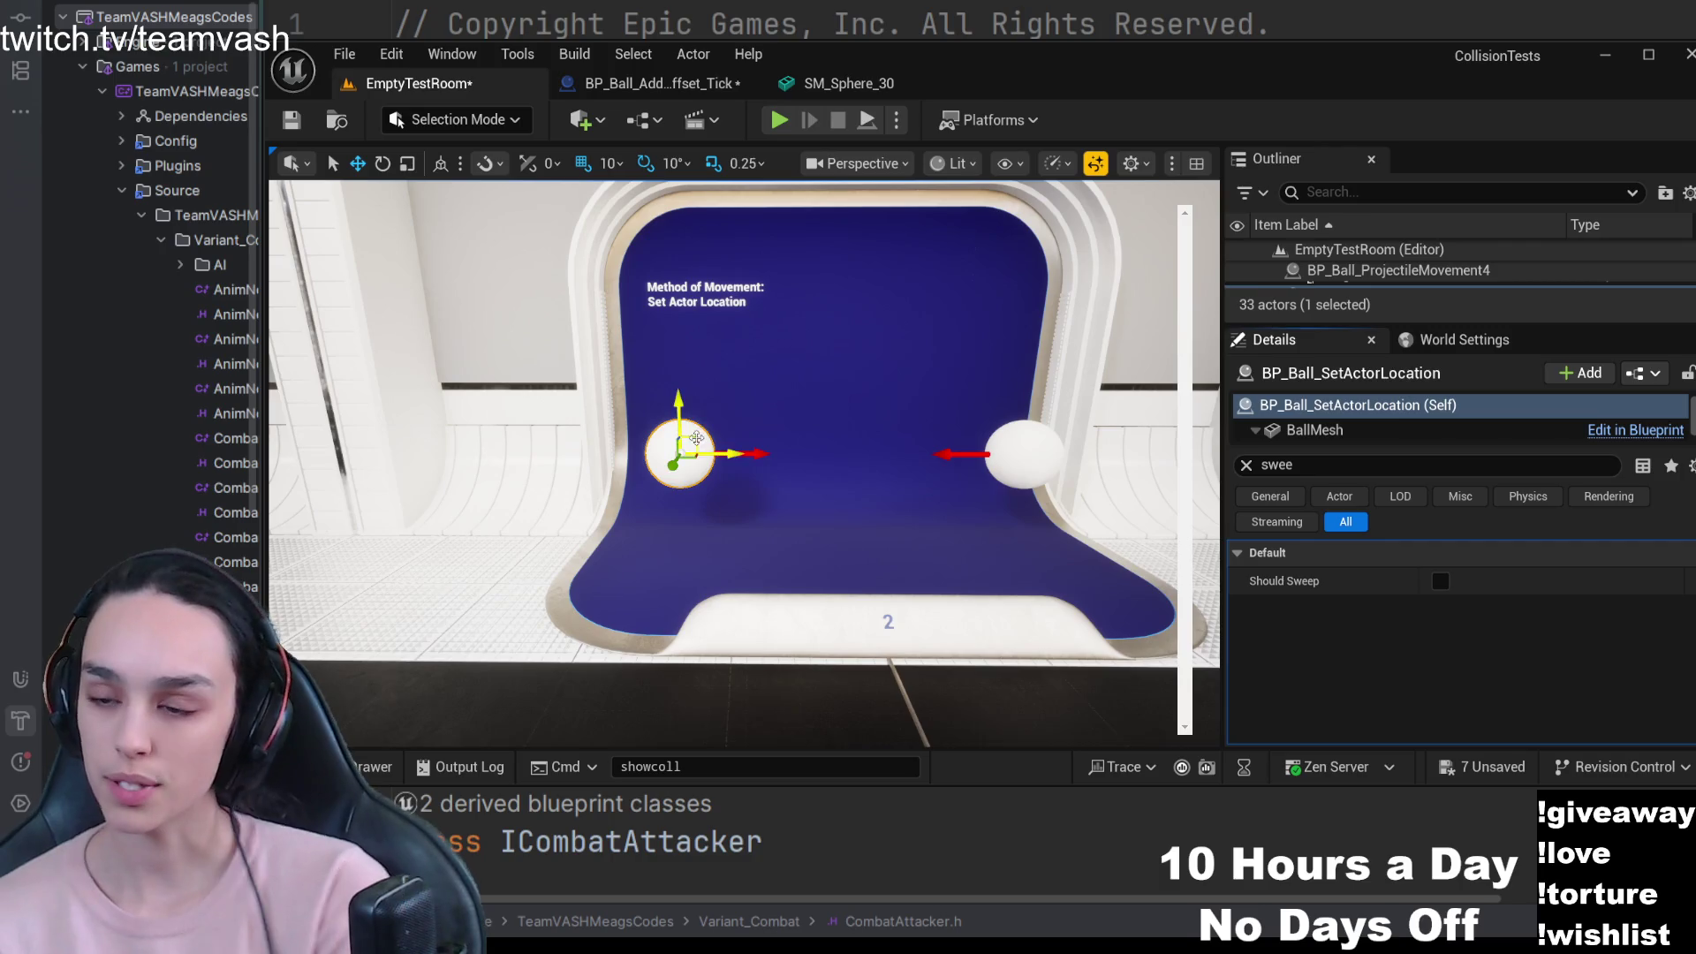
click(1024, 451)
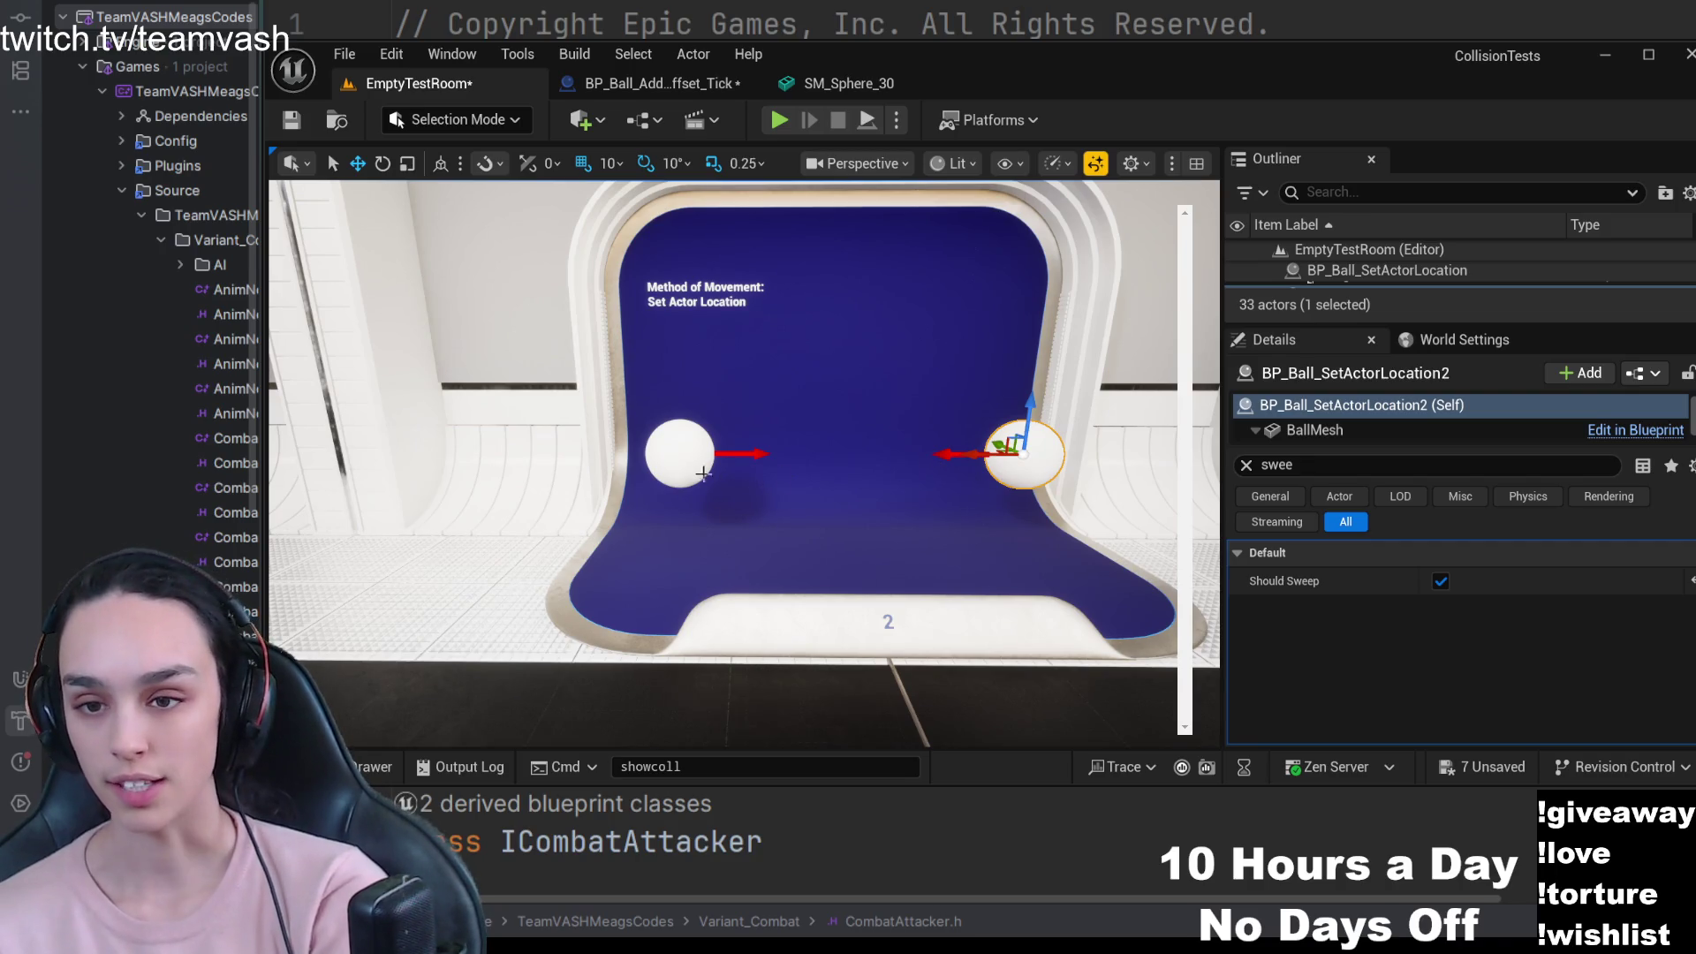
click(777, 121)
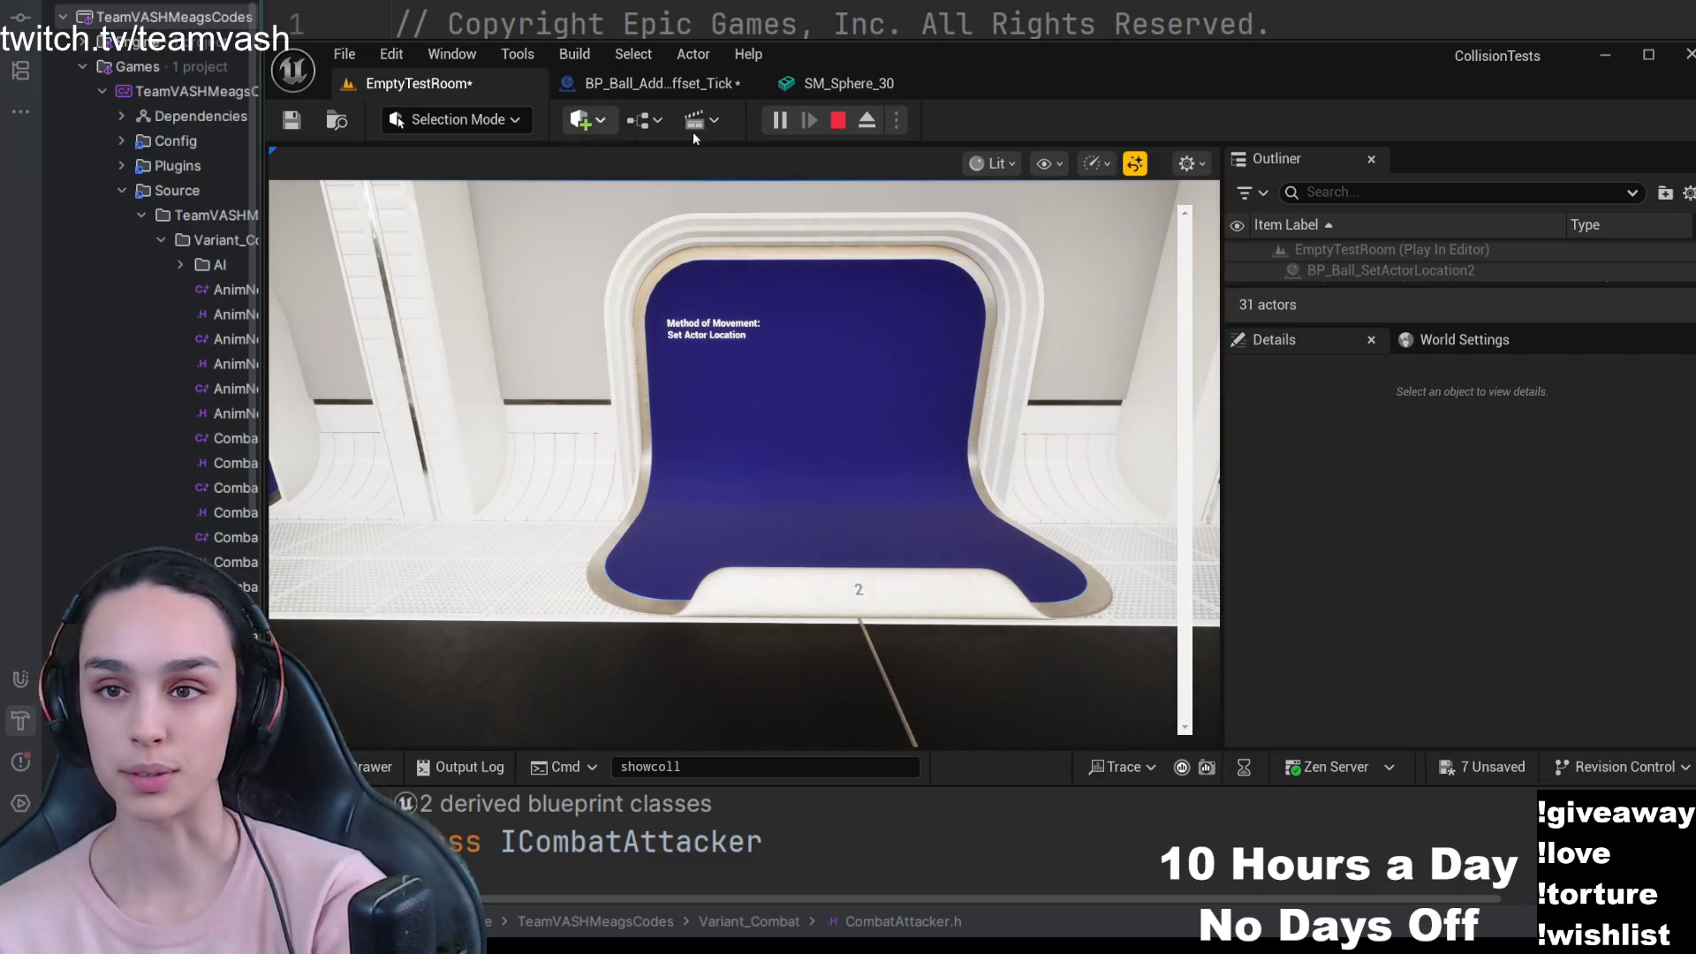
click(845, 126)
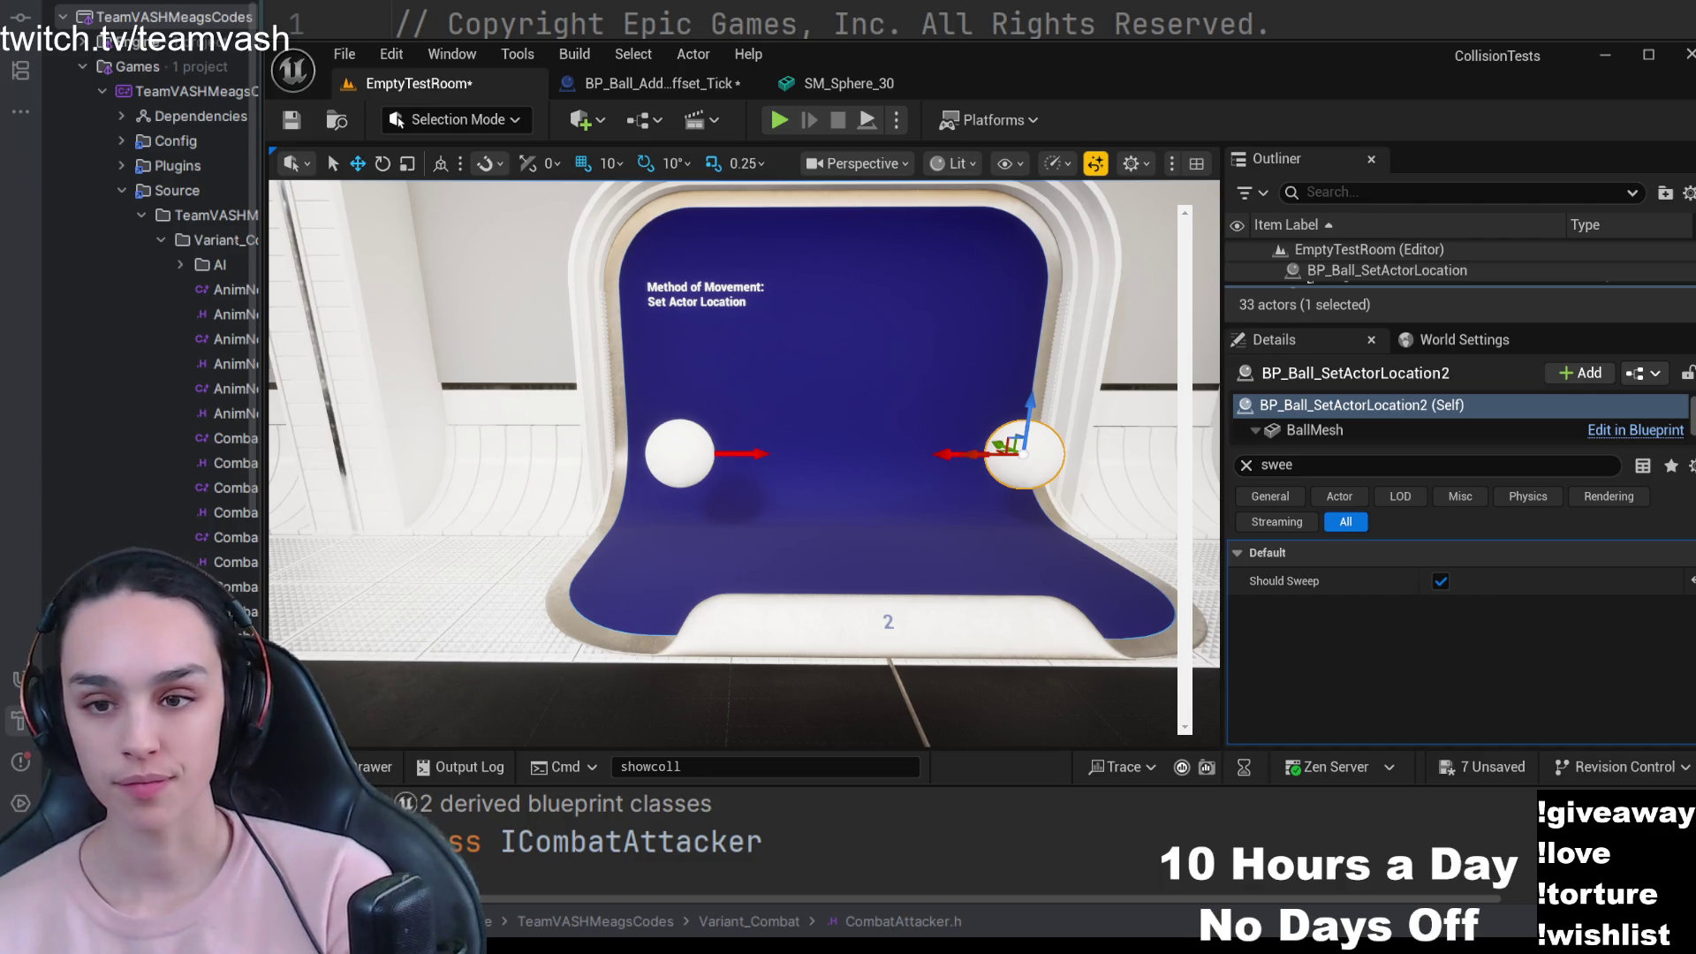
- Fly to room 3 and open the white ball's BP_Ball_AddActorWorldOffset_BeginPlay blueprint at StartMoving
click(694, 470)
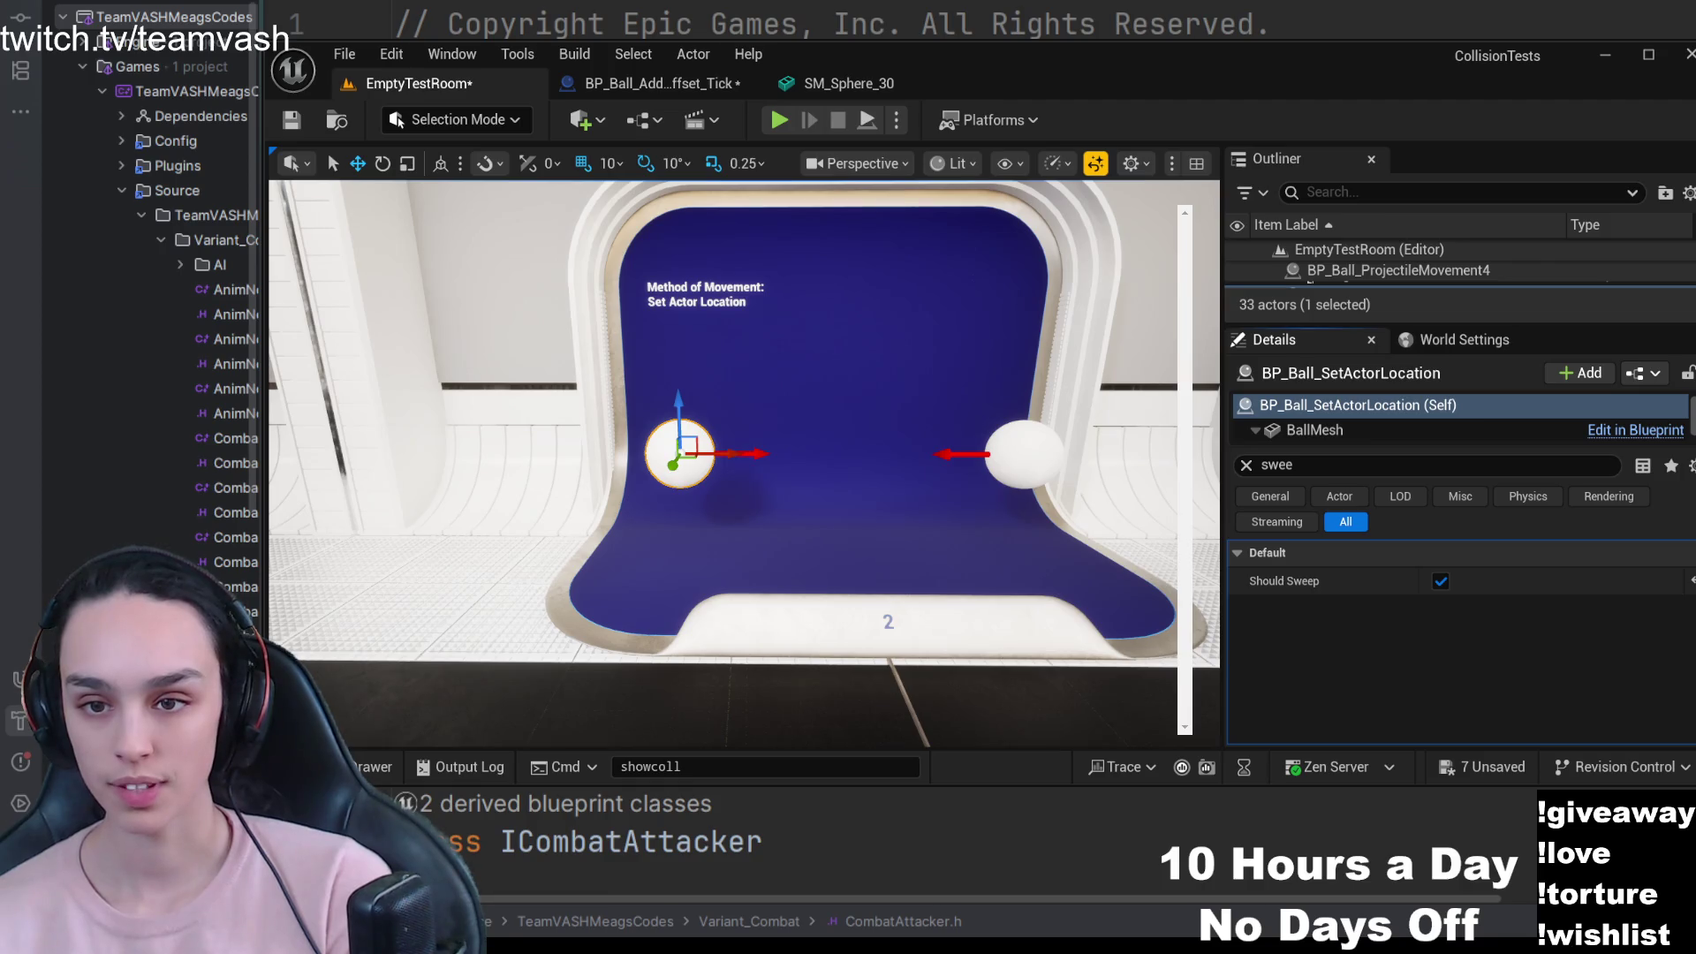
key(d)
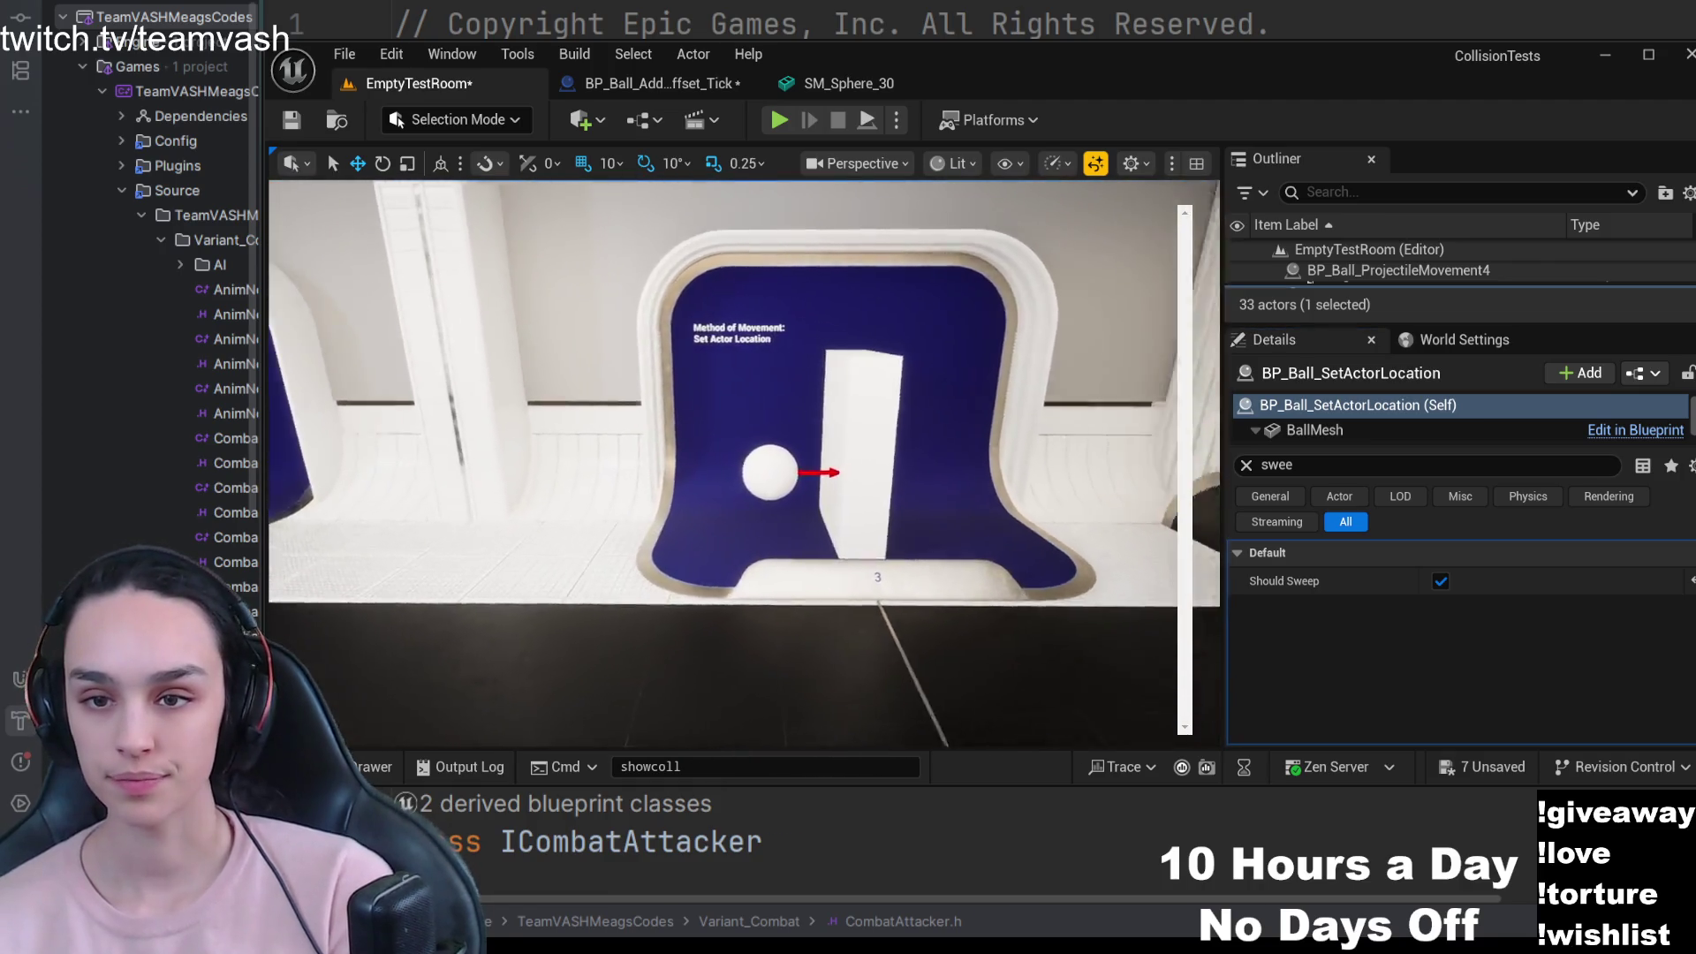
key(w)
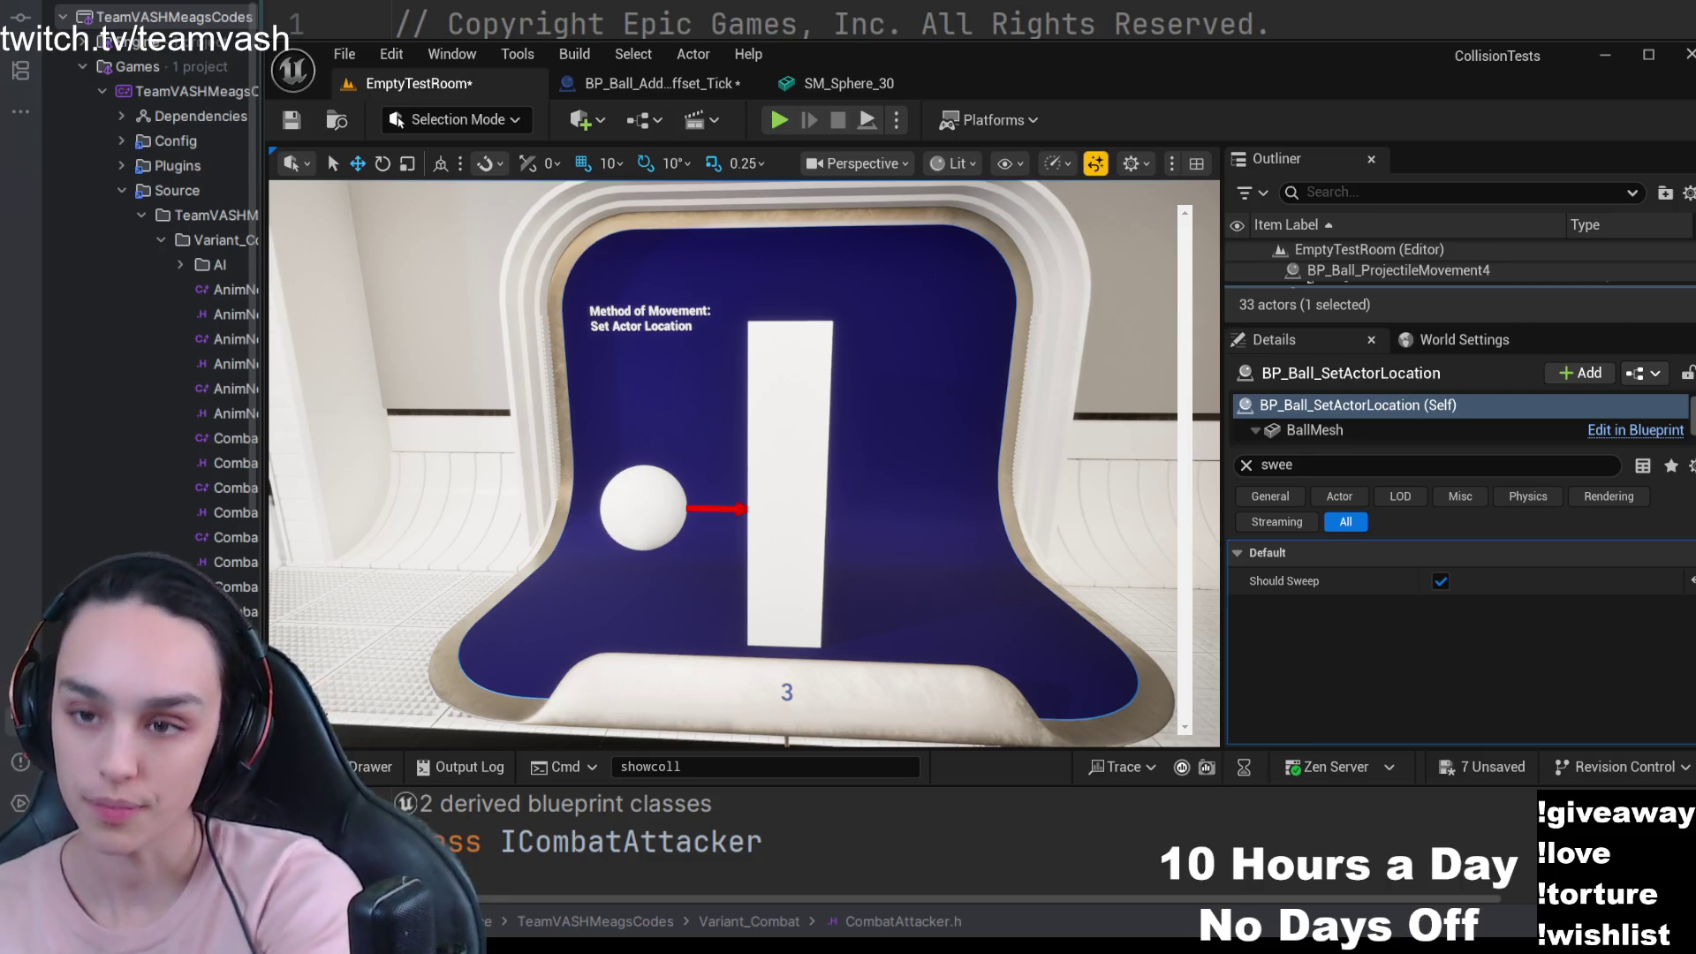
click(825, 428)
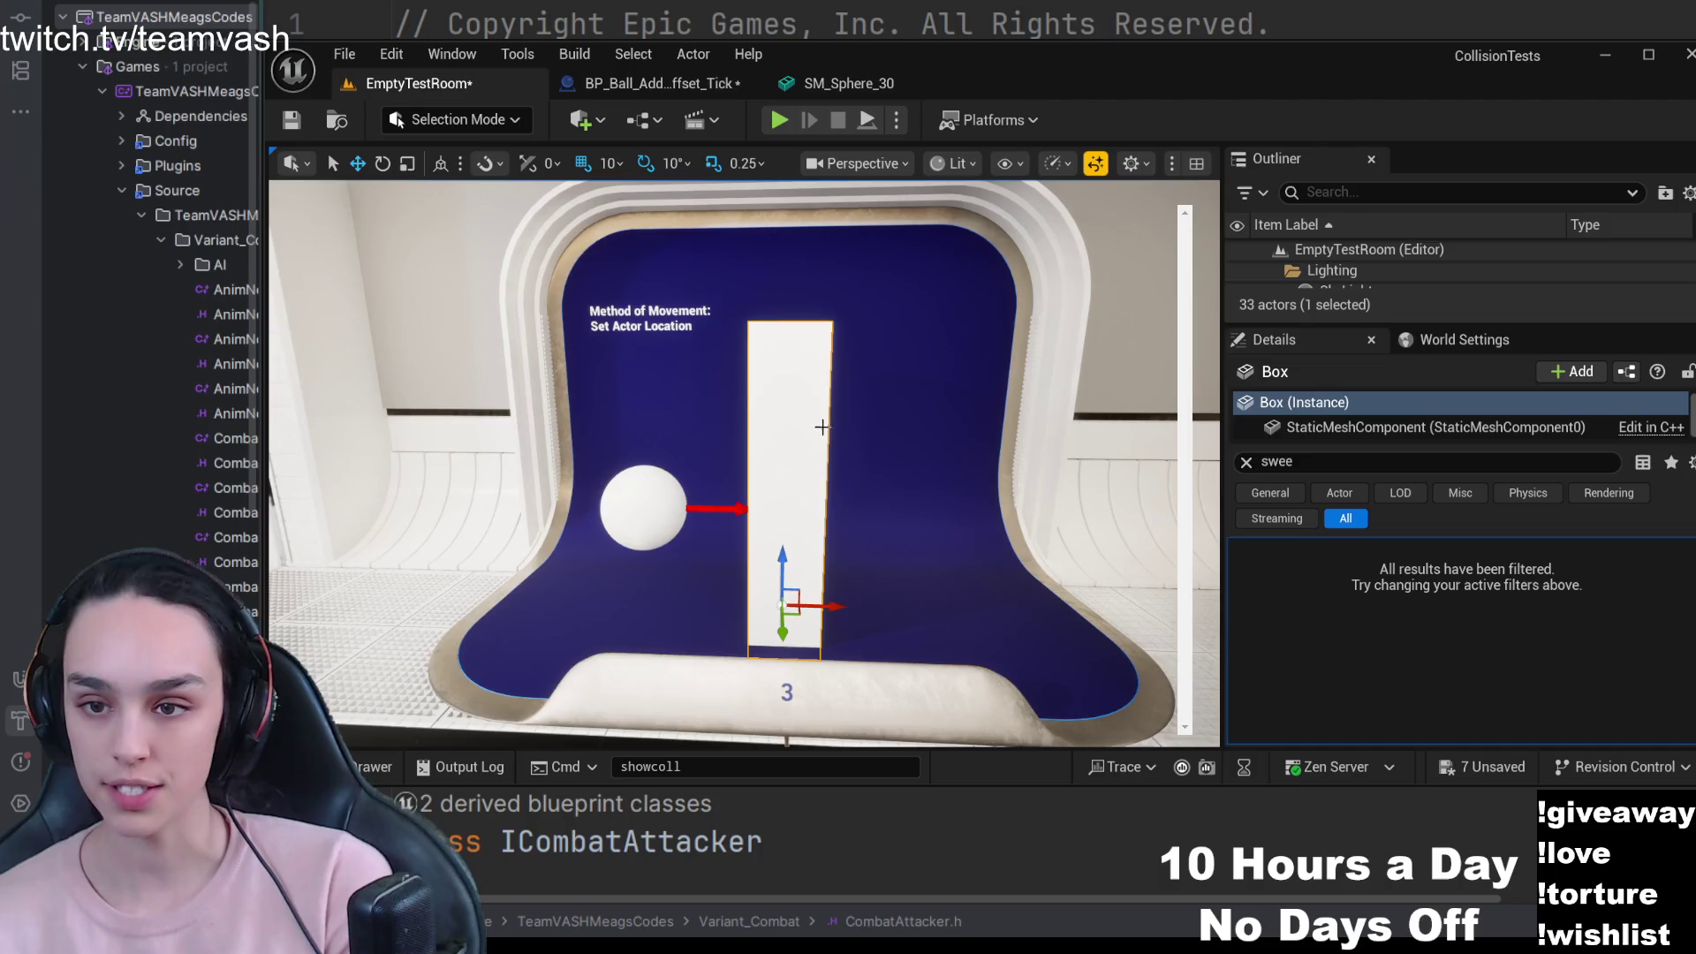
drag(880, 331, 880, 331)
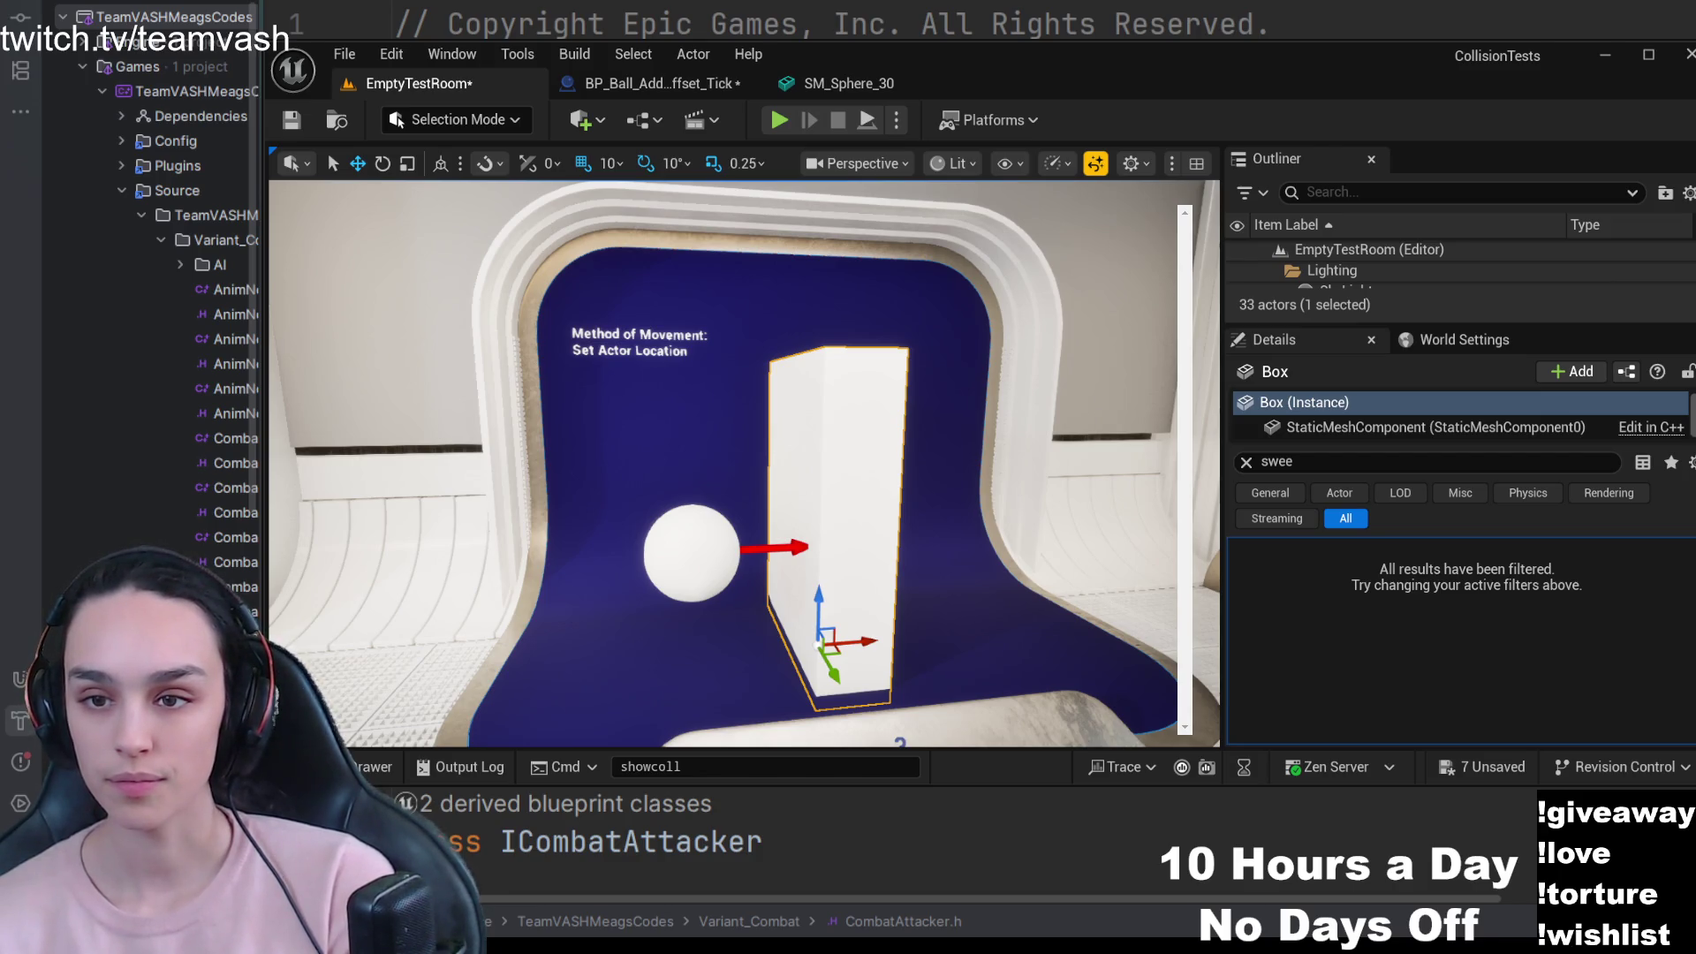
click(692, 553)
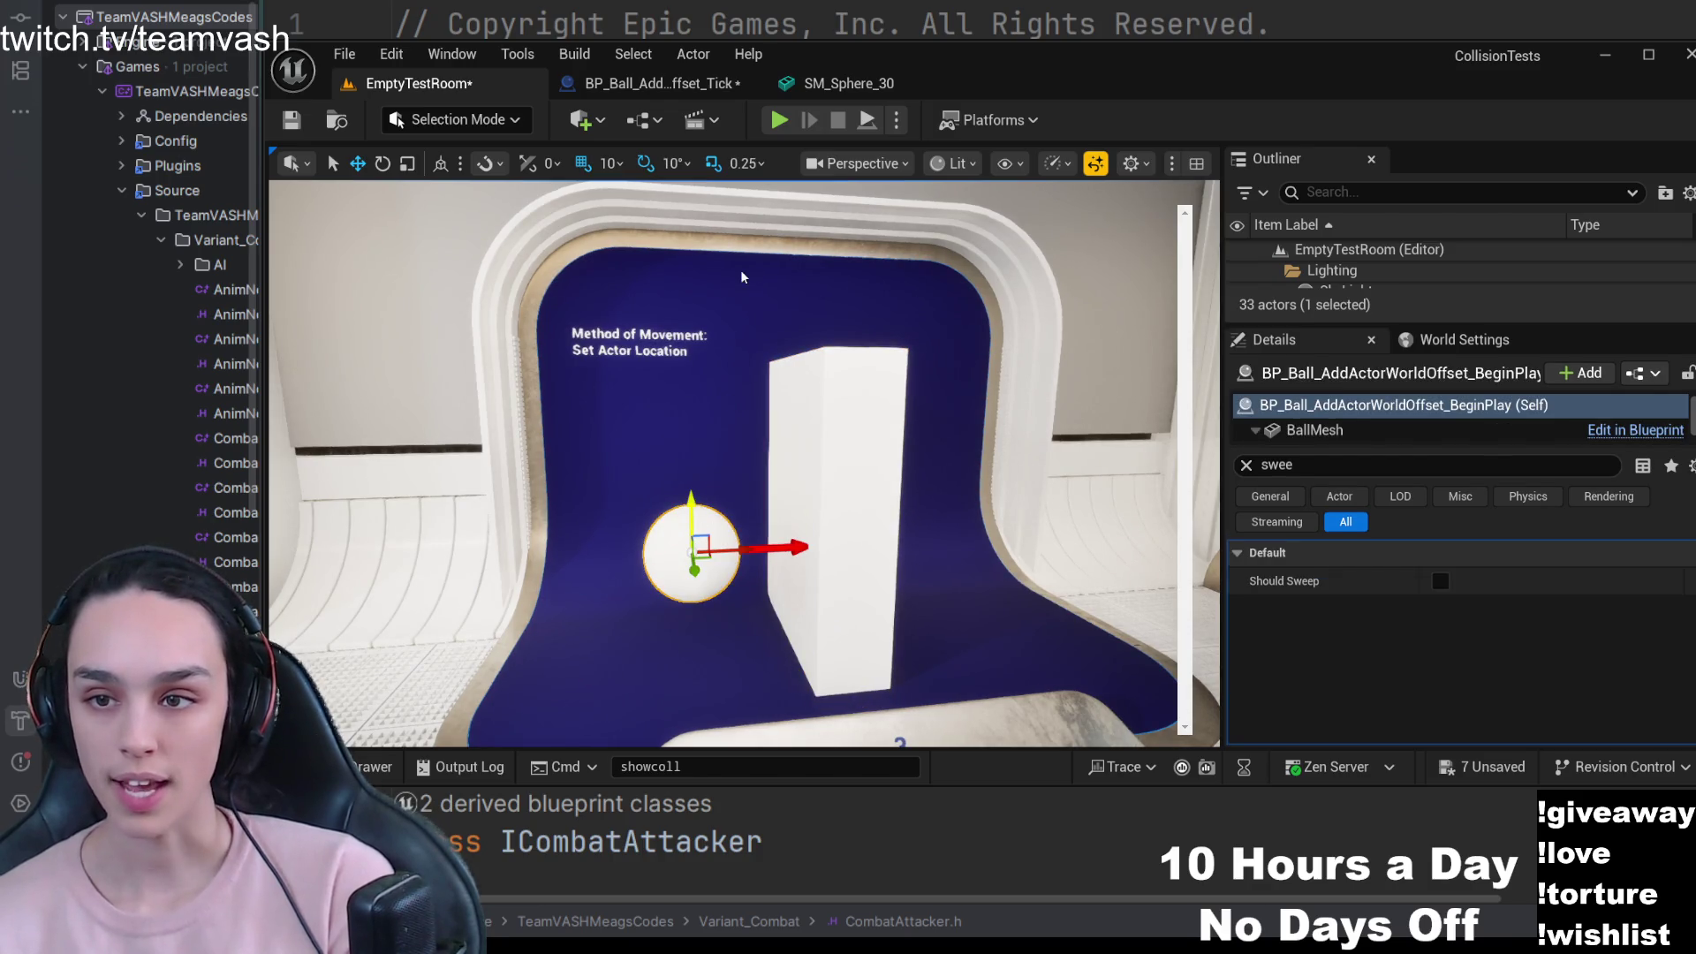
key(ctrl+e)
drag(987, 432, 985, 438)
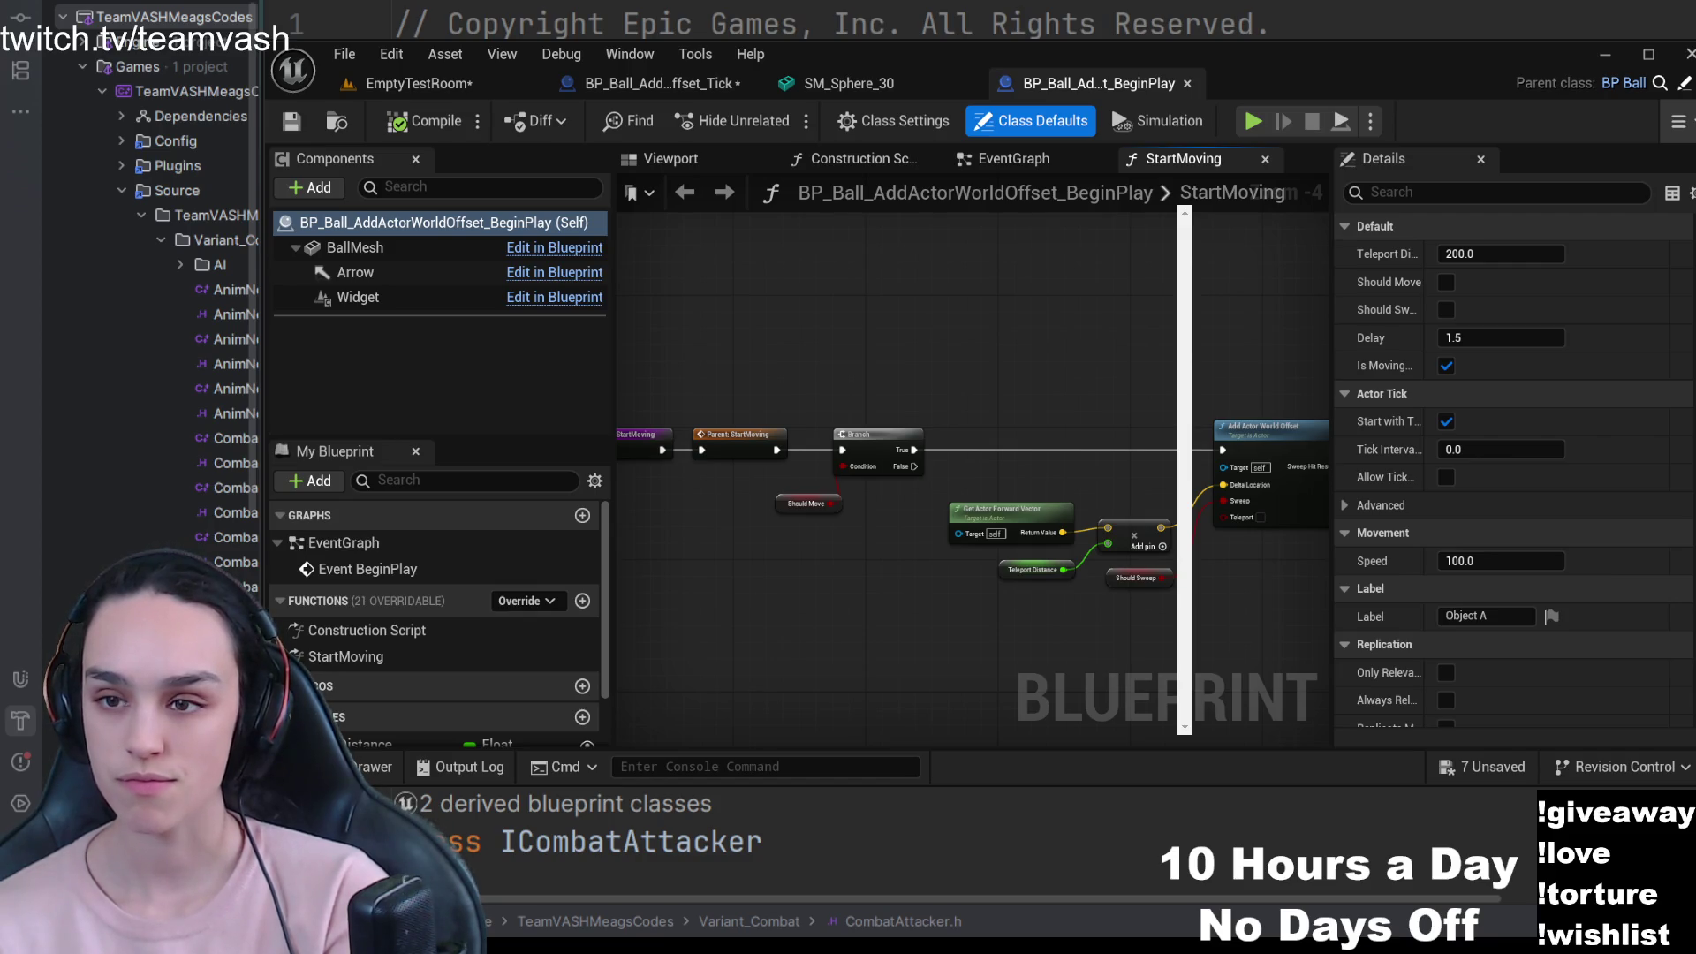
scroll(1033, 444, up, 5)
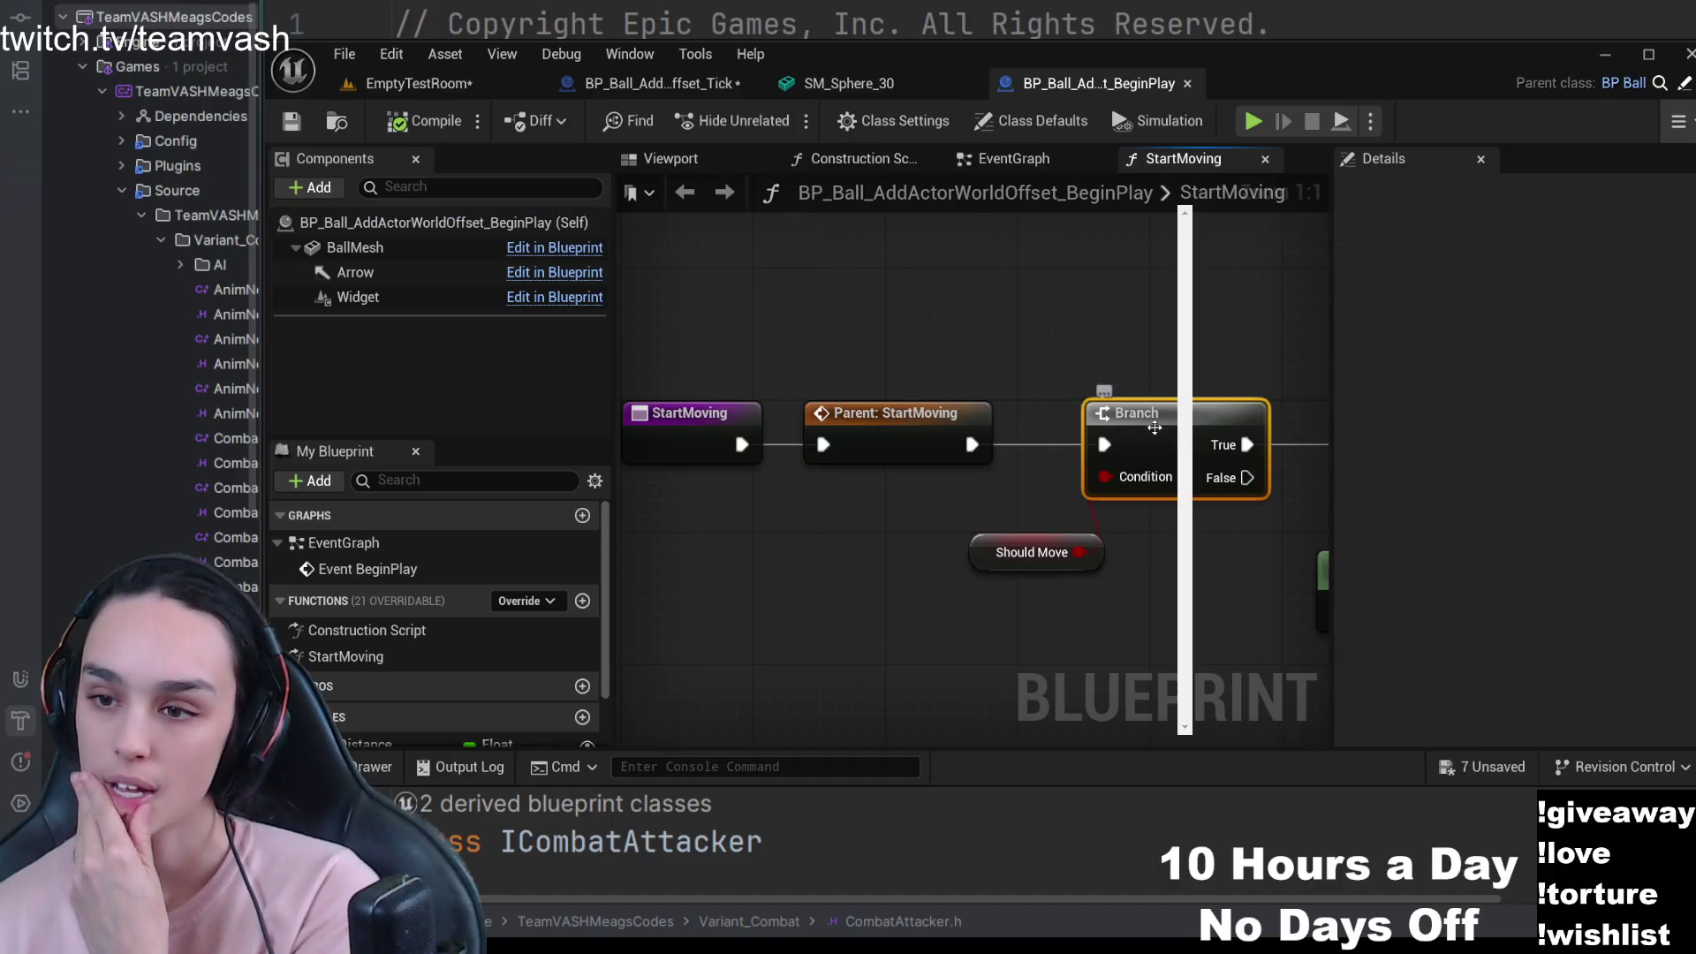
mouse_move(1034, 444)
mouse_down()
mouse_move(565, 453)
mouse_move(660, 414)
mouse_up()
mouse_move(773, 454)
mouse_down()
mouse_move(998, 422)
mouse_move(901, 565)
mouse_move(1064, 454)
mouse_move(1022, 450)
mouse_move(1003, 409)
mouse_up()
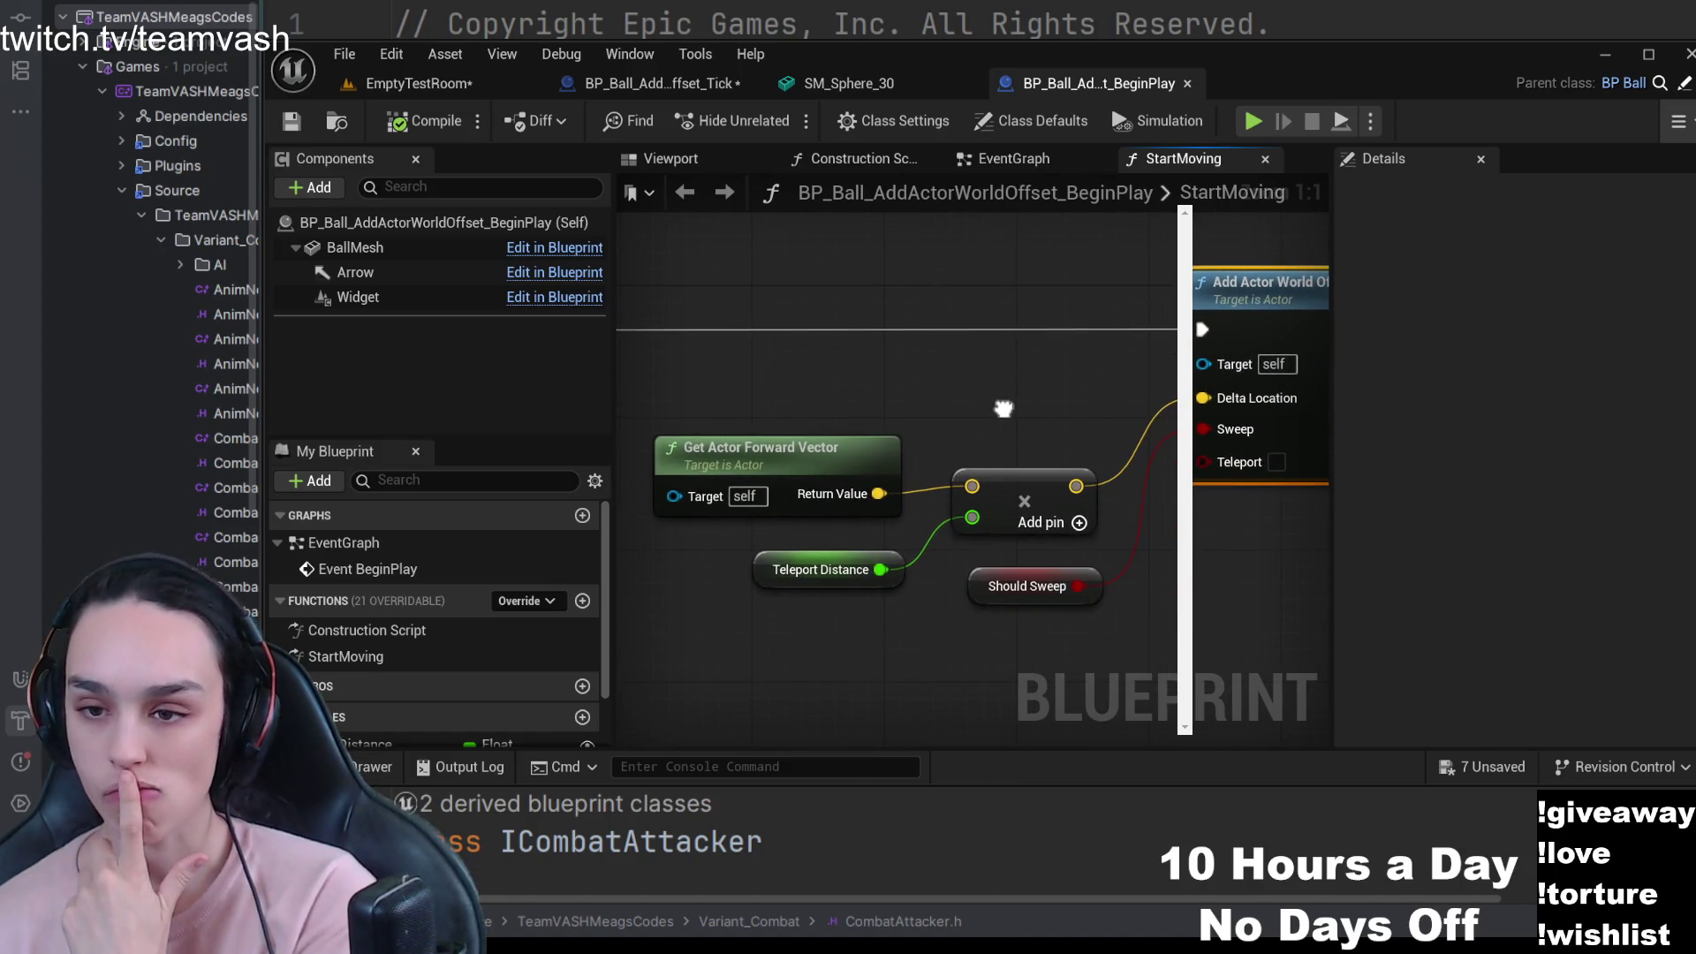
click(849, 556)
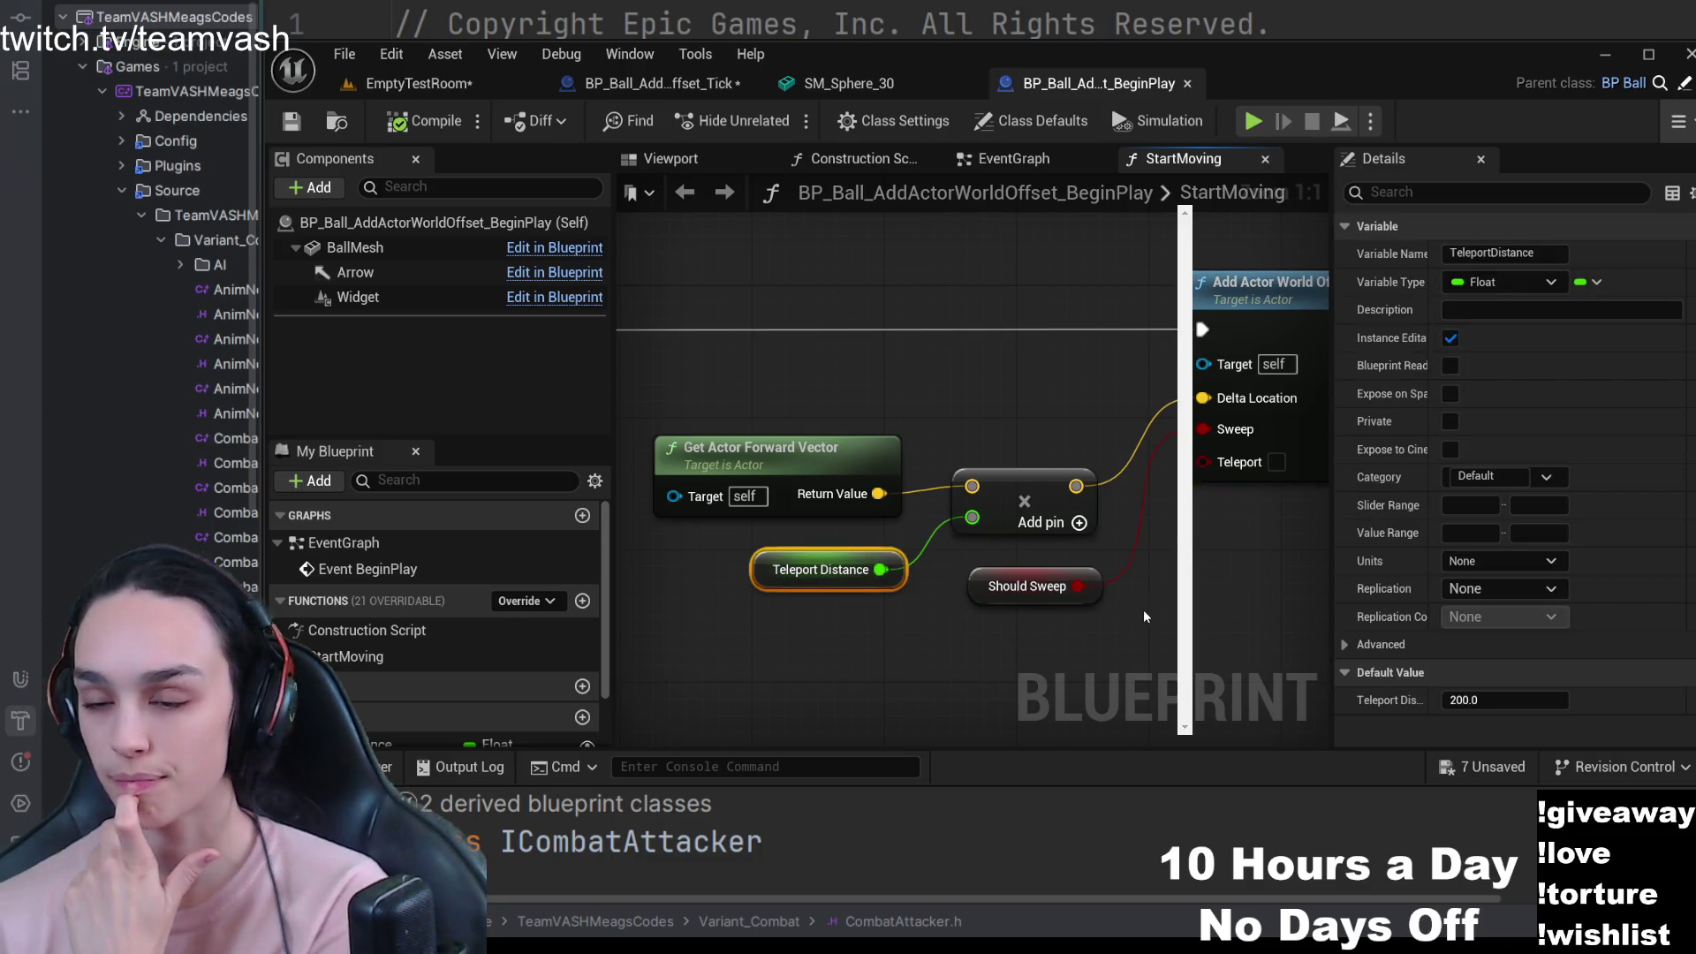
click(836, 464)
click(1043, 406)
scroll(1019, 444, down, 1)
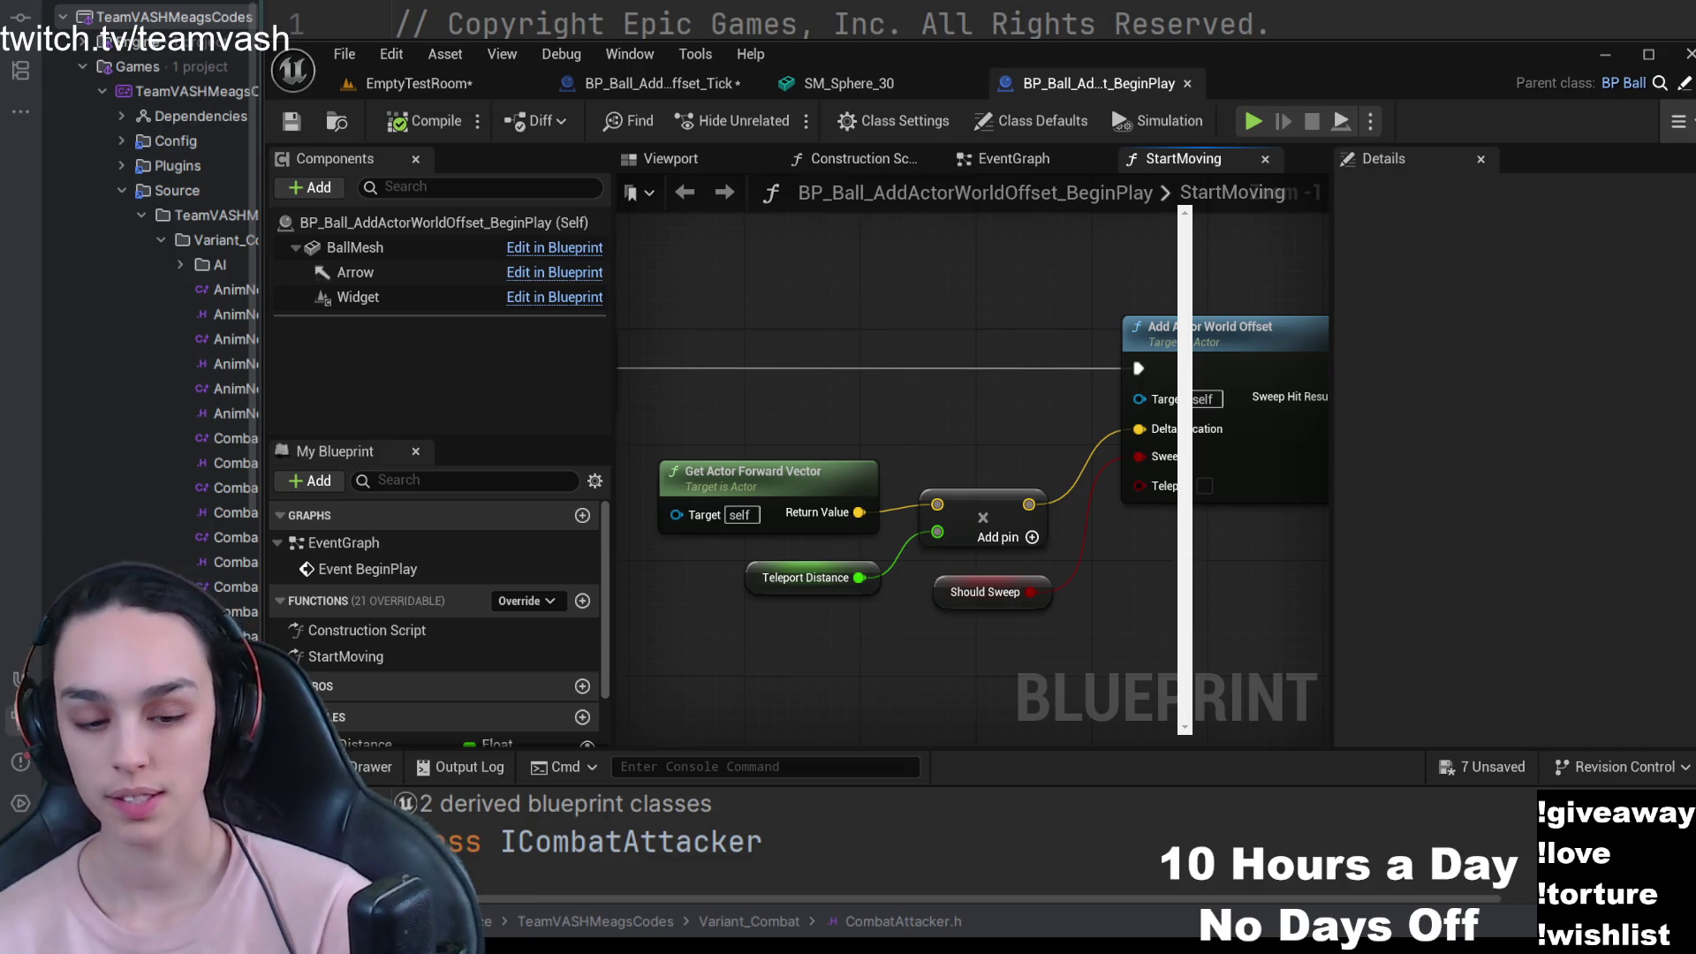
- Back in EmptyTestRoom, inspect room 3's sign and room actor, then select the white world-offset ball
click(420, 83)
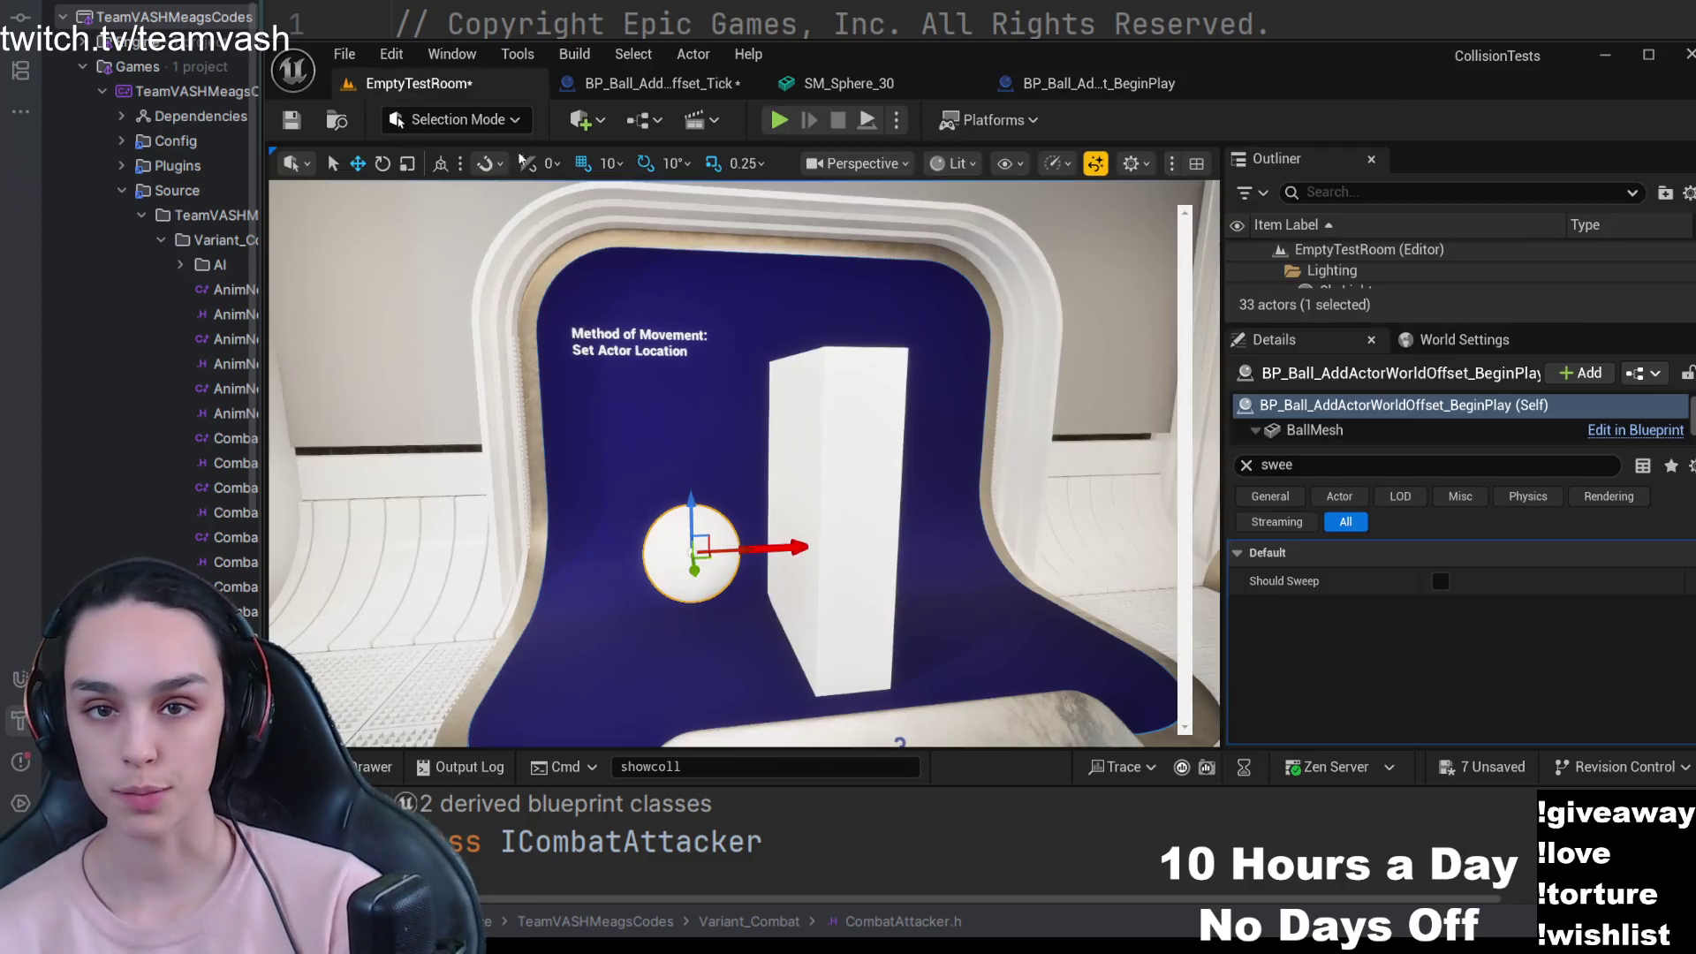
click(633, 352)
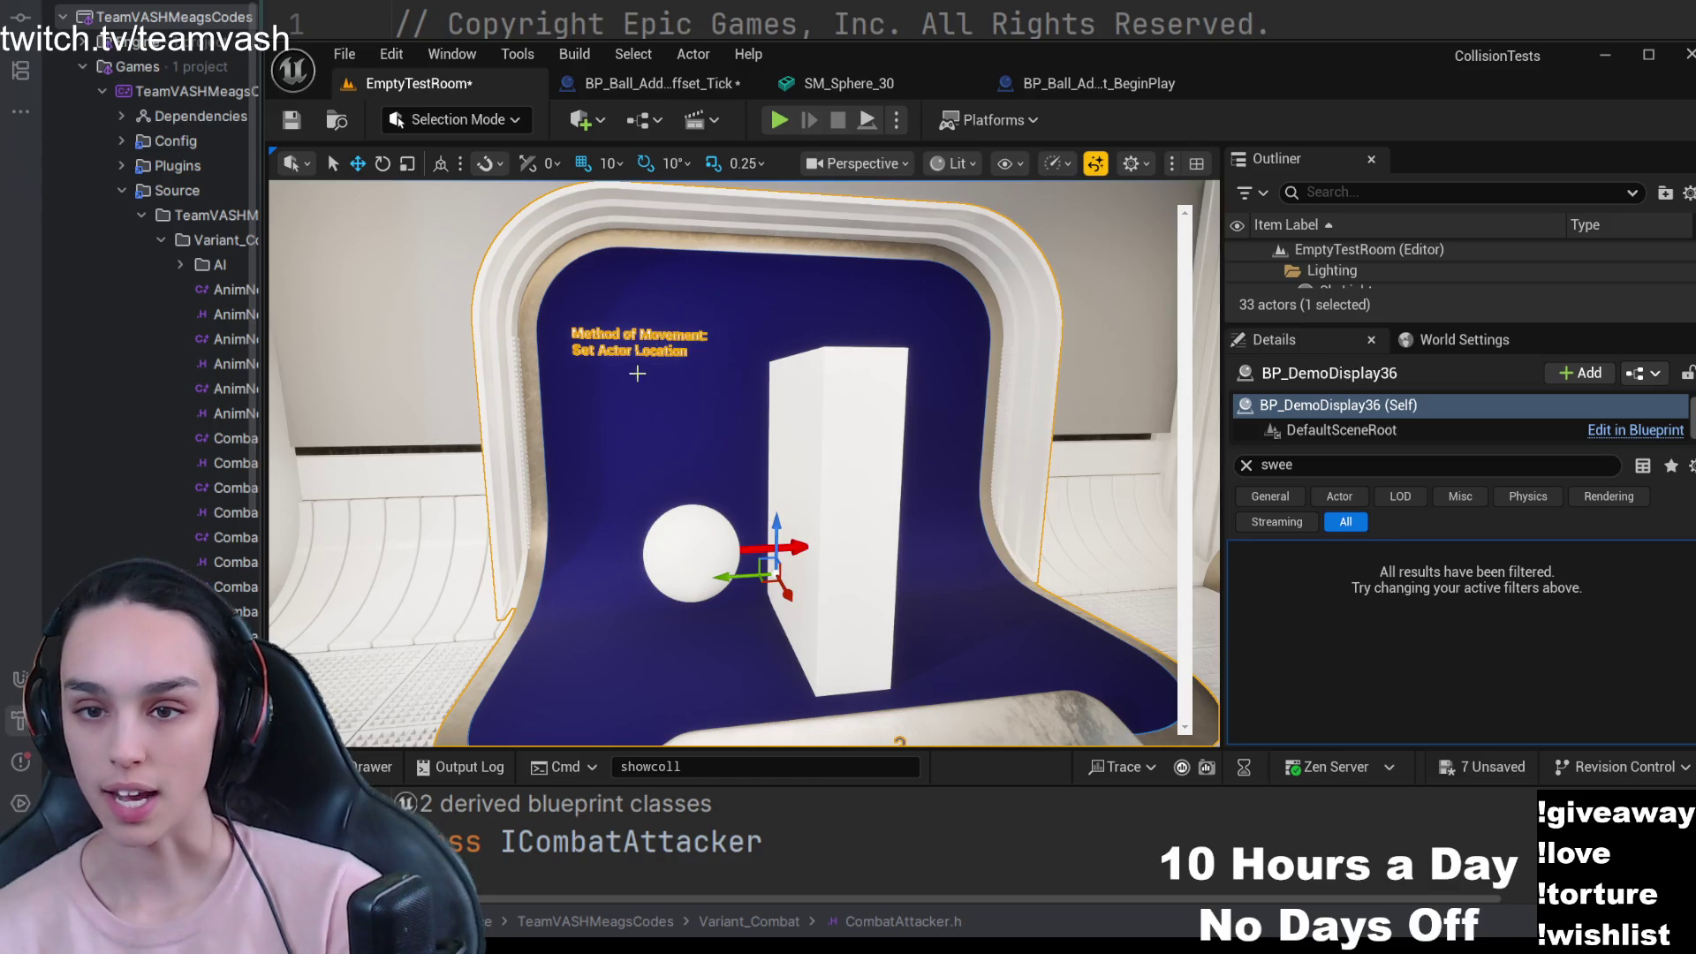
click(1066, 313)
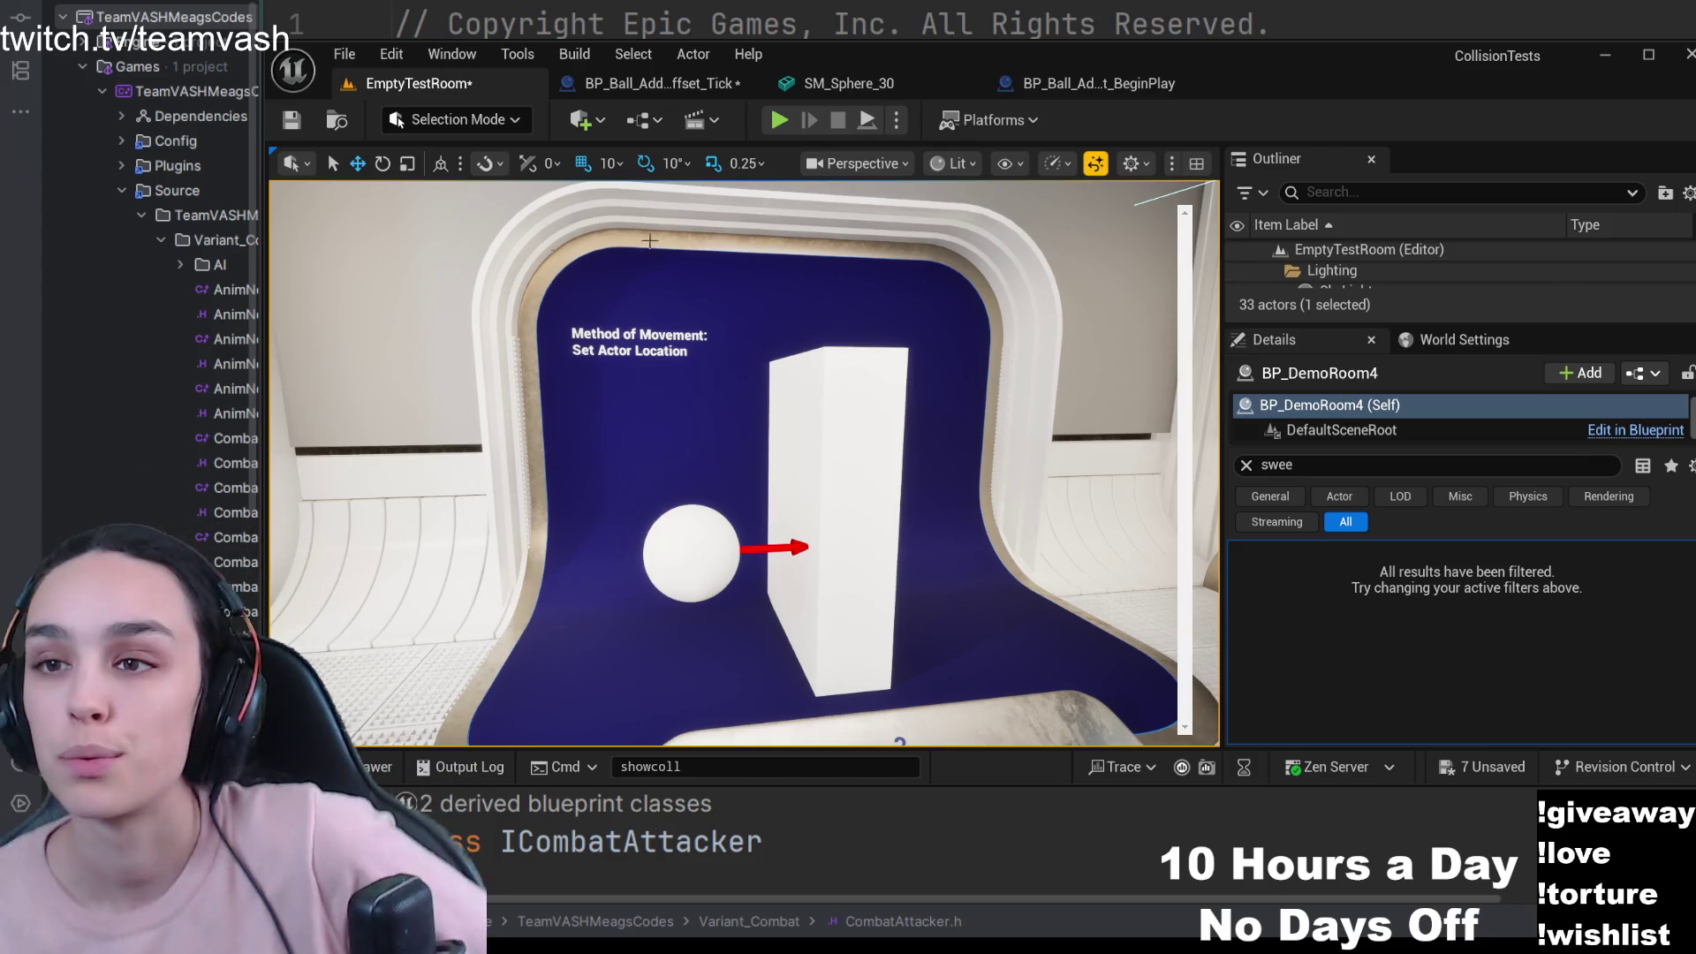
click(1124, 92)
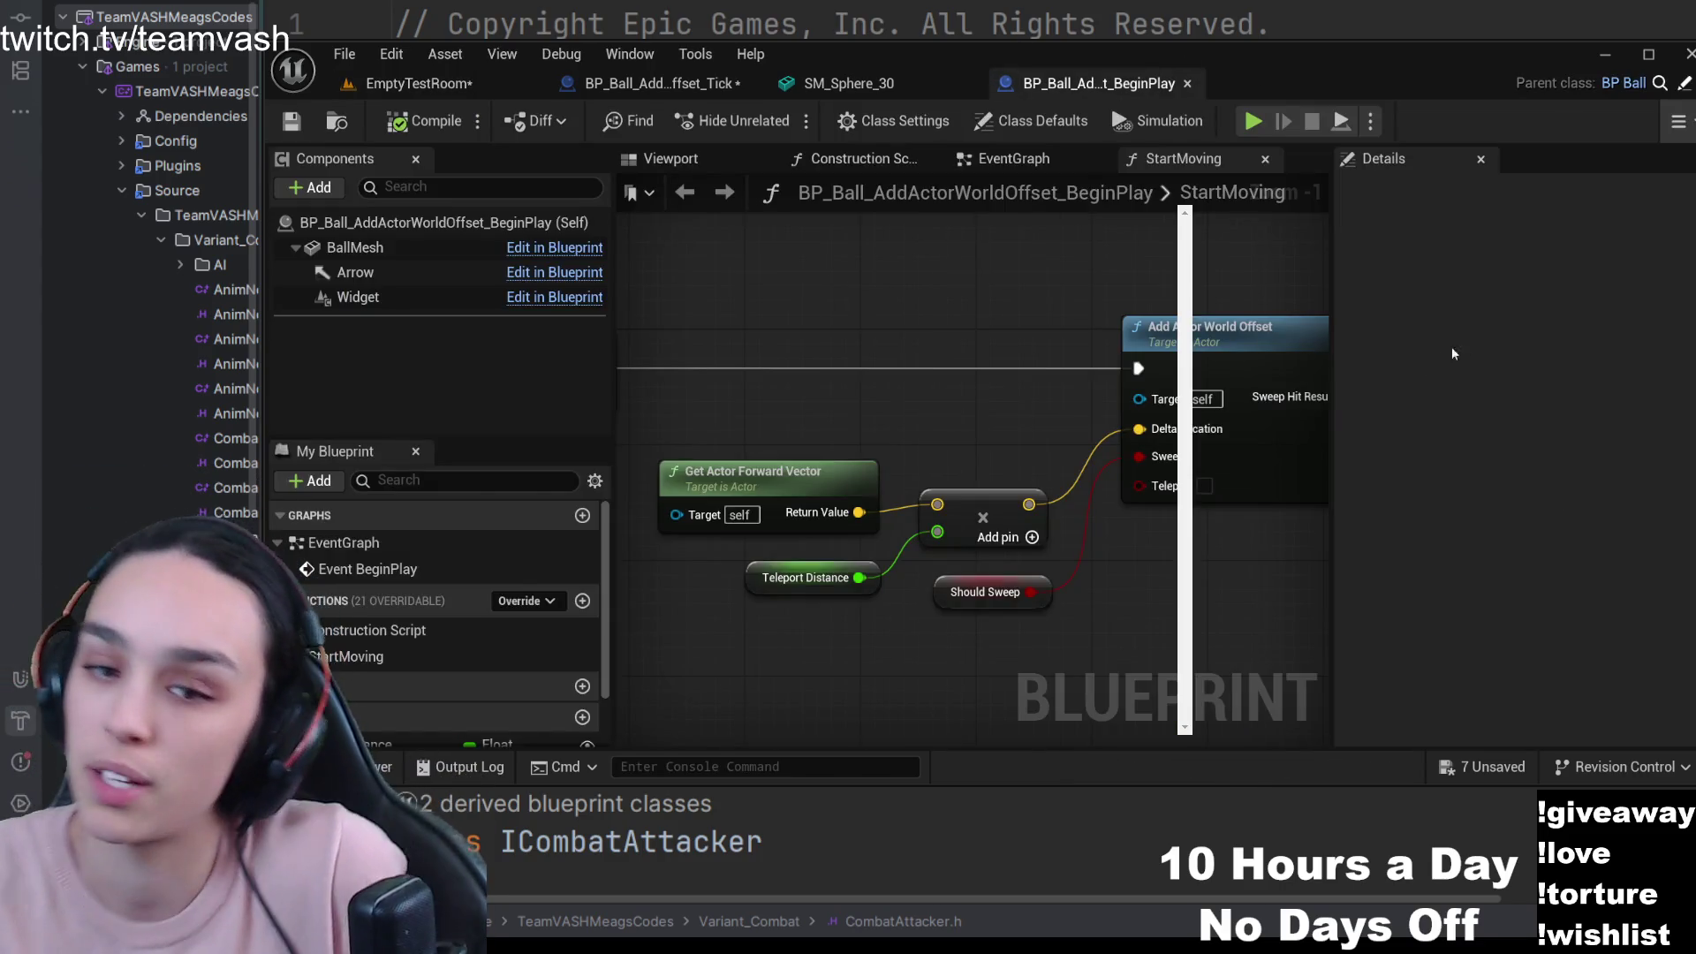
click(415, 83)
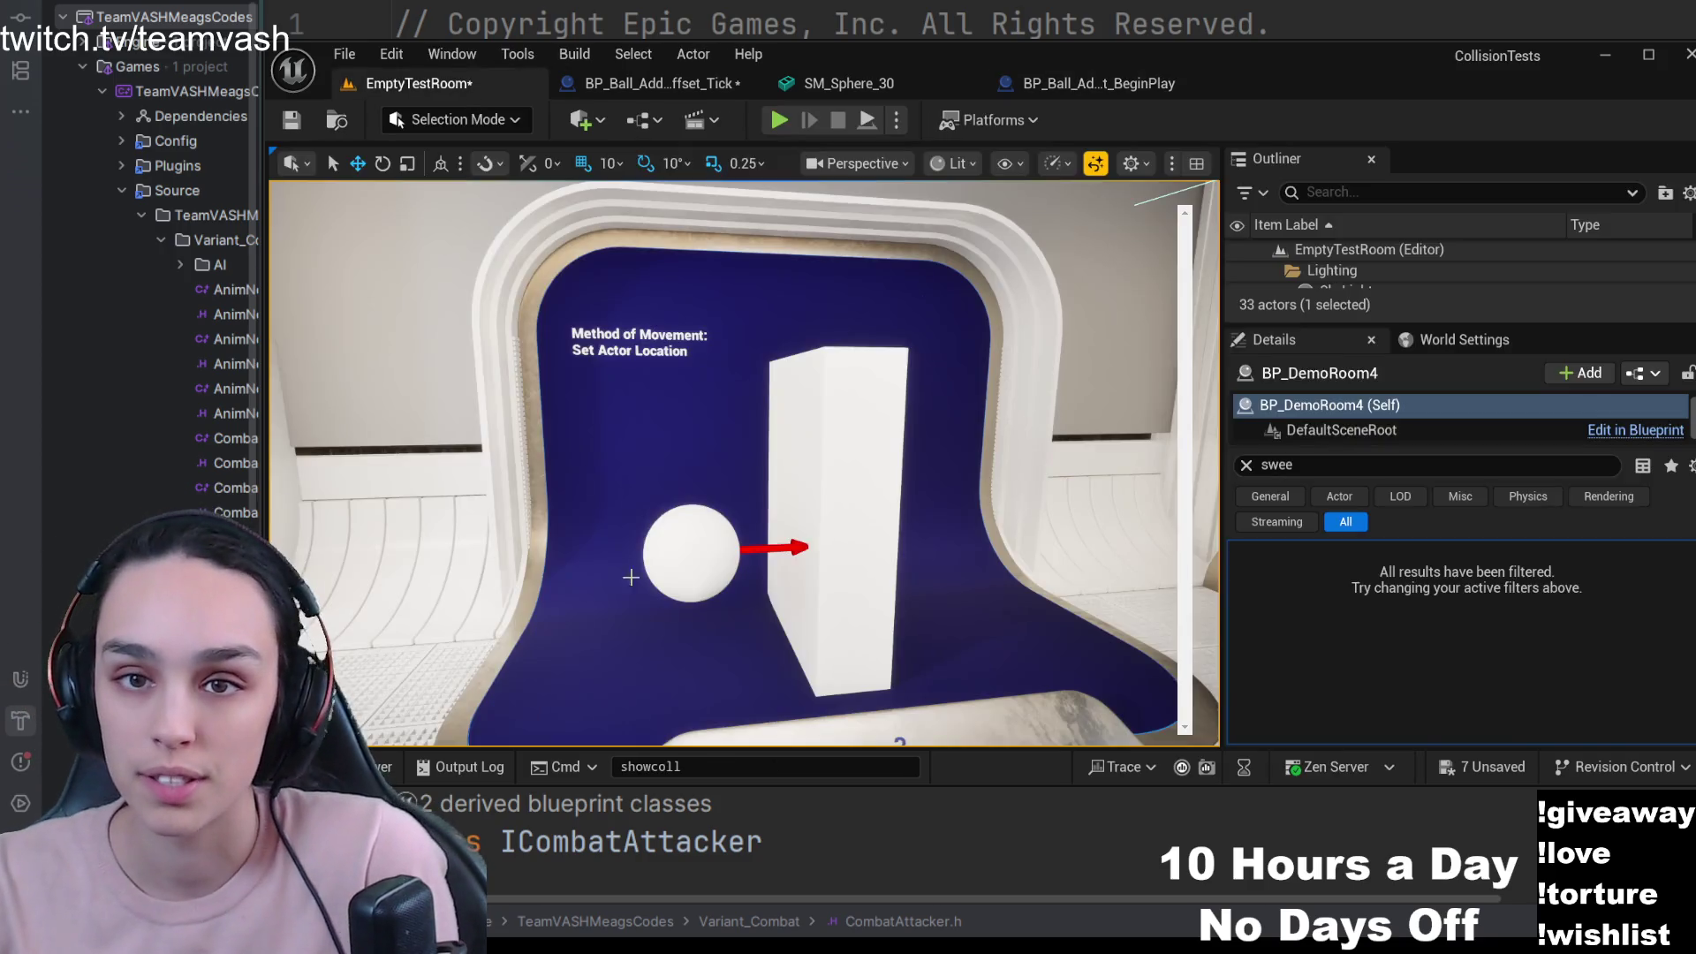
click(702, 556)
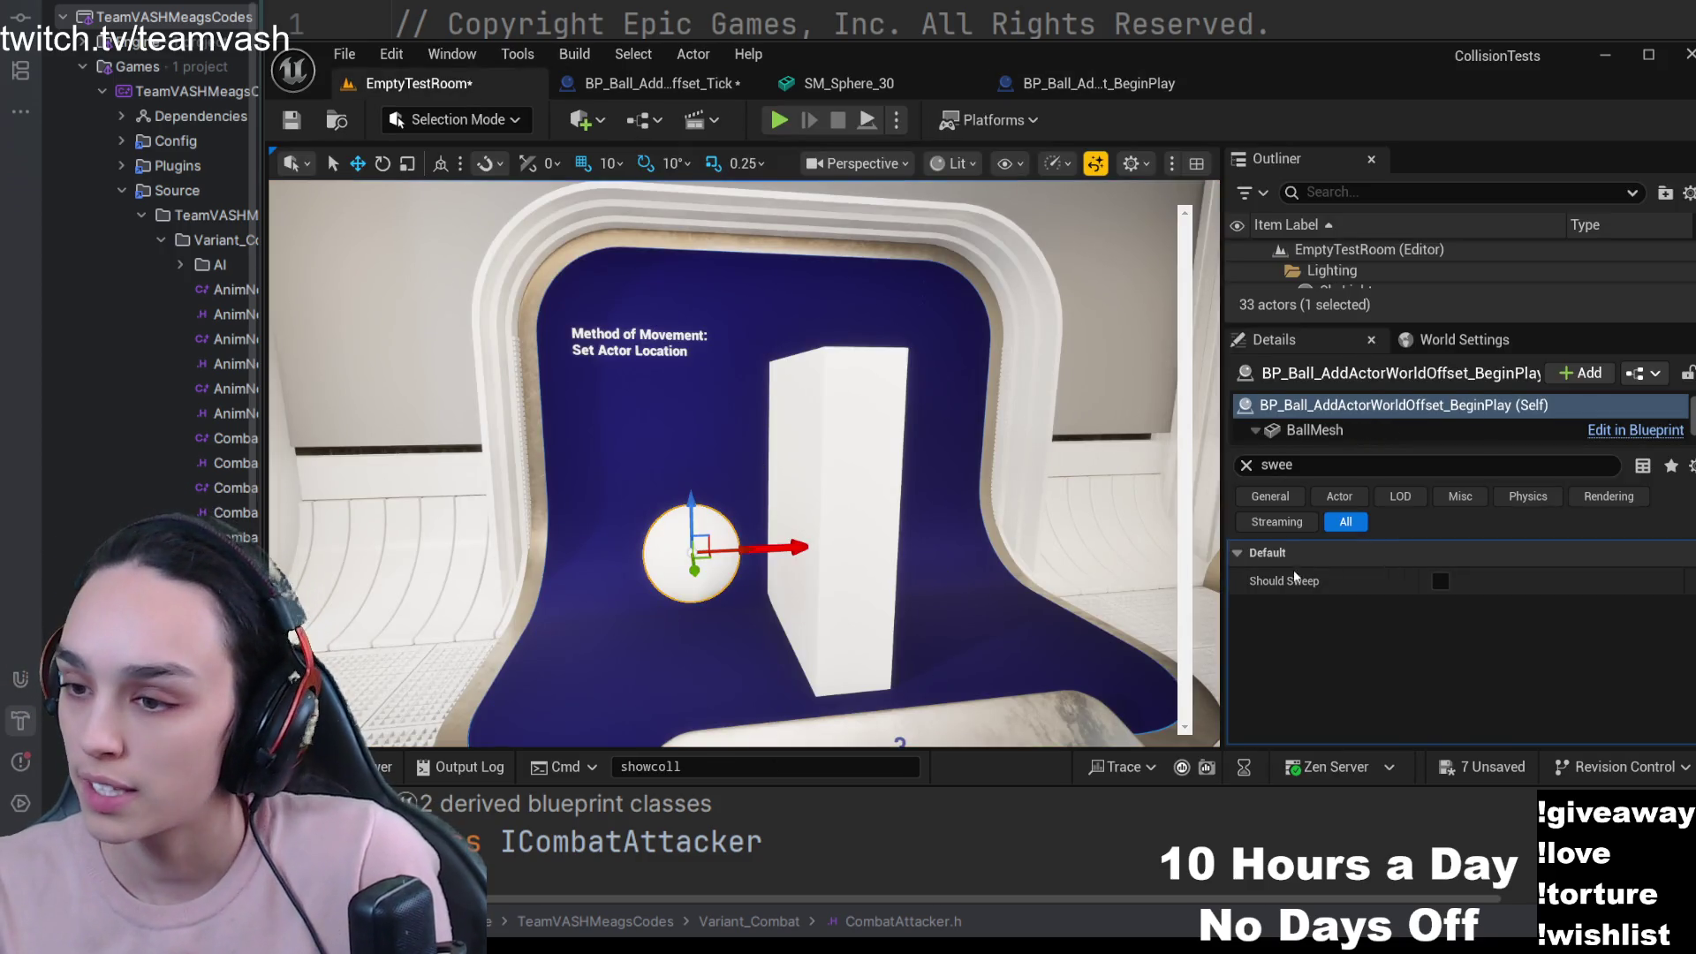
- Test the ball, enable Should Sweep, then retest so it stops against the pillar
click(779, 120)
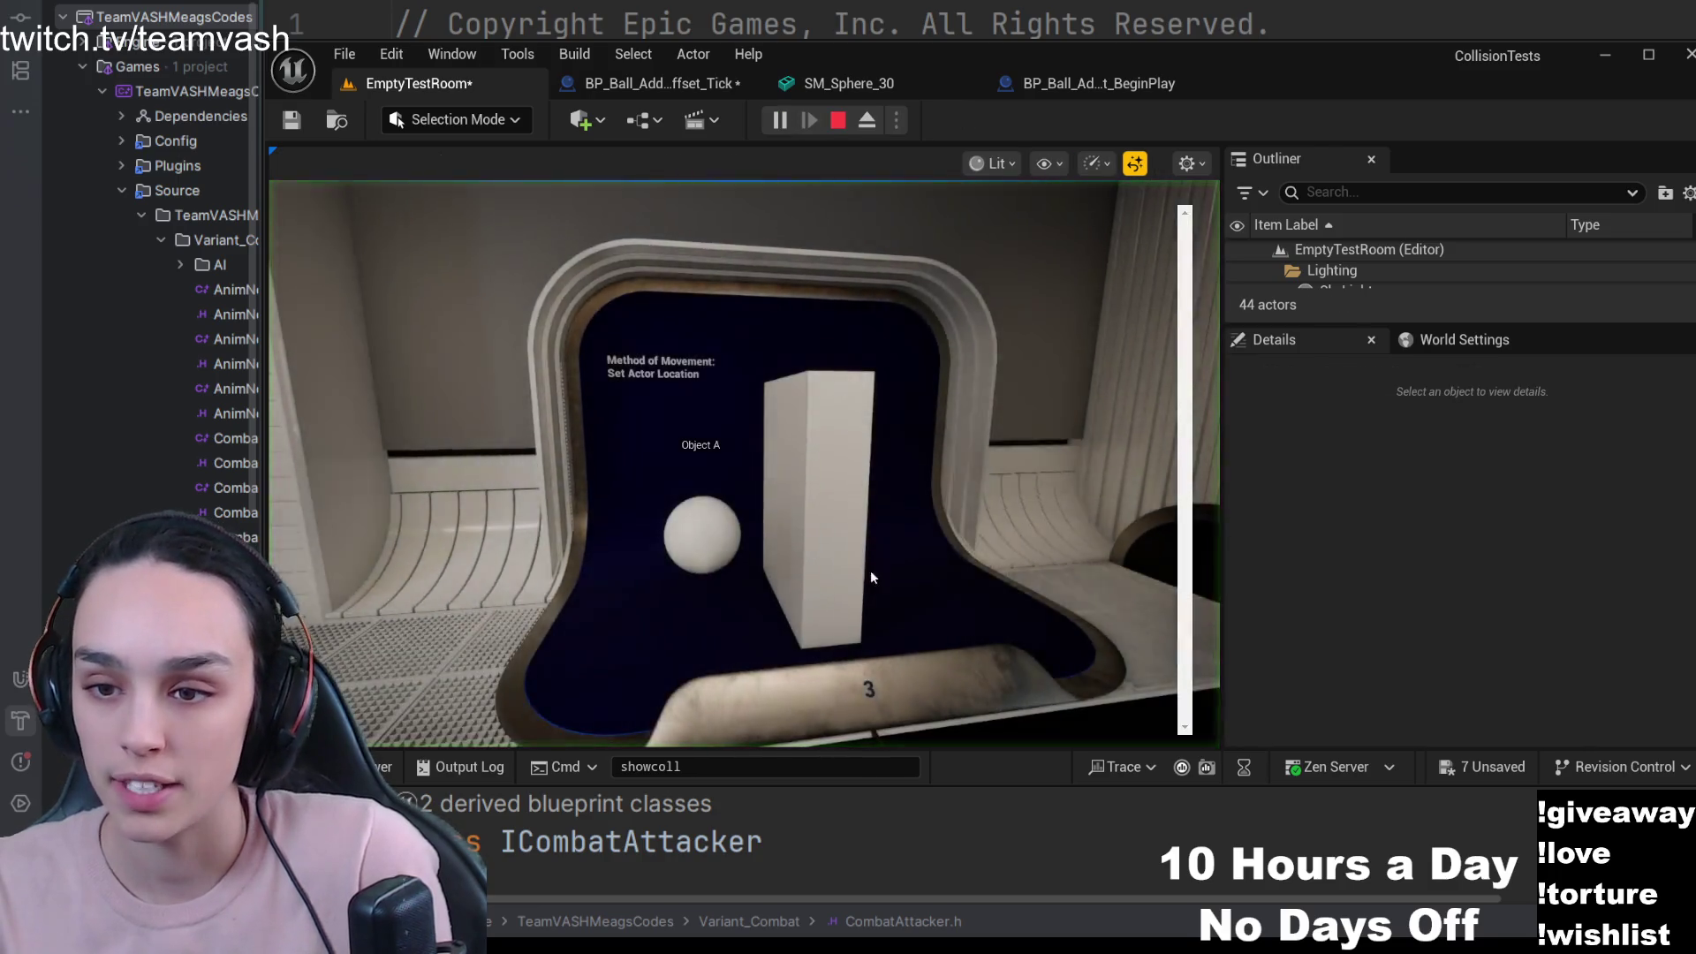
click(926, 589)
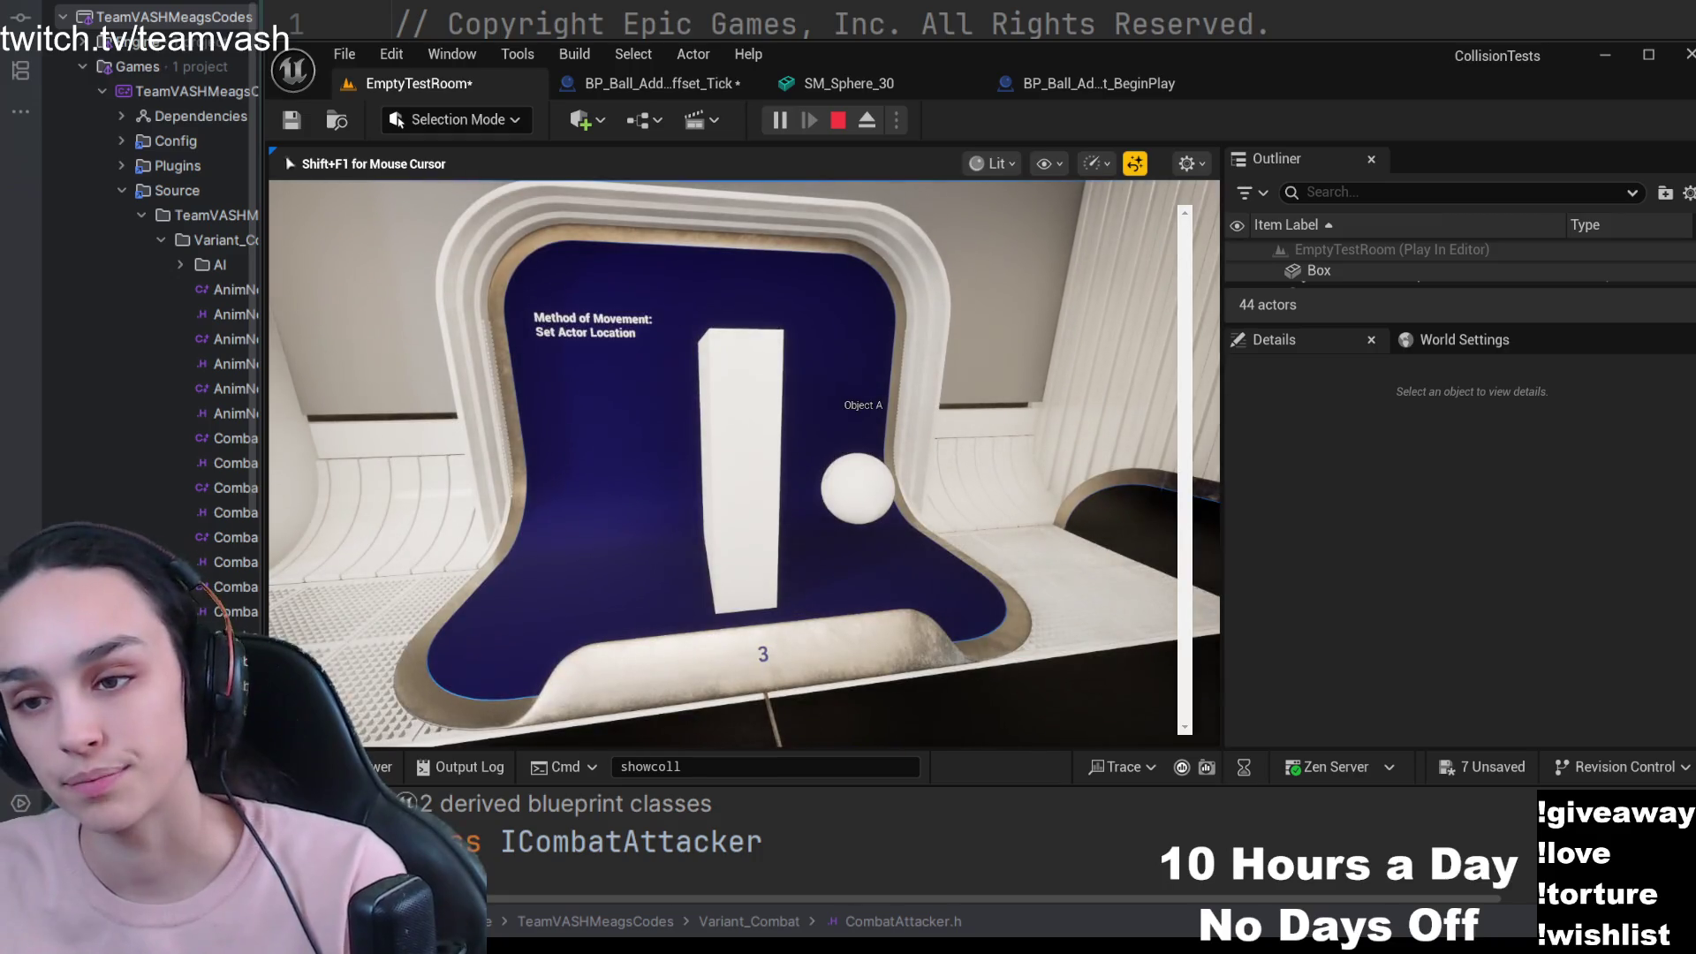
key(shift+F1)
click(838, 121)
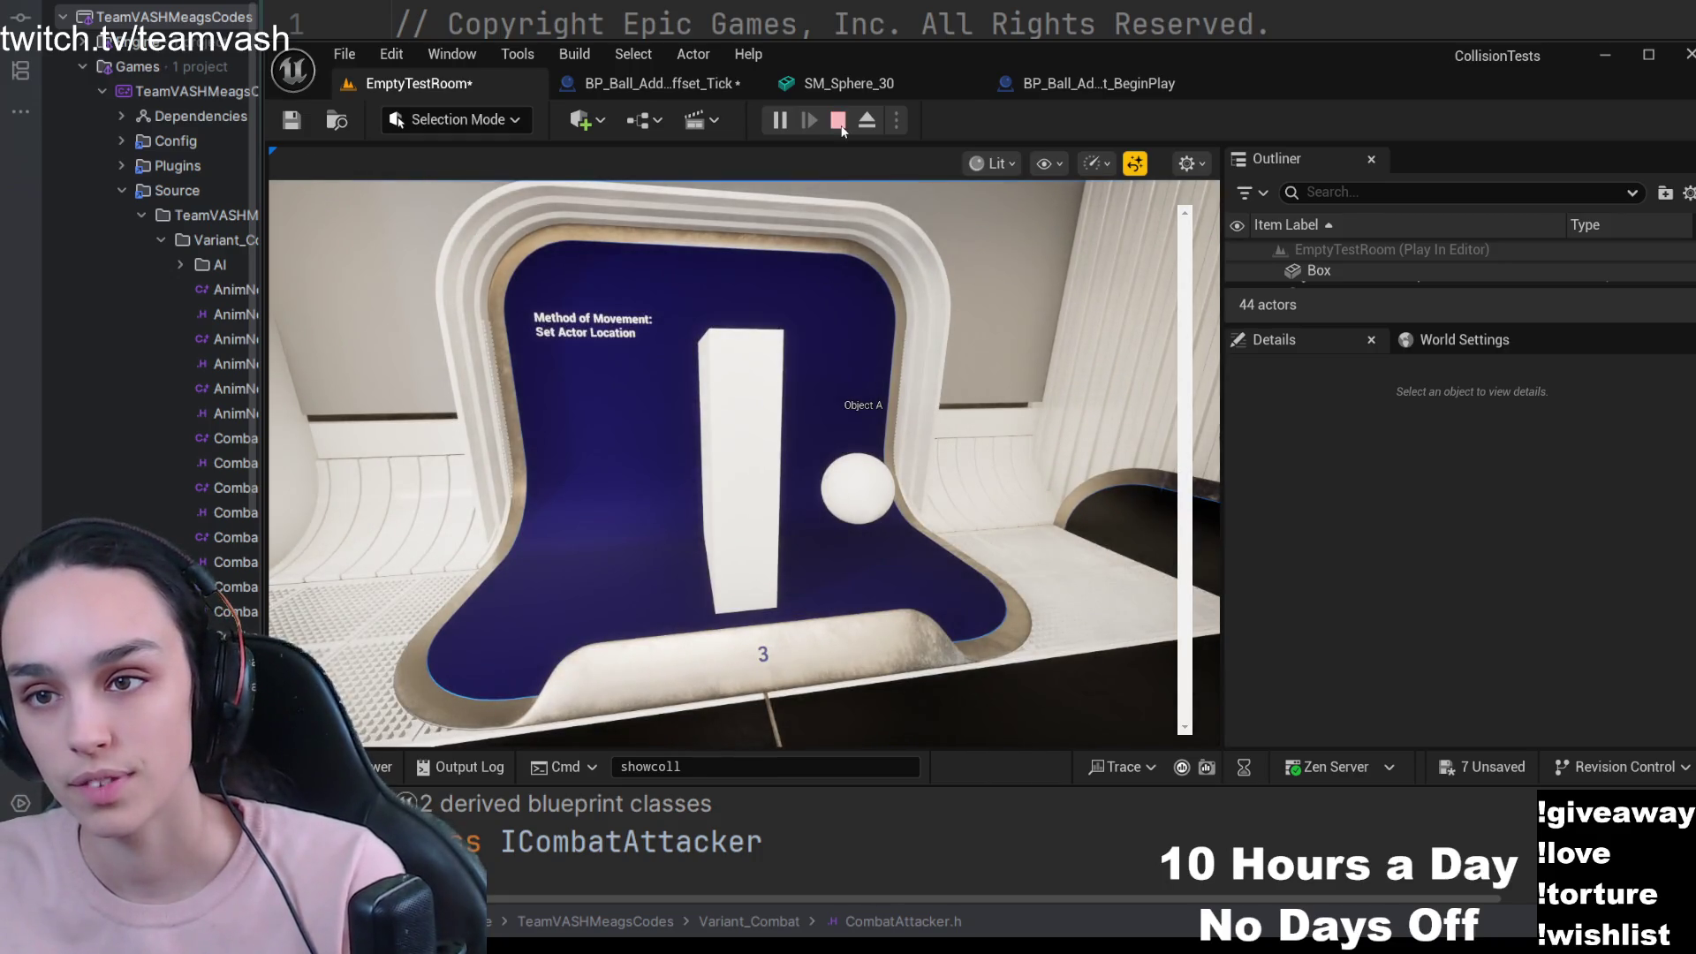
click(1441, 581)
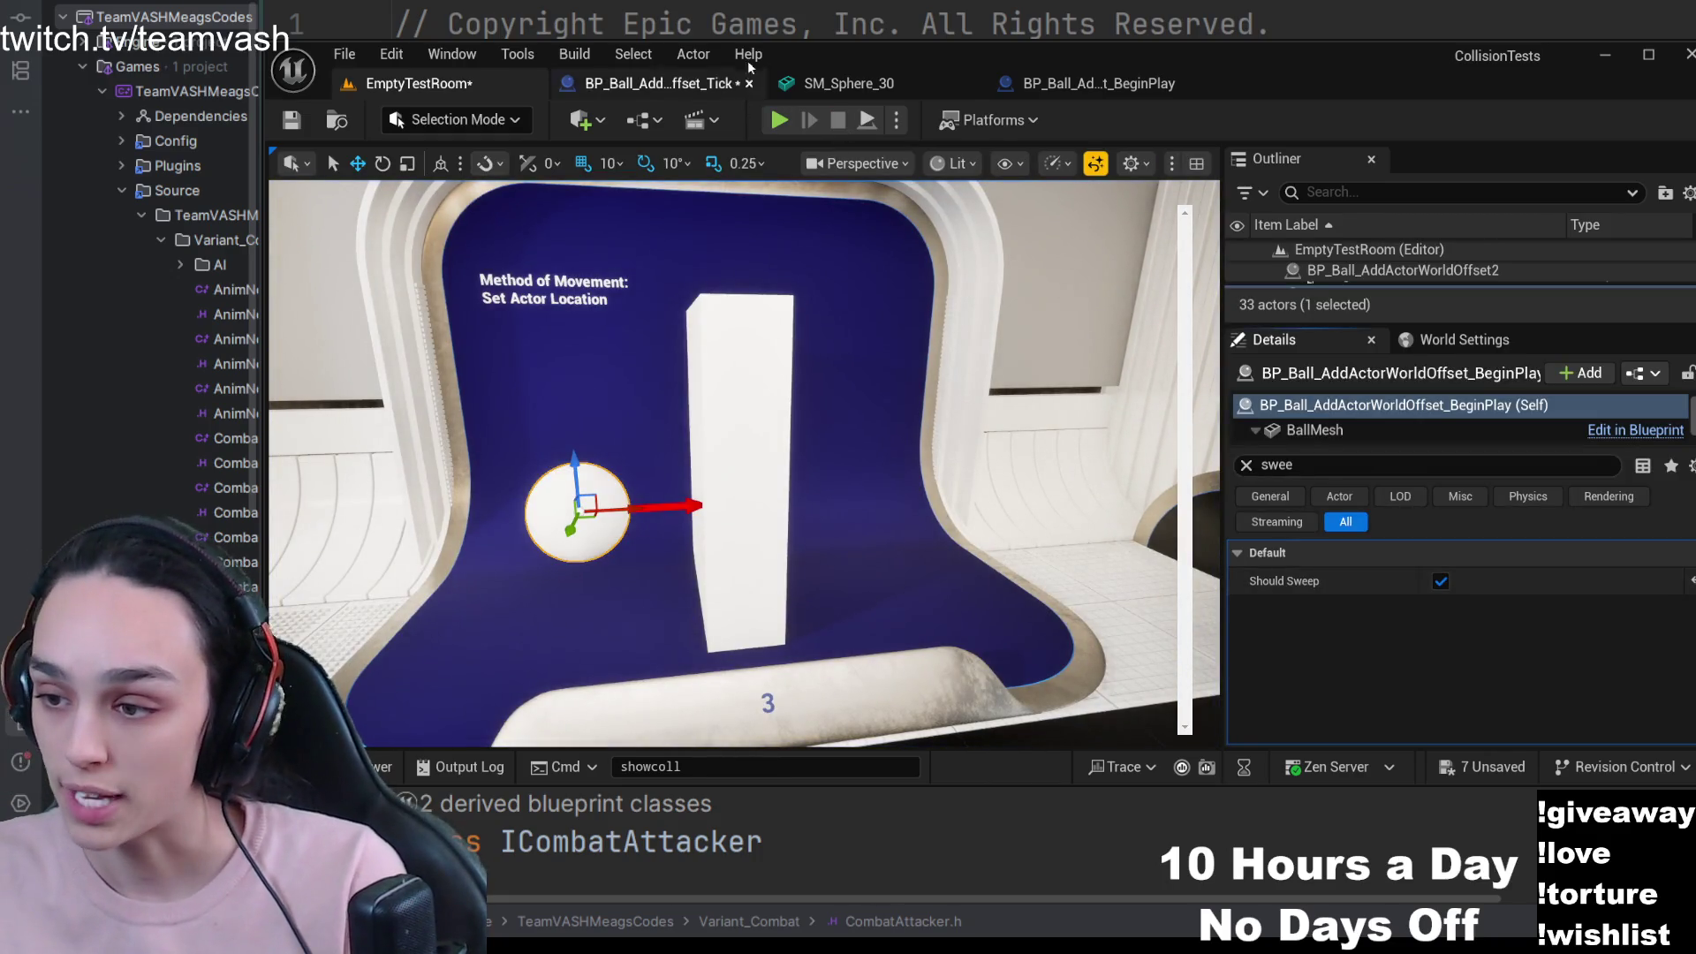
click(778, 121)
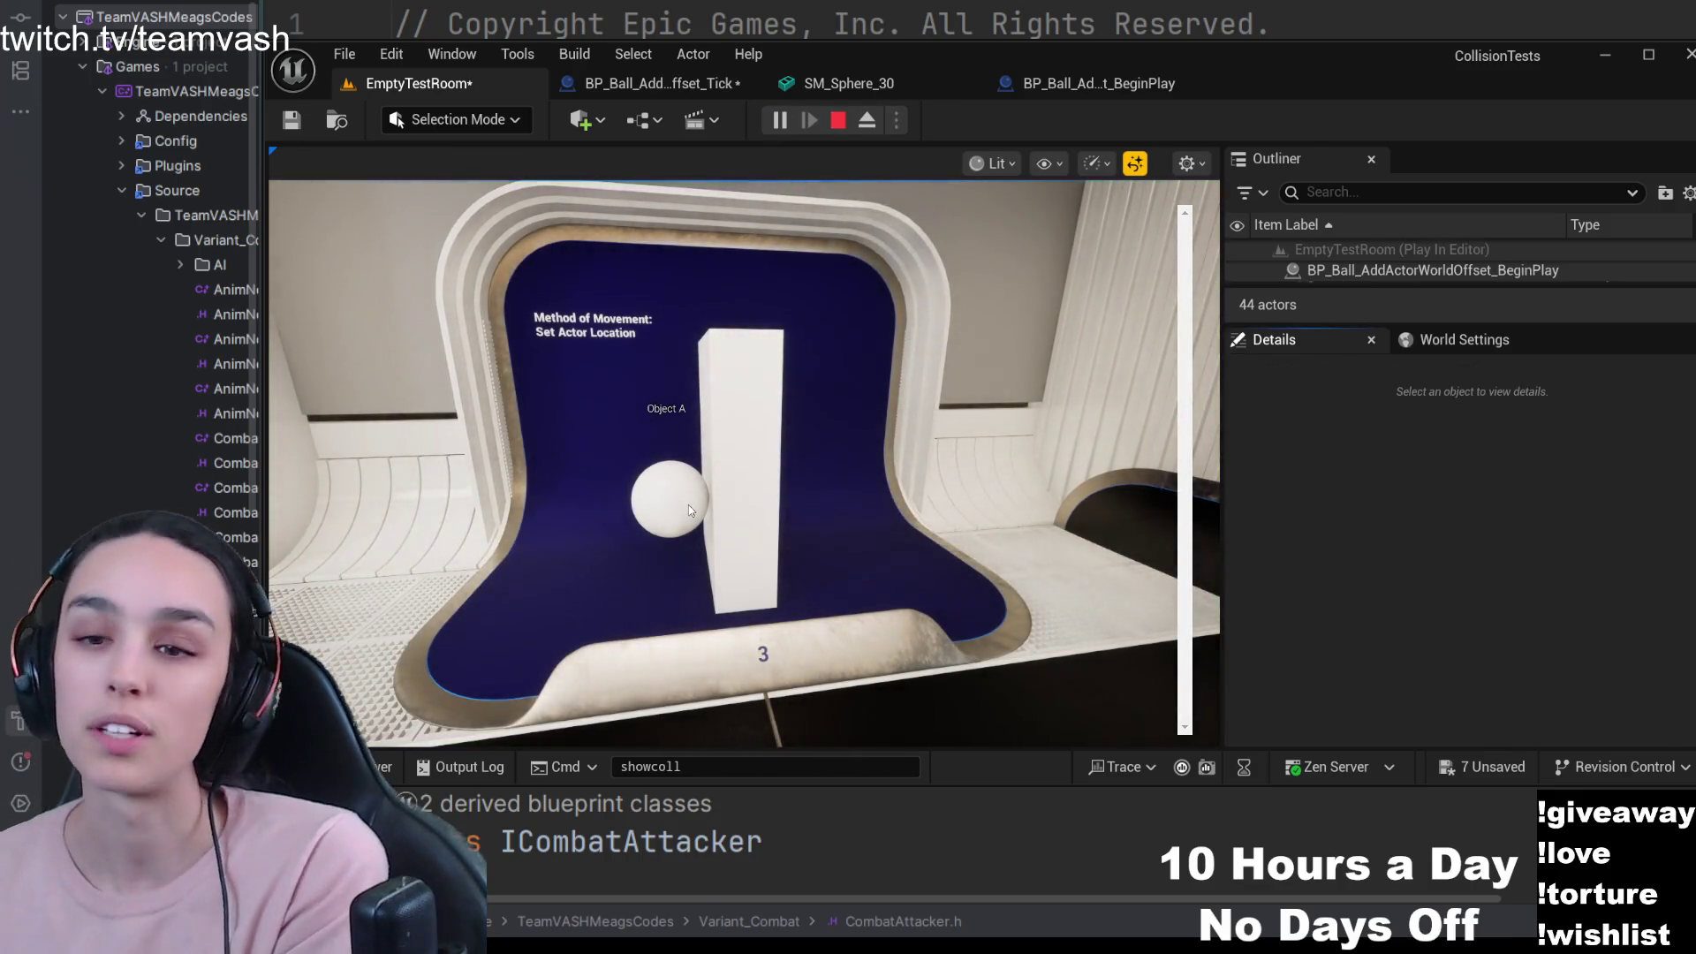
click(837, 119)
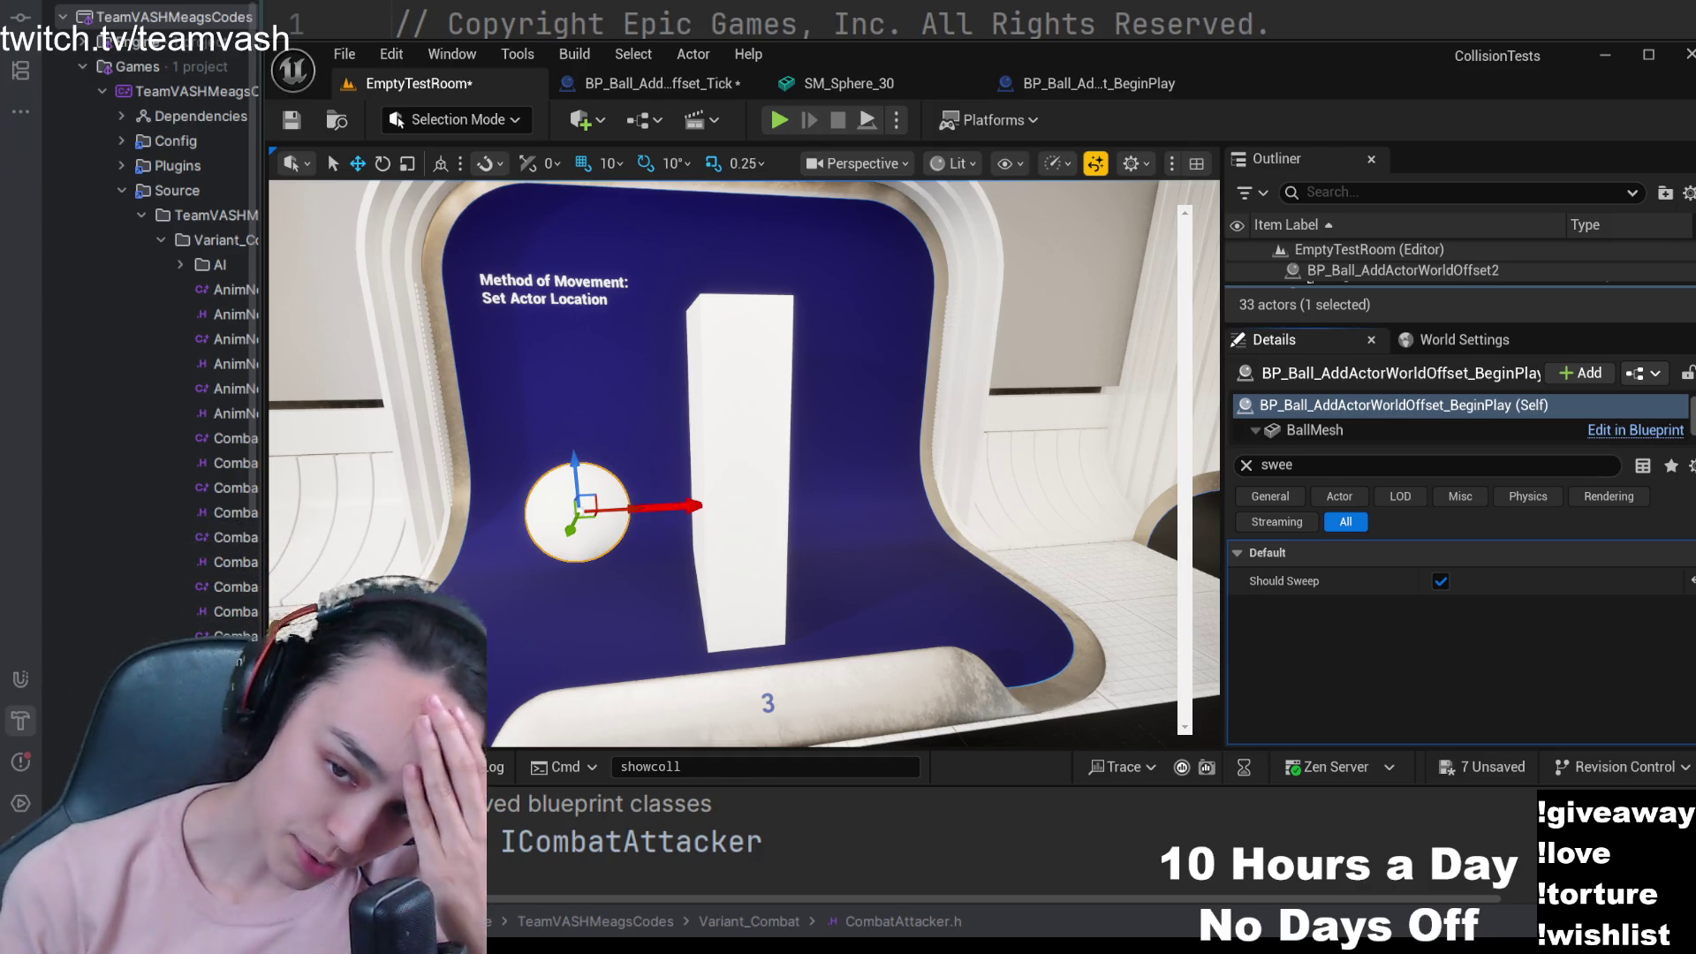
text(swee)
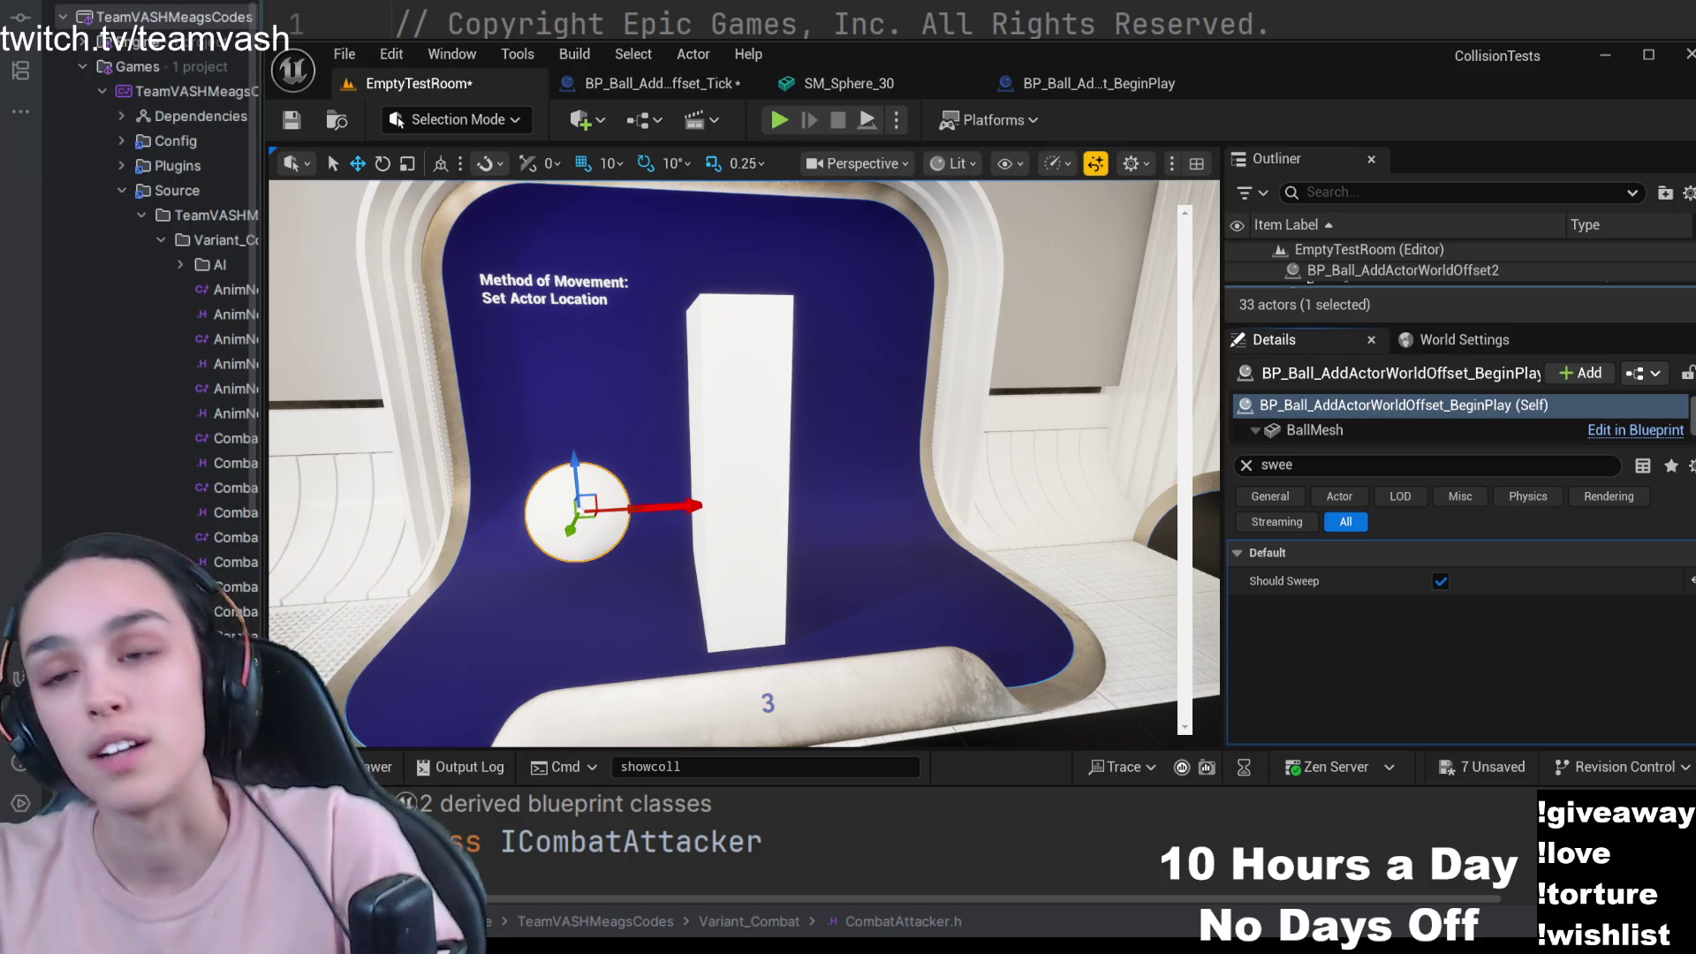
click(1079, 84)
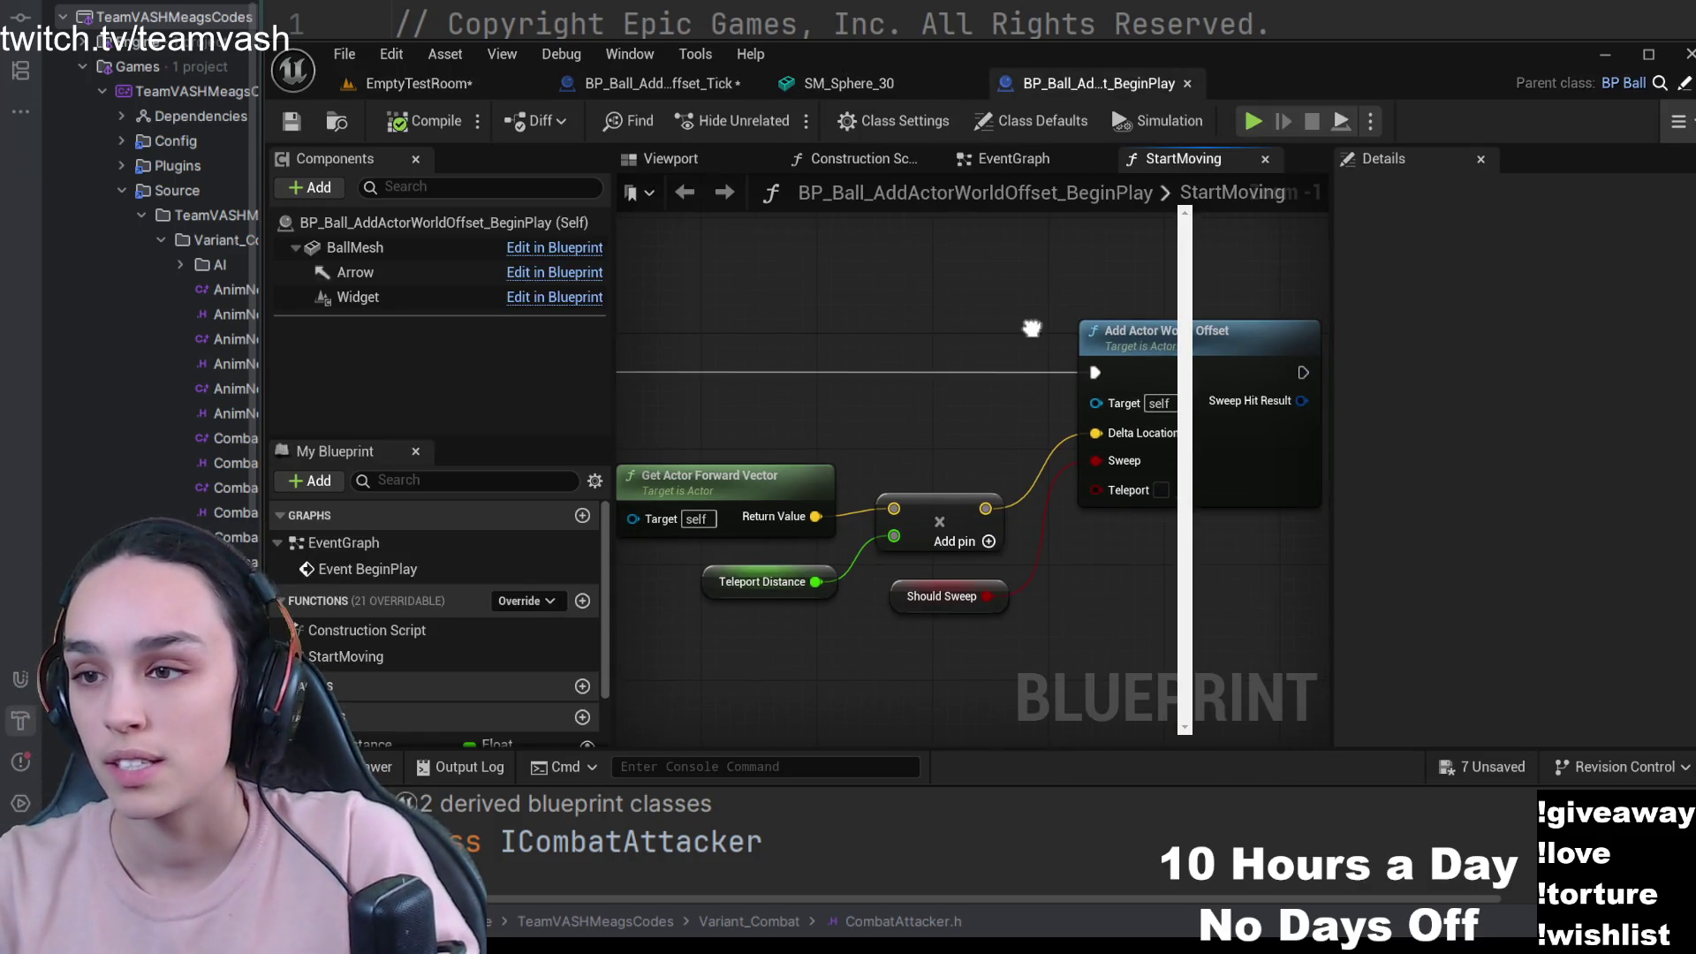
click(415, 83)
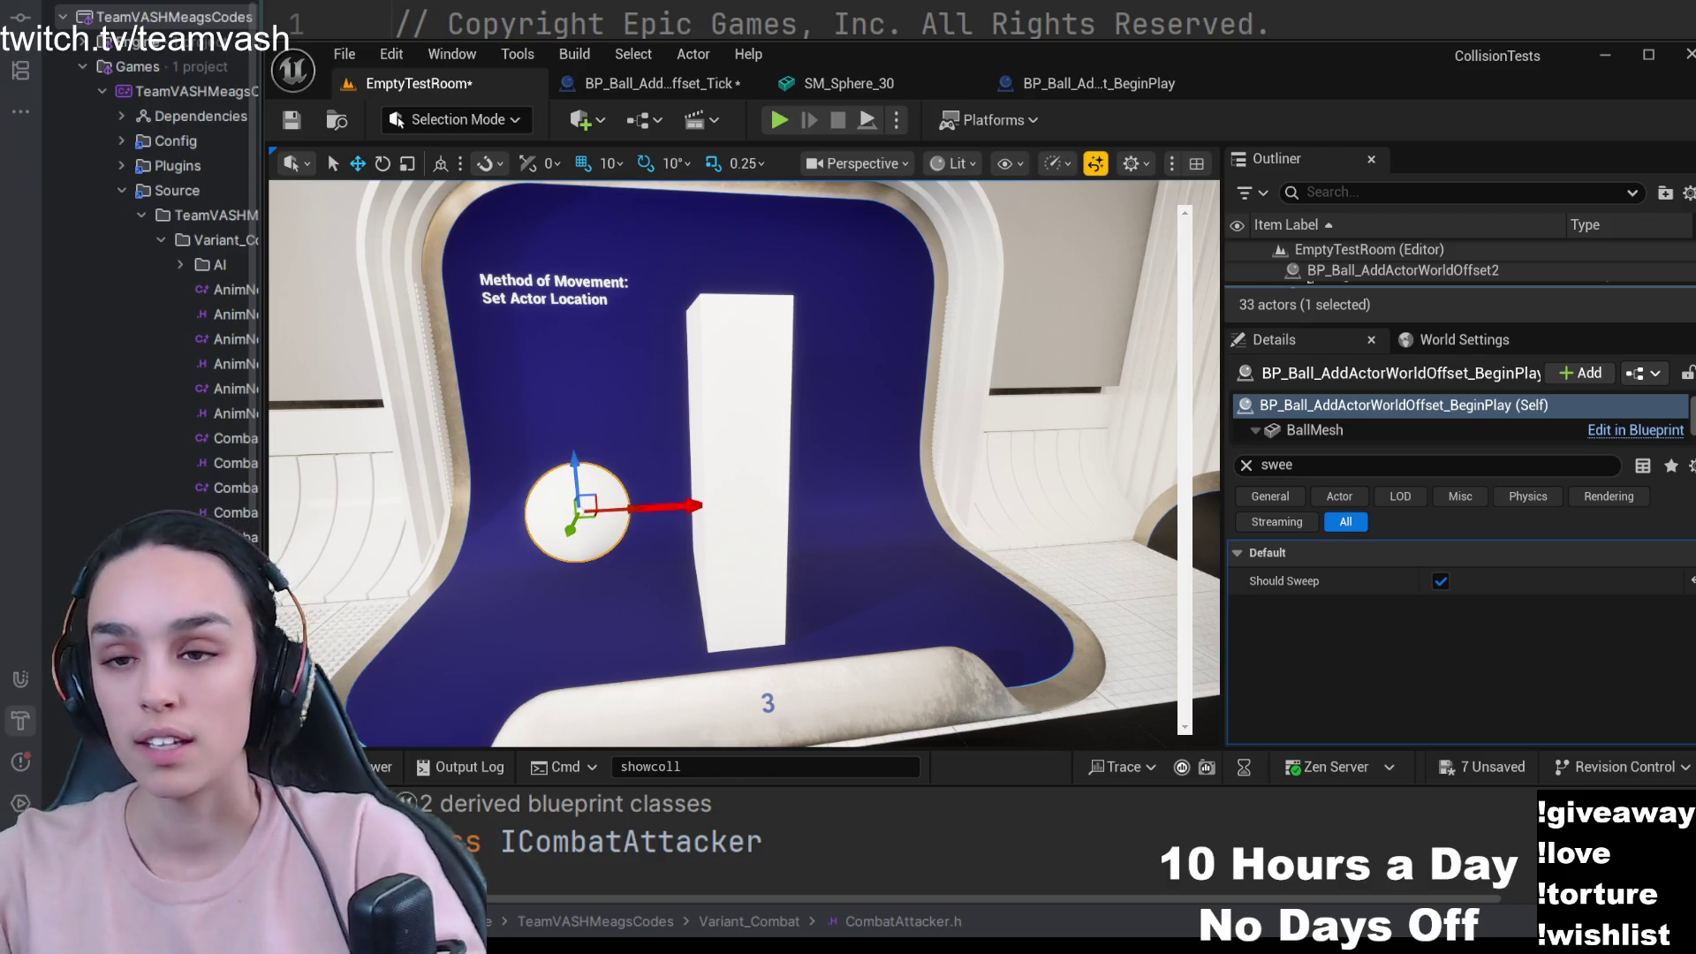
- Switch to the BP_Ball_AddForce blueprint's StartMoving graph
key(ctrl+Tab)
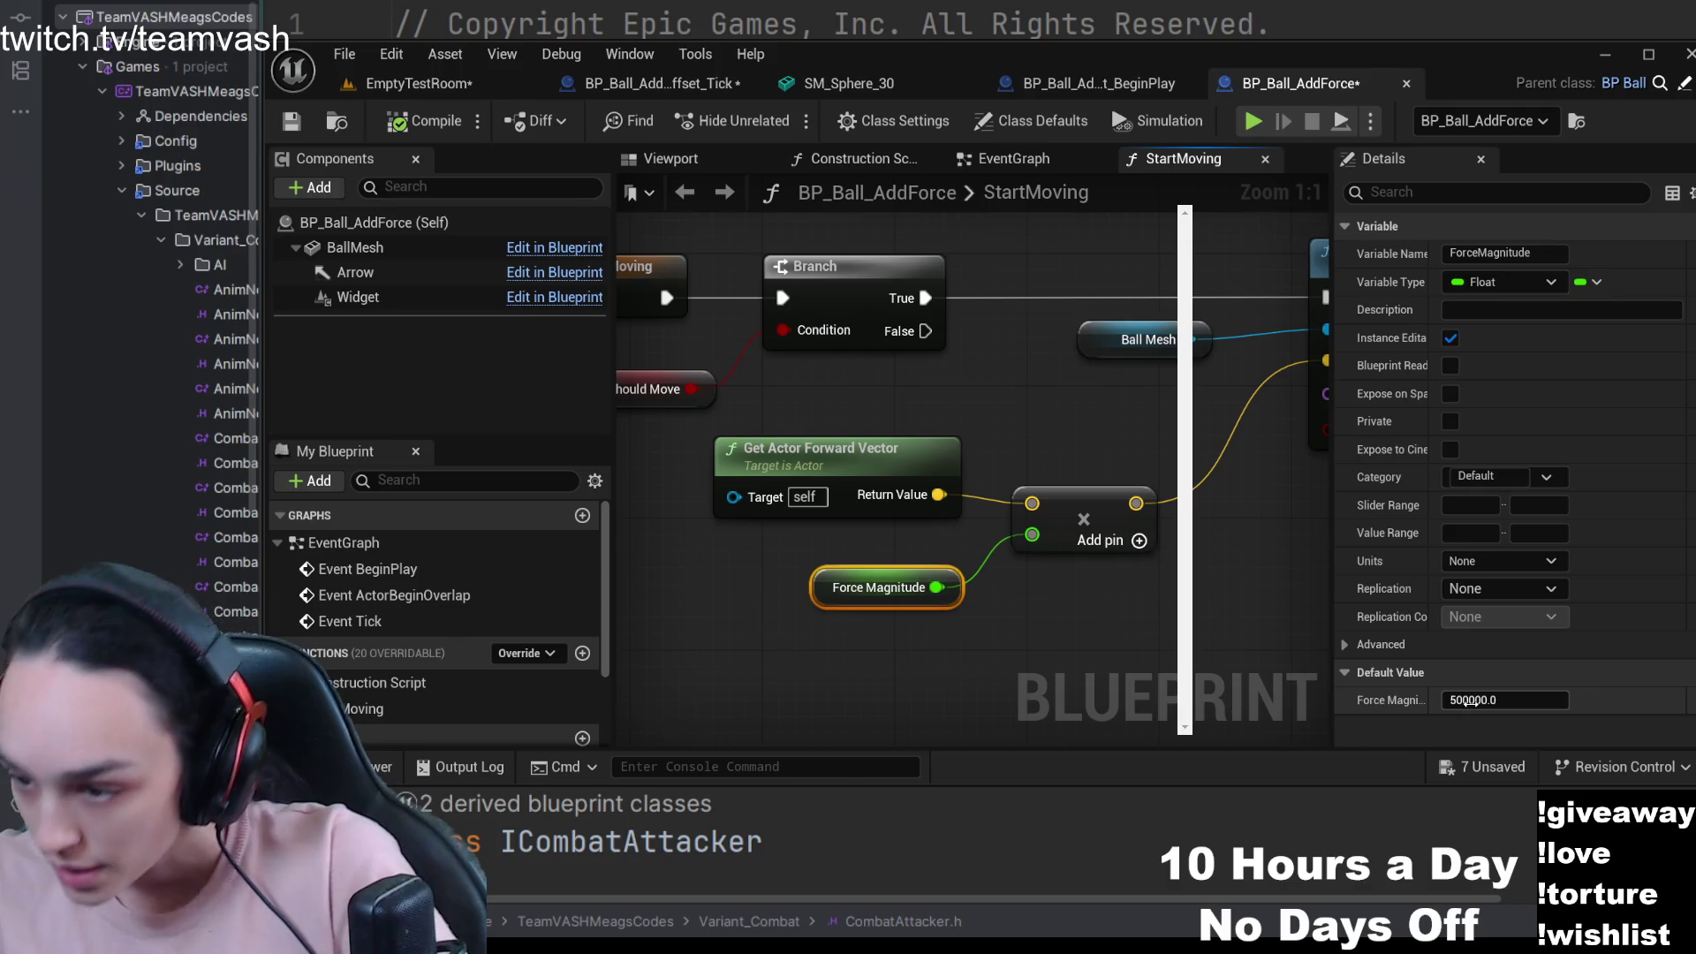
- Pan to the Add Force node and select the BallMesh component to view its properties
drag(1121, 362, 926, 450)
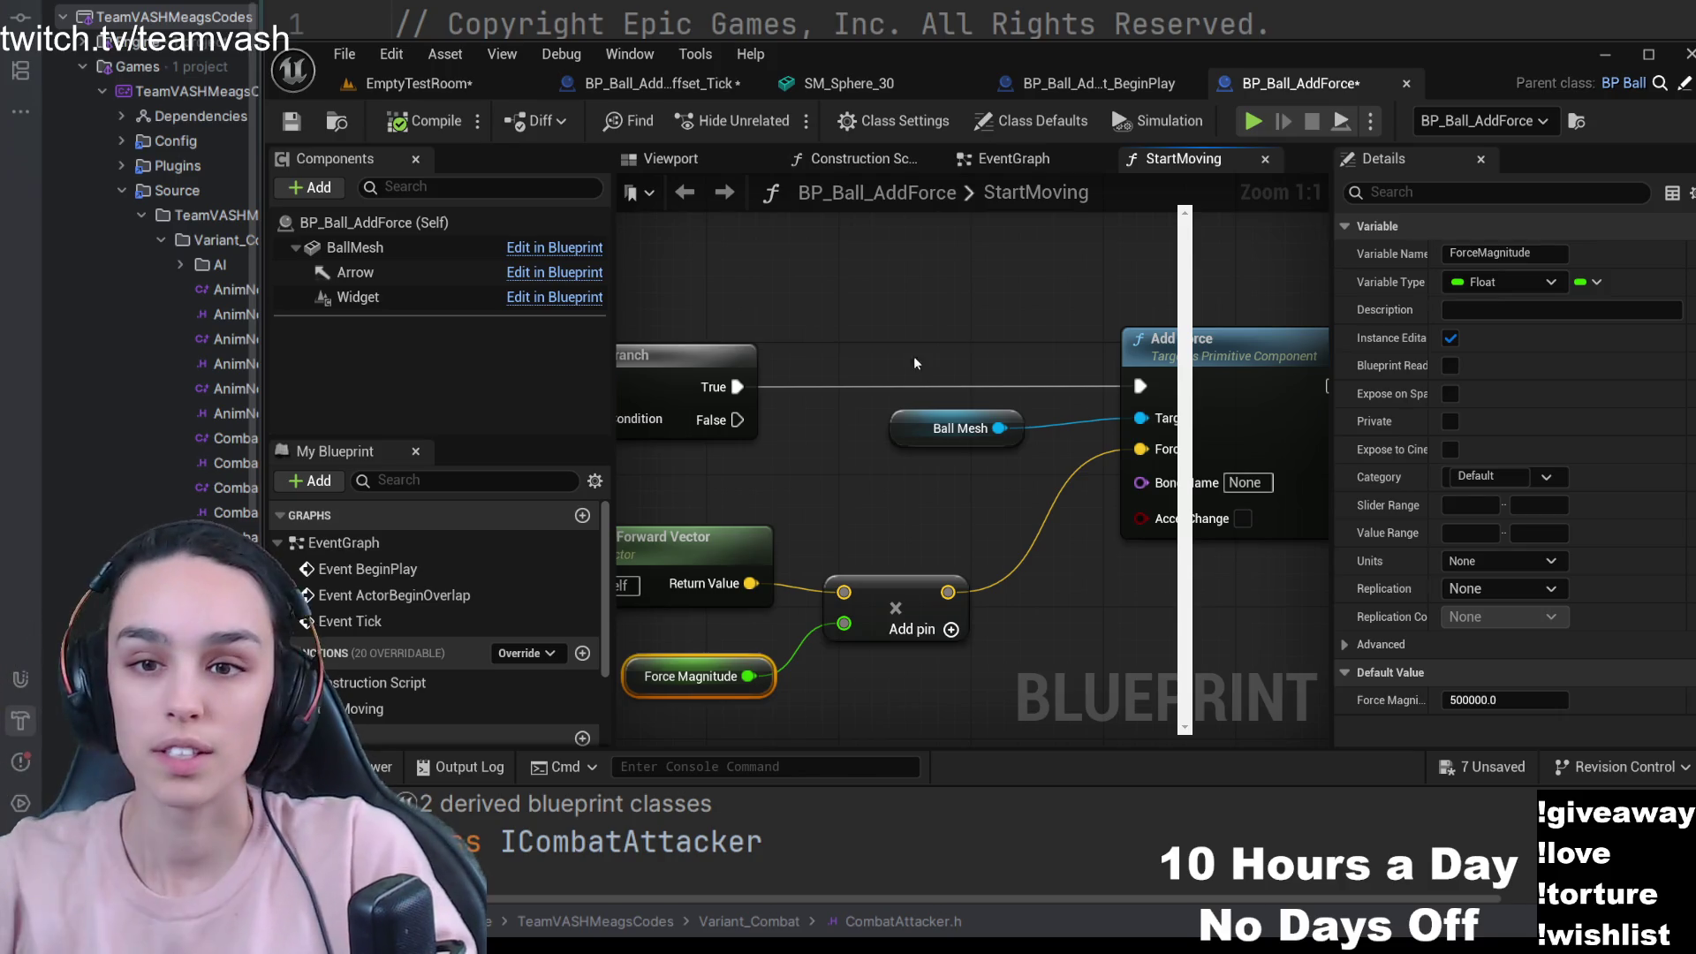
click(354, 248)
scroll(1457, 431, down, 3)
scroll(1457, 431, down, 15)
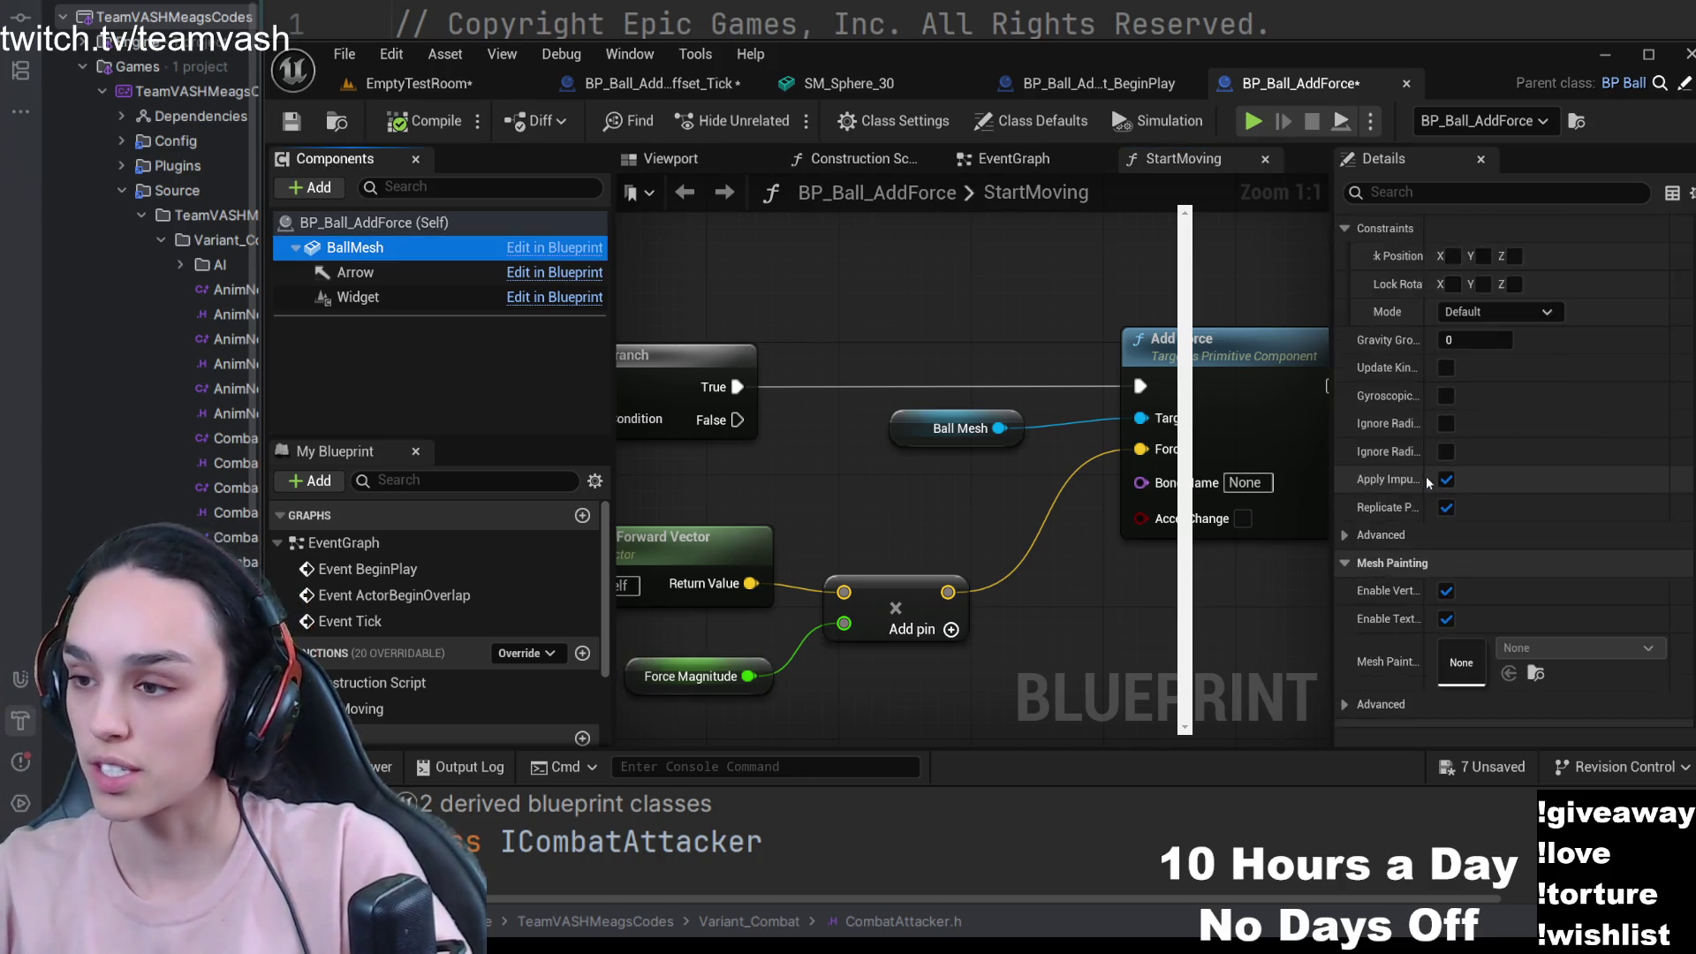
scroll(1418, 473, up, 5)
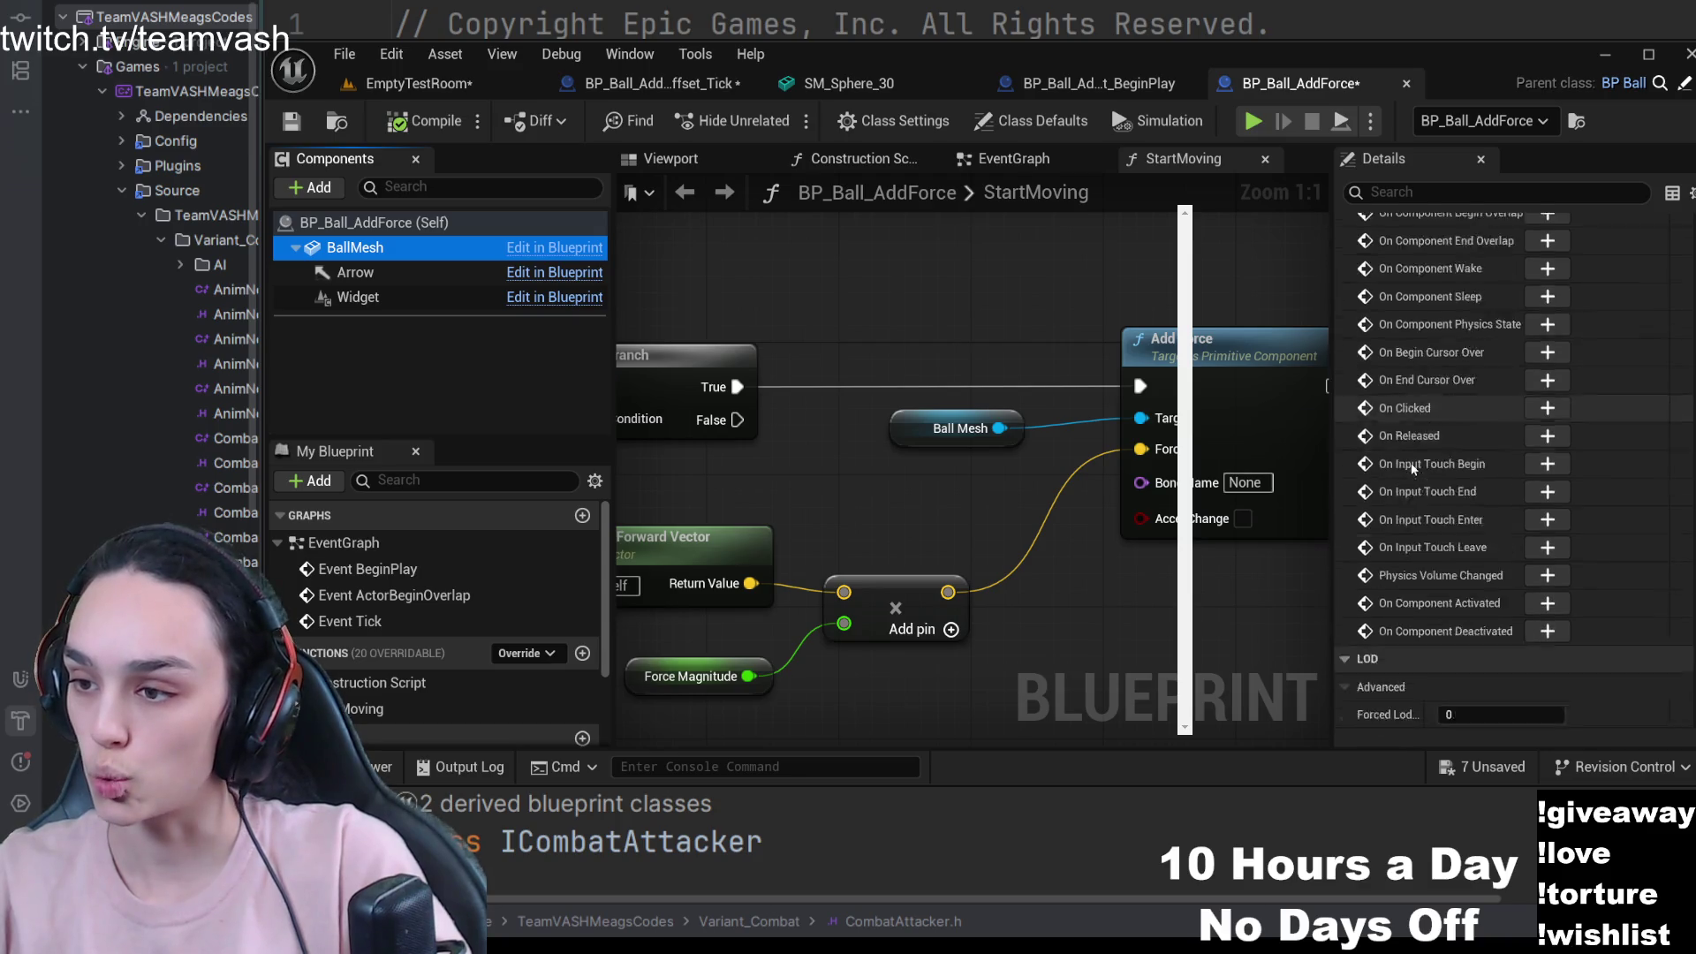
scroll(1511, 477, up, 5)
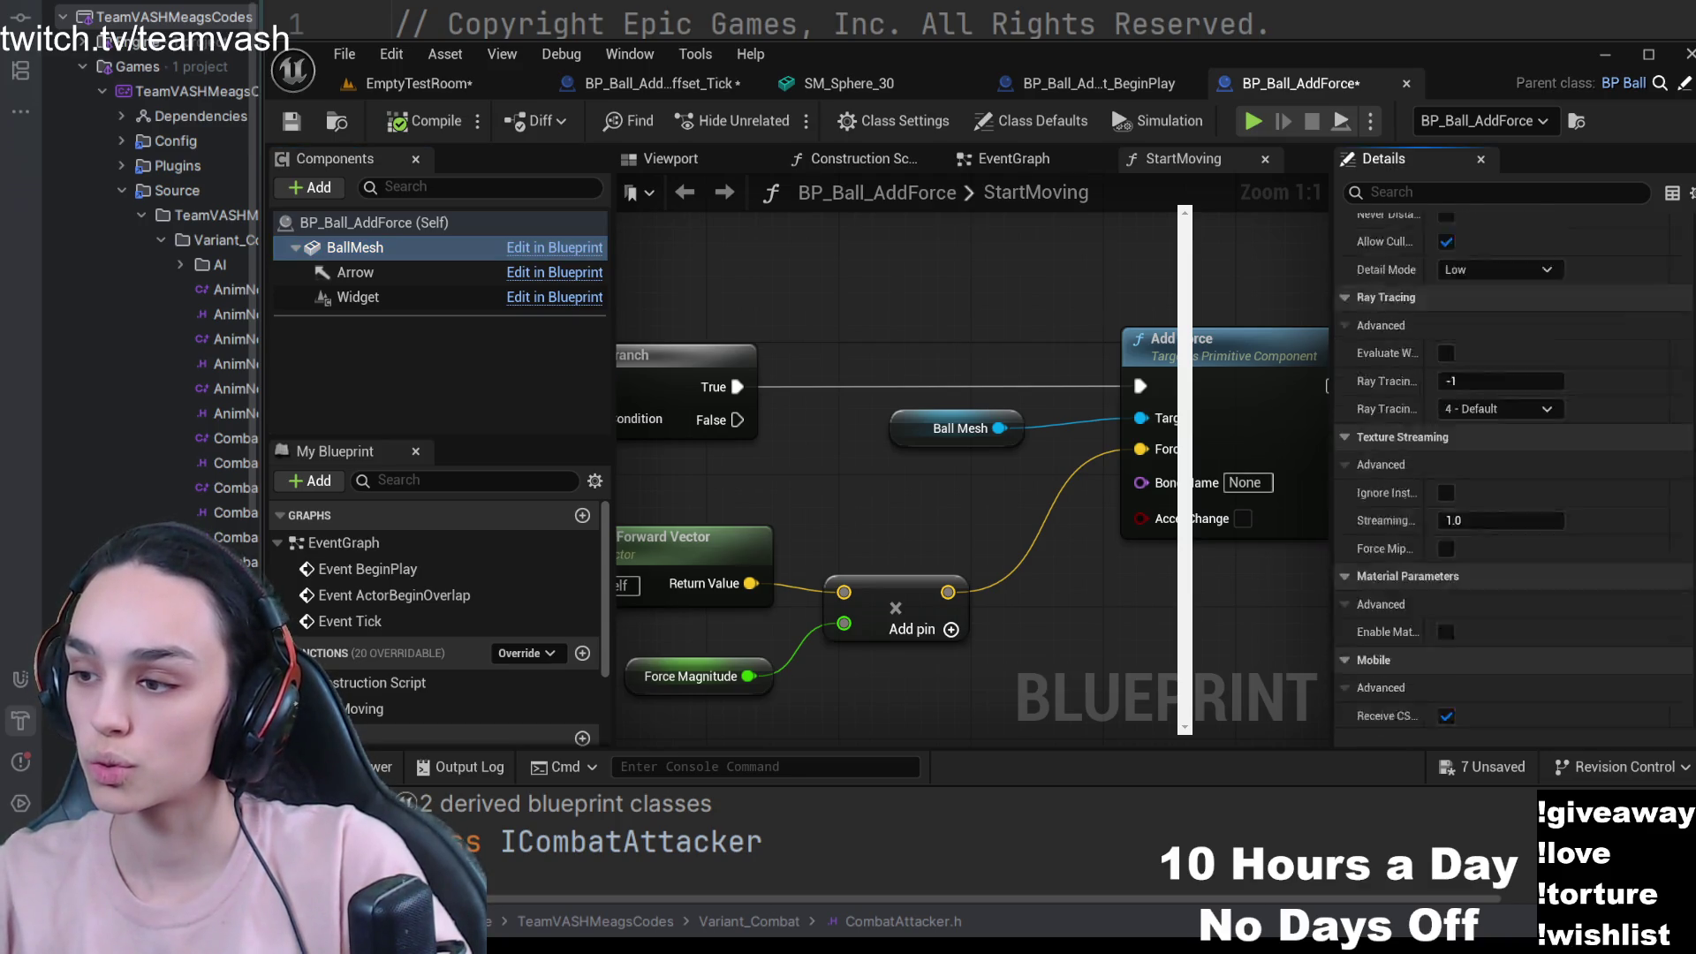
scroll(1511, 477, up, 5)
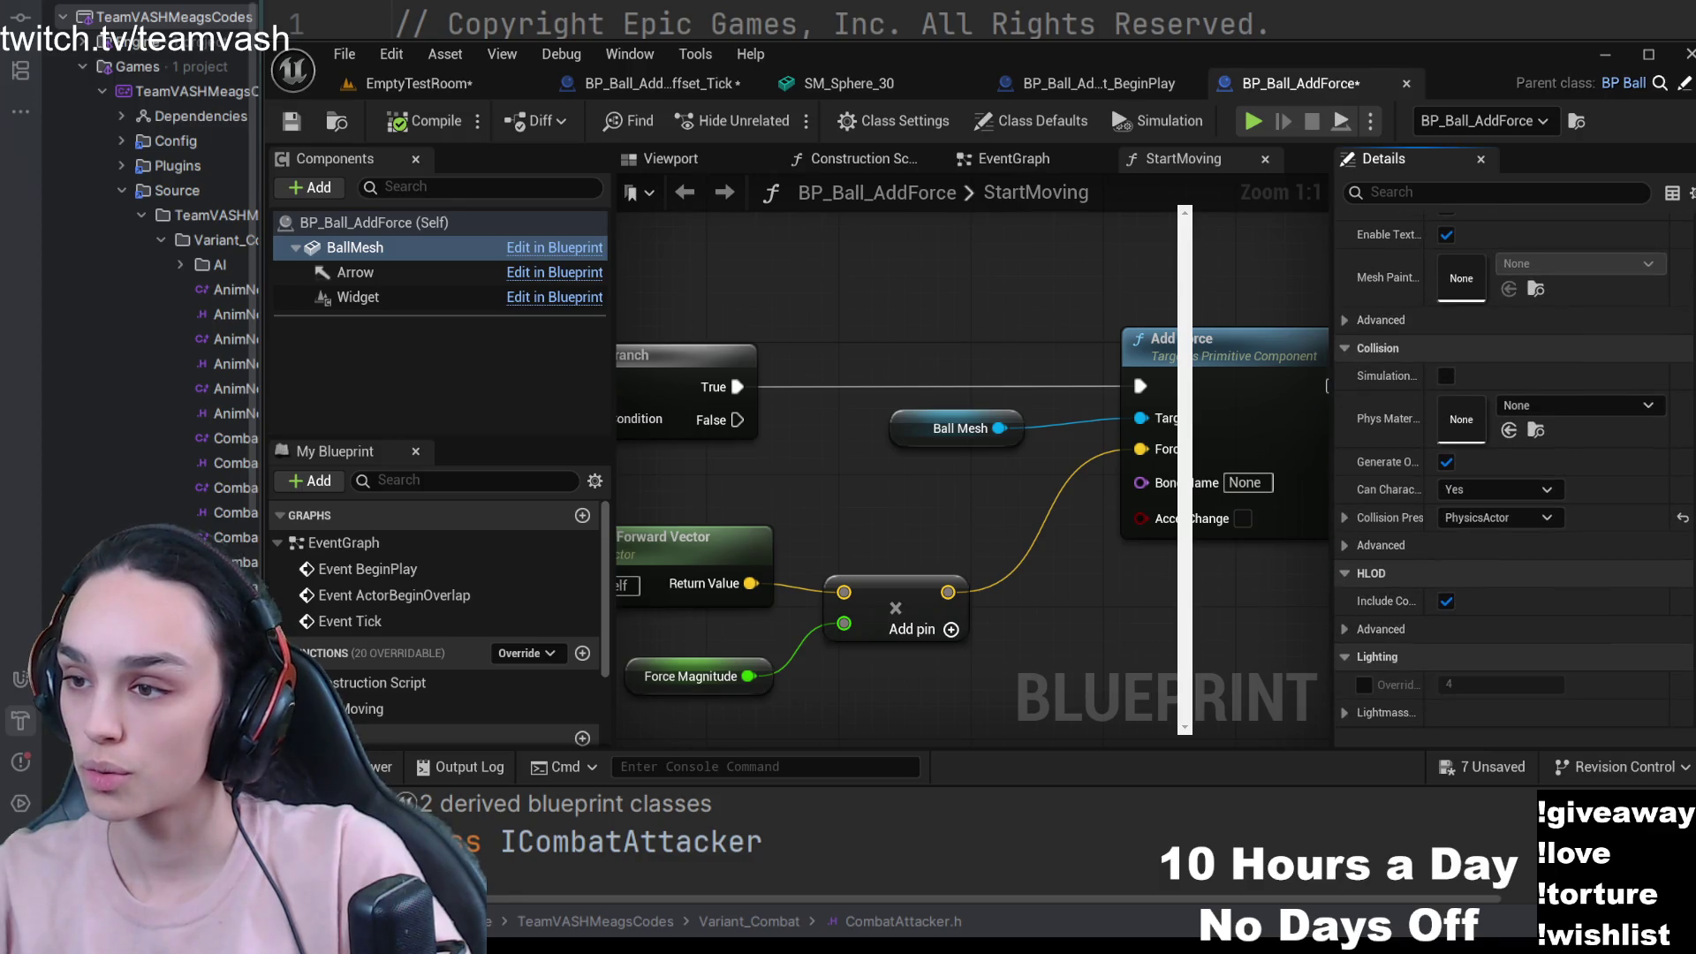
scroll(1511, 468, up, 8)
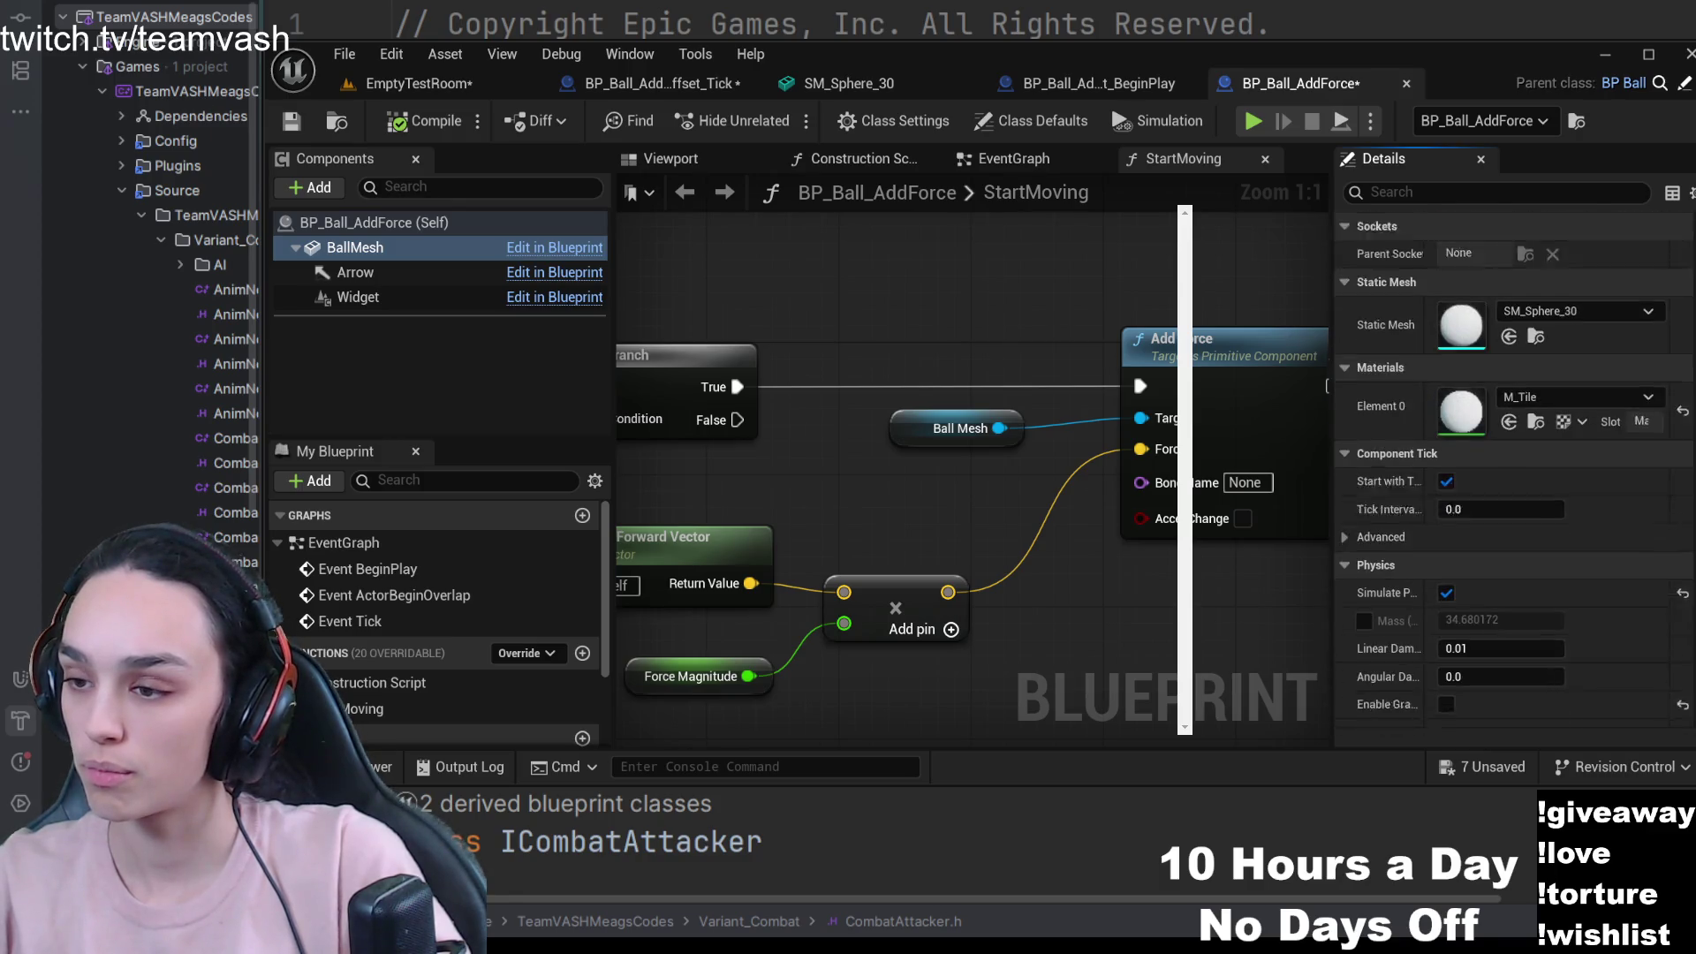
scroll(1514, 468, up, 6)
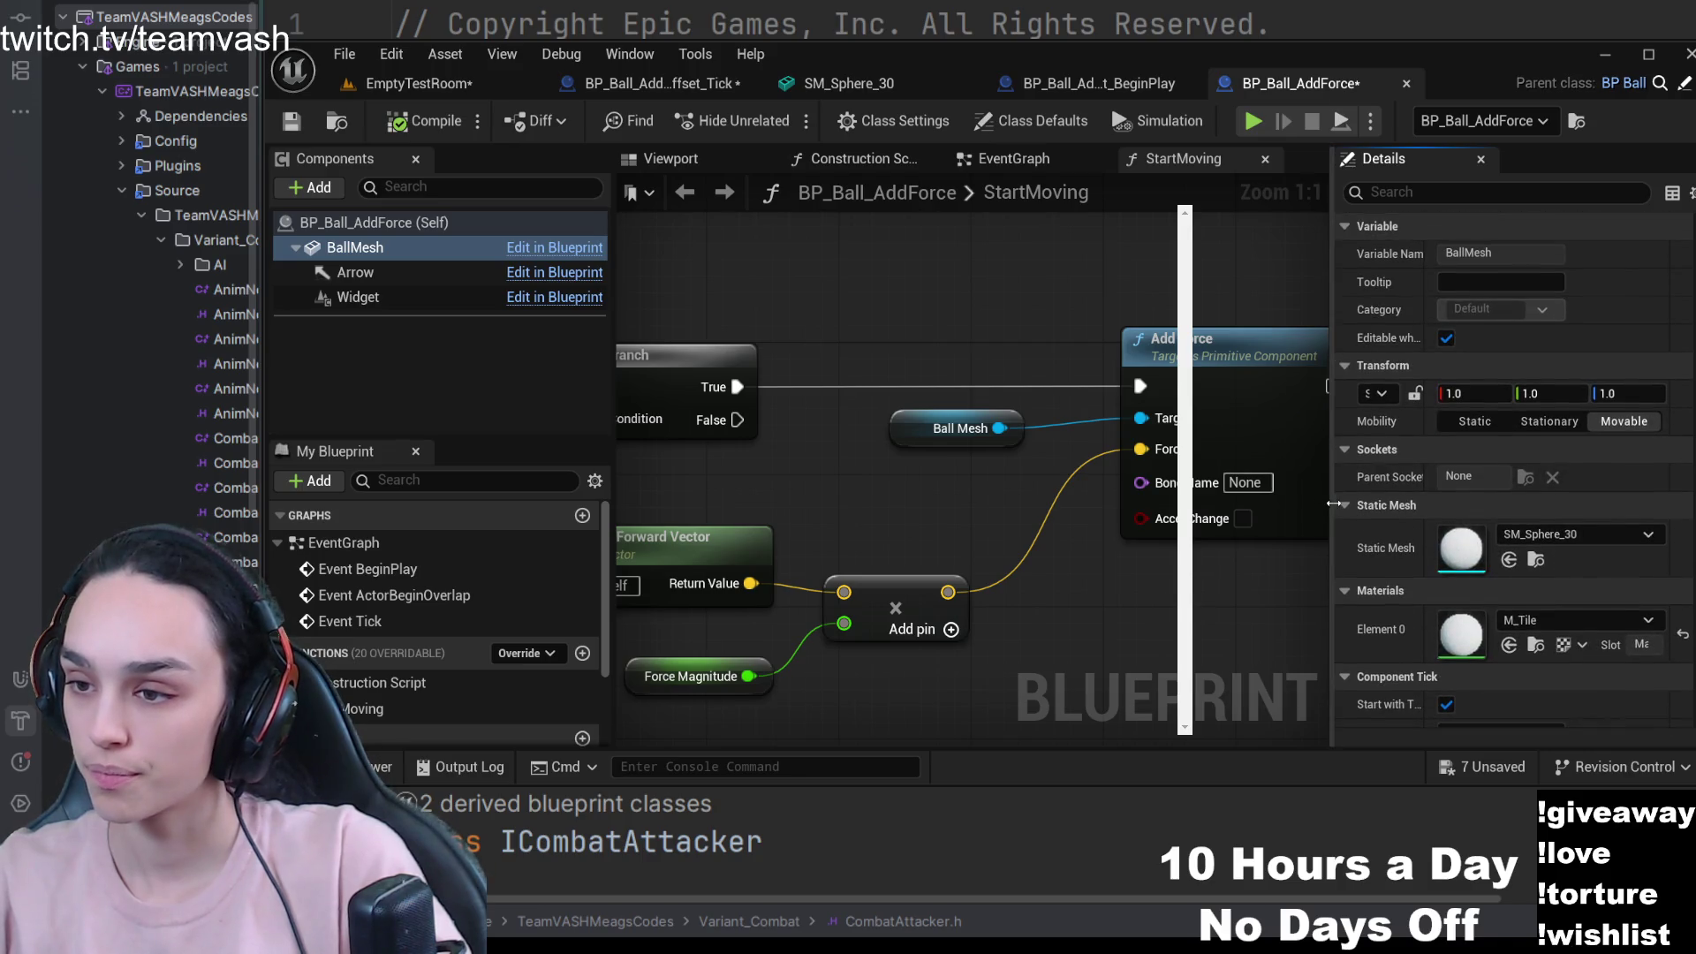
- Widen the Details panel and filter it by 'collis' to show BallMesh's collision settings
drag(1332, 265, 1205, 265)
click(1365, 199)
text(collis)
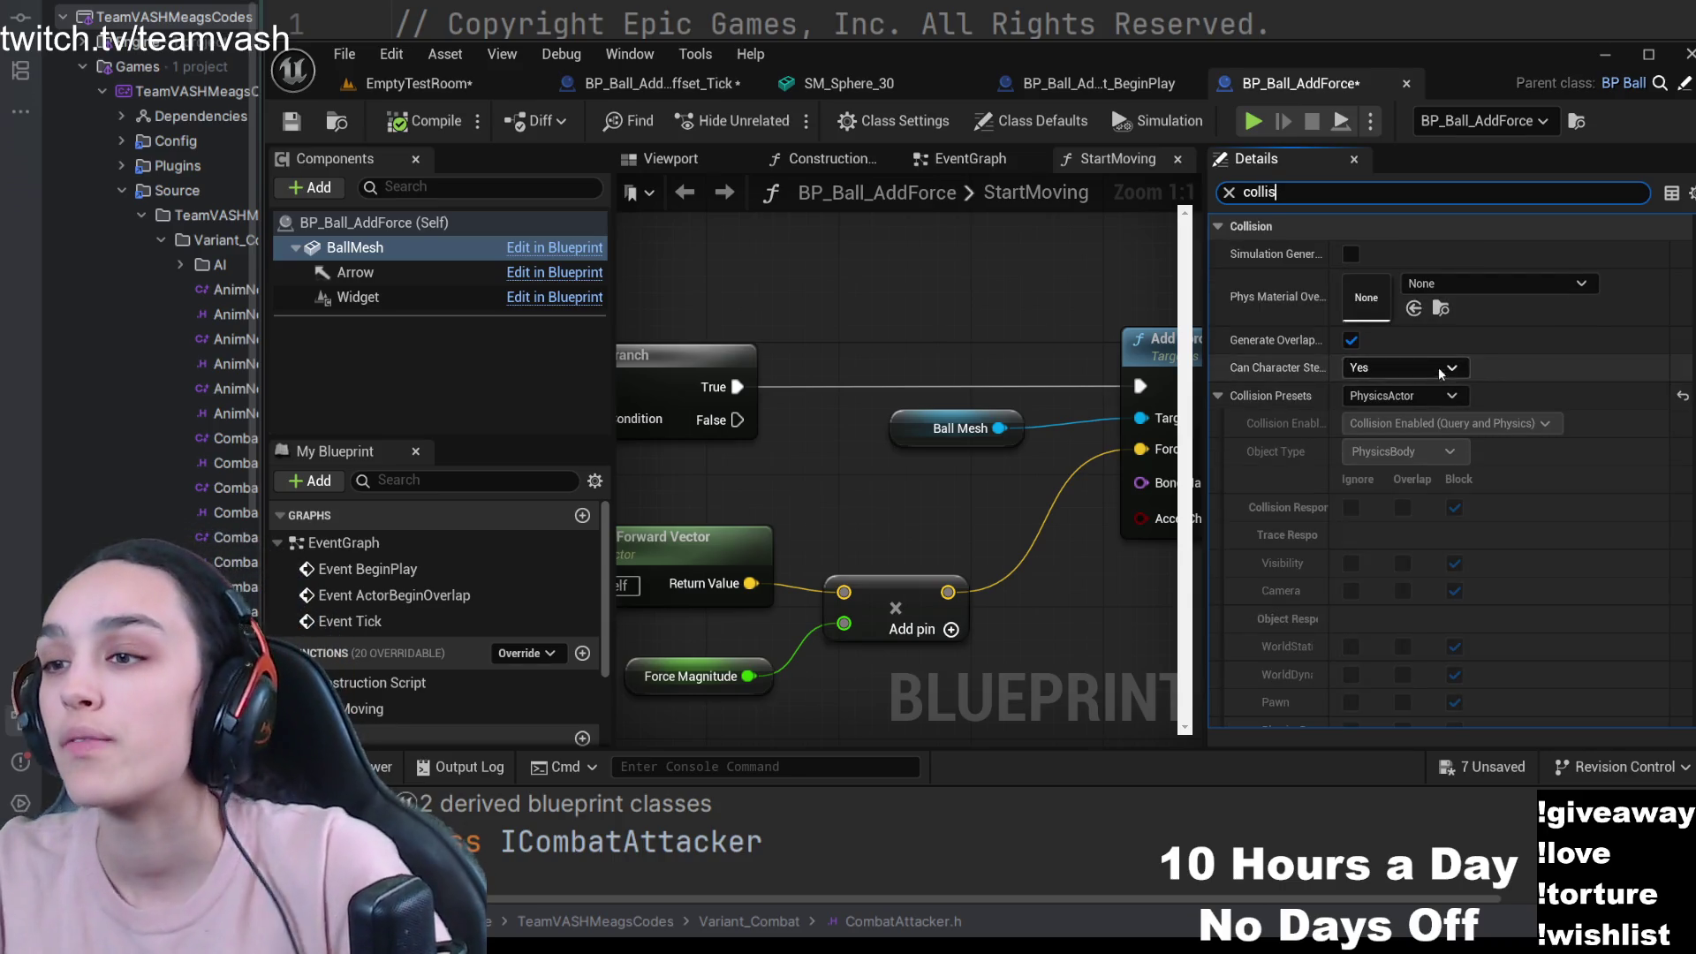
scroll(1414, 389, down, 2)
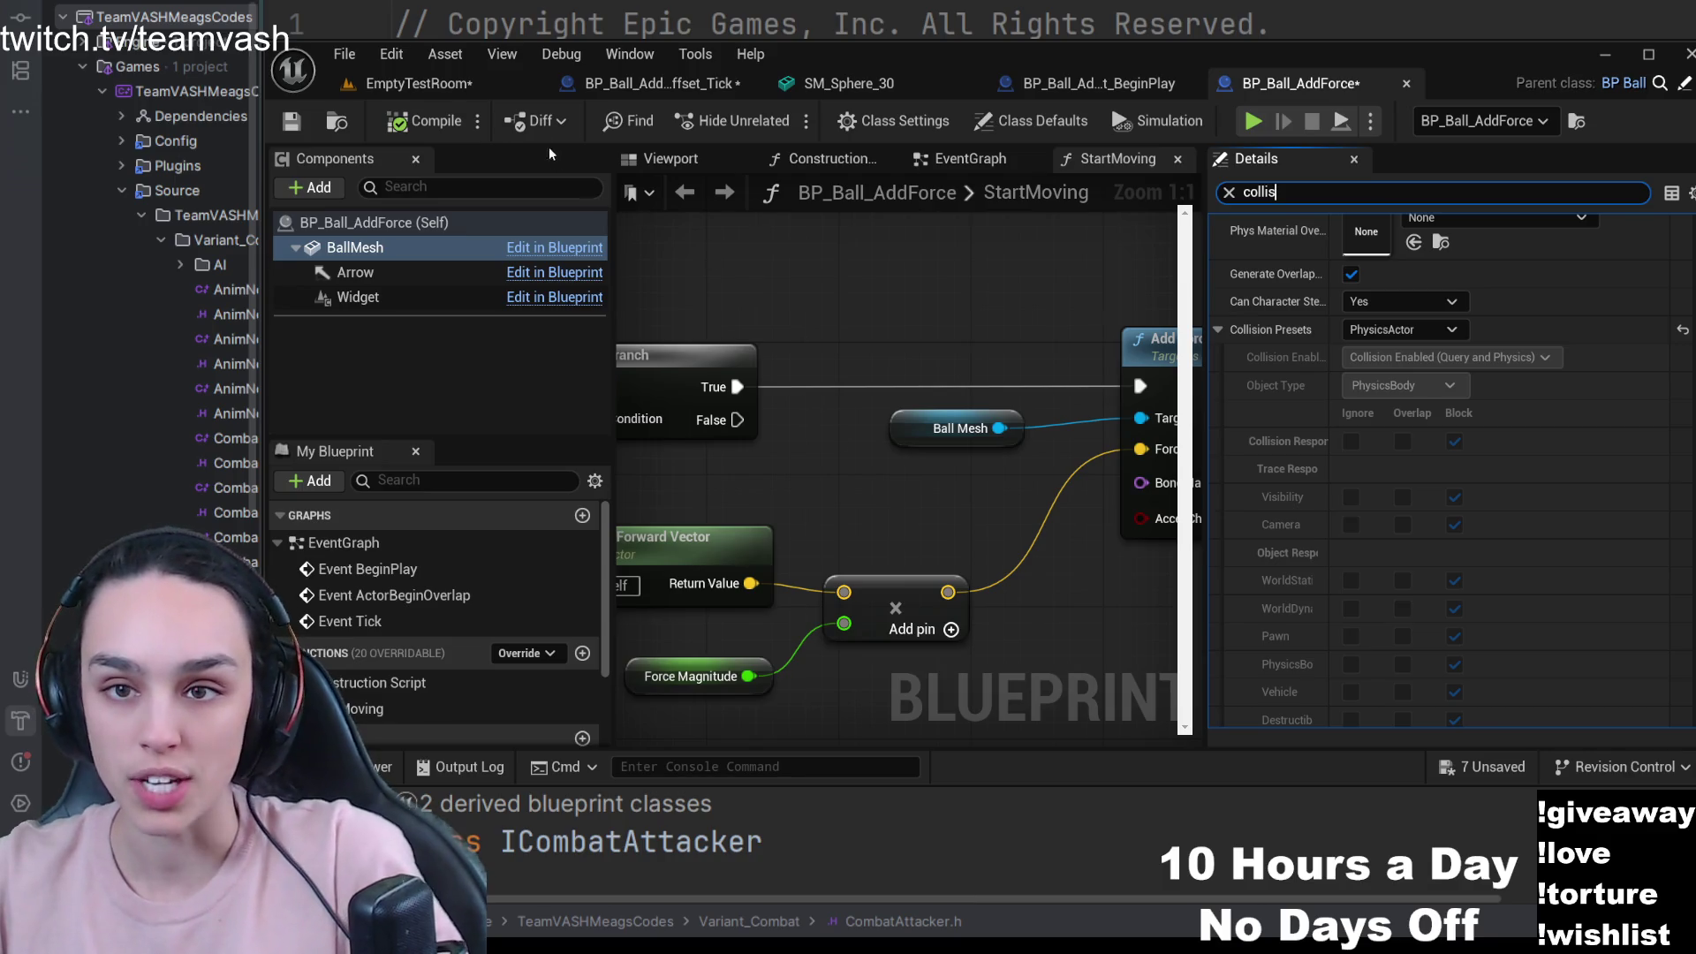
- In EmptyTestRoom, select the right Add Force ball and filter its BallMesh details by 'coll'
click(419, 83)
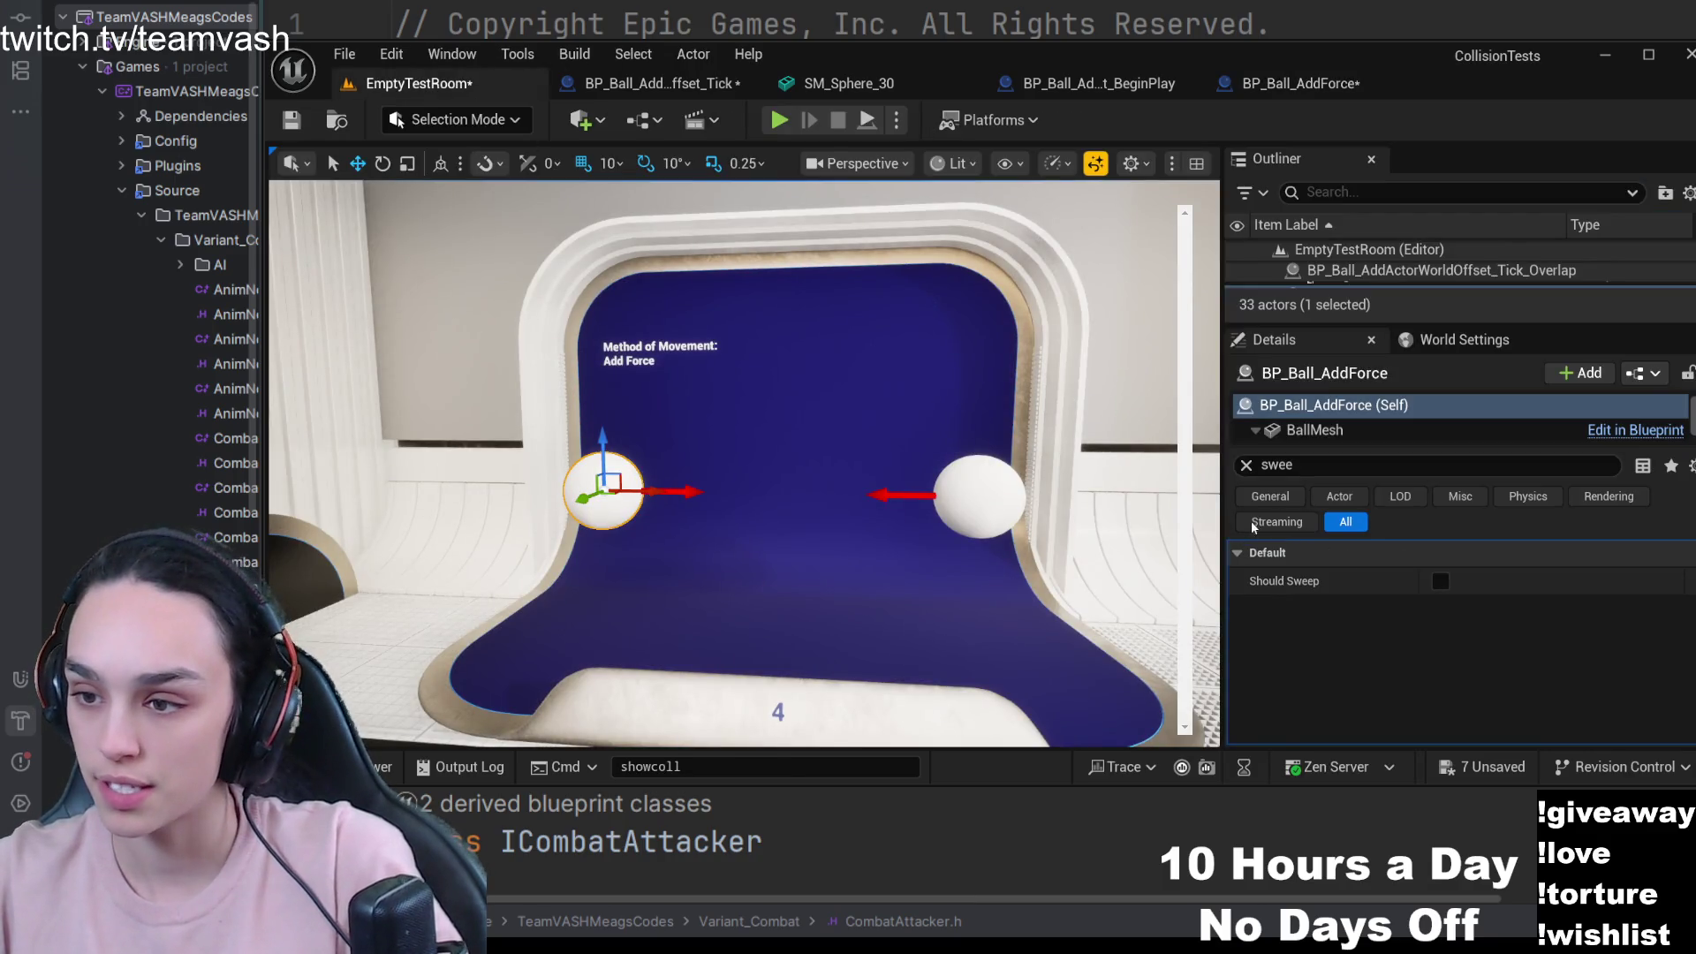
click(942, 491)
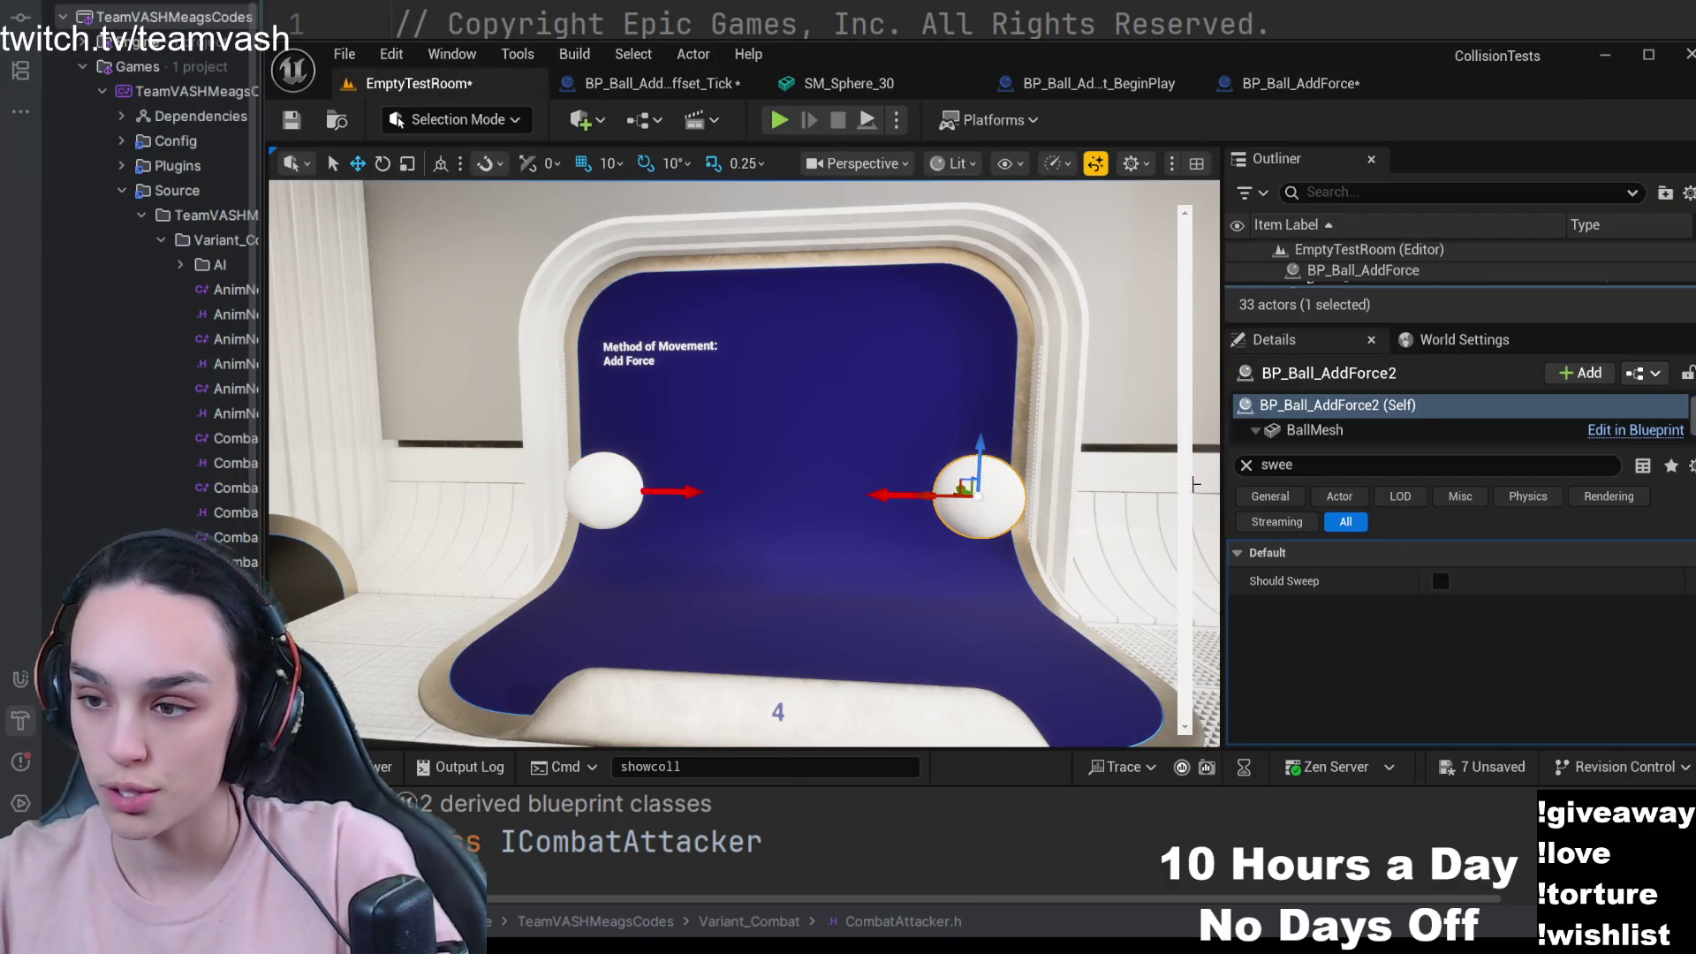
click(1247, 466)
text(collis)
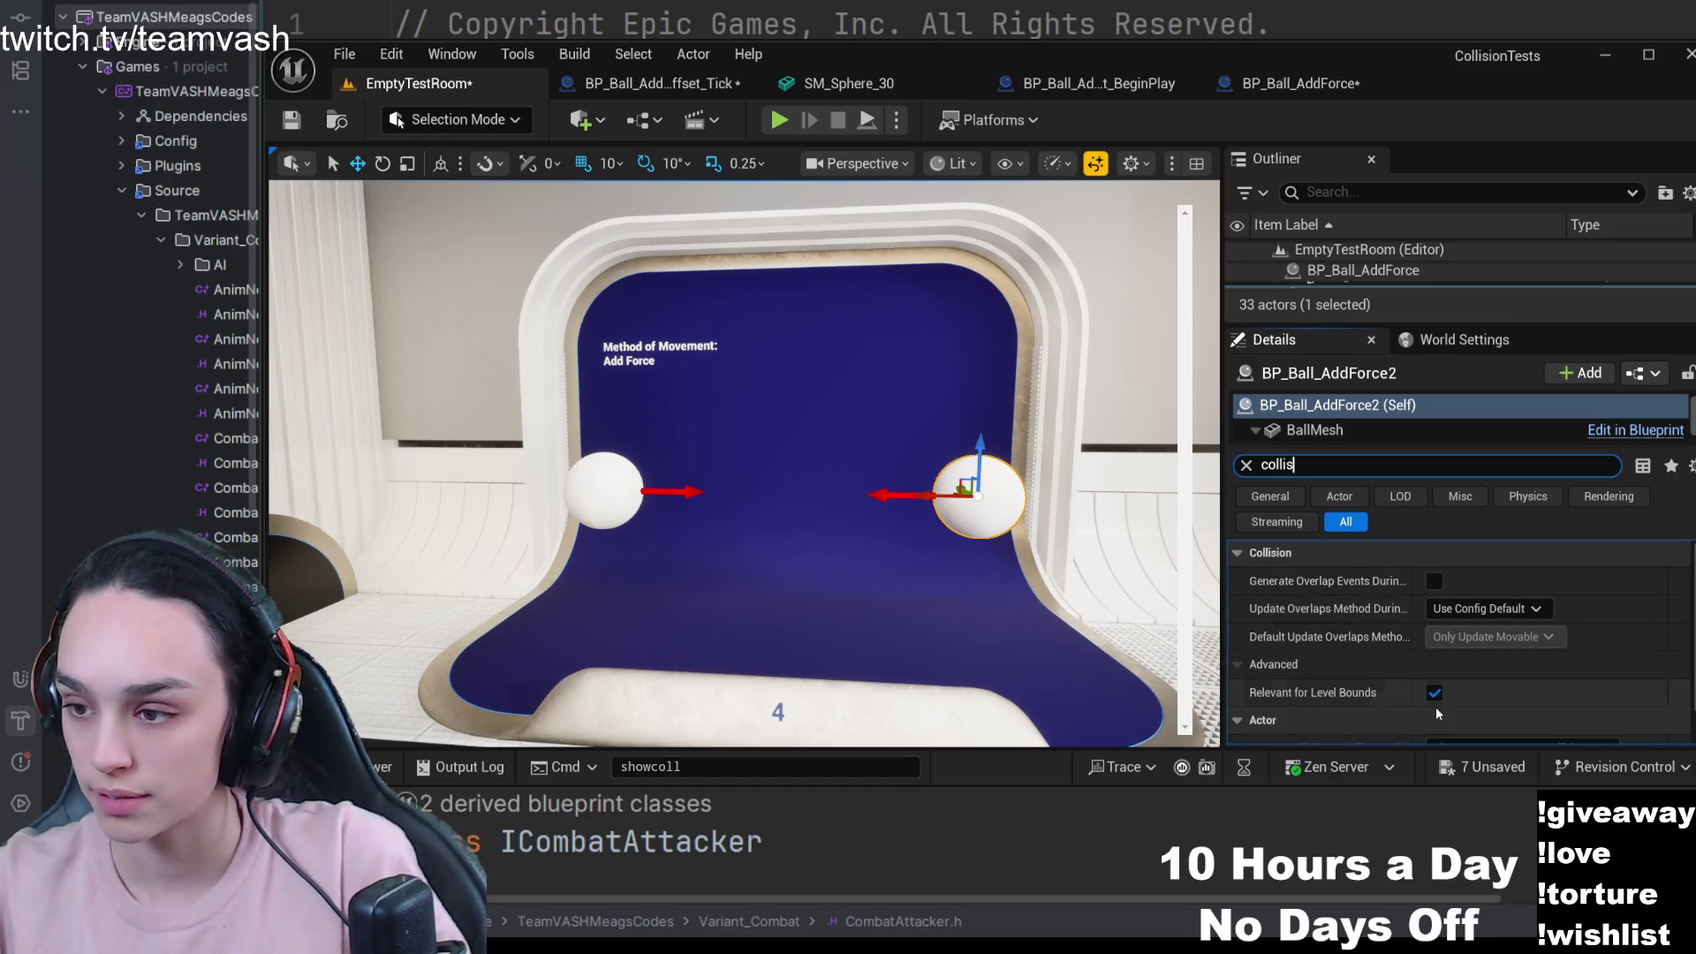
click(1247, 465)
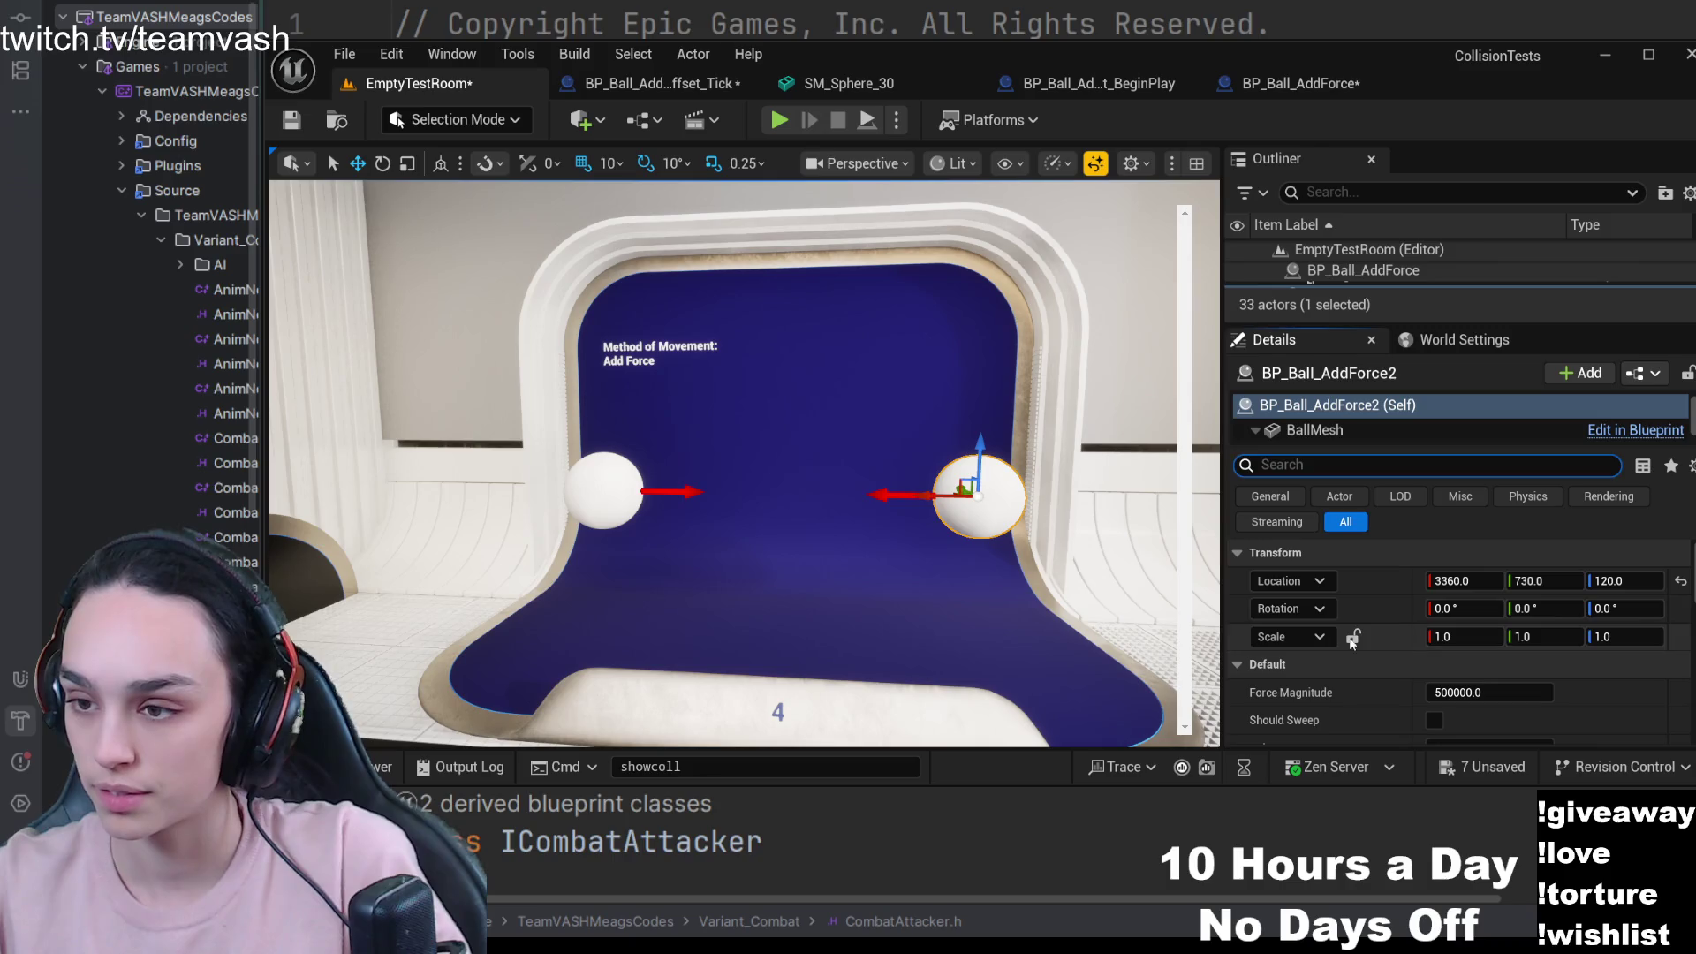
click(1314, 431)
text(coll)
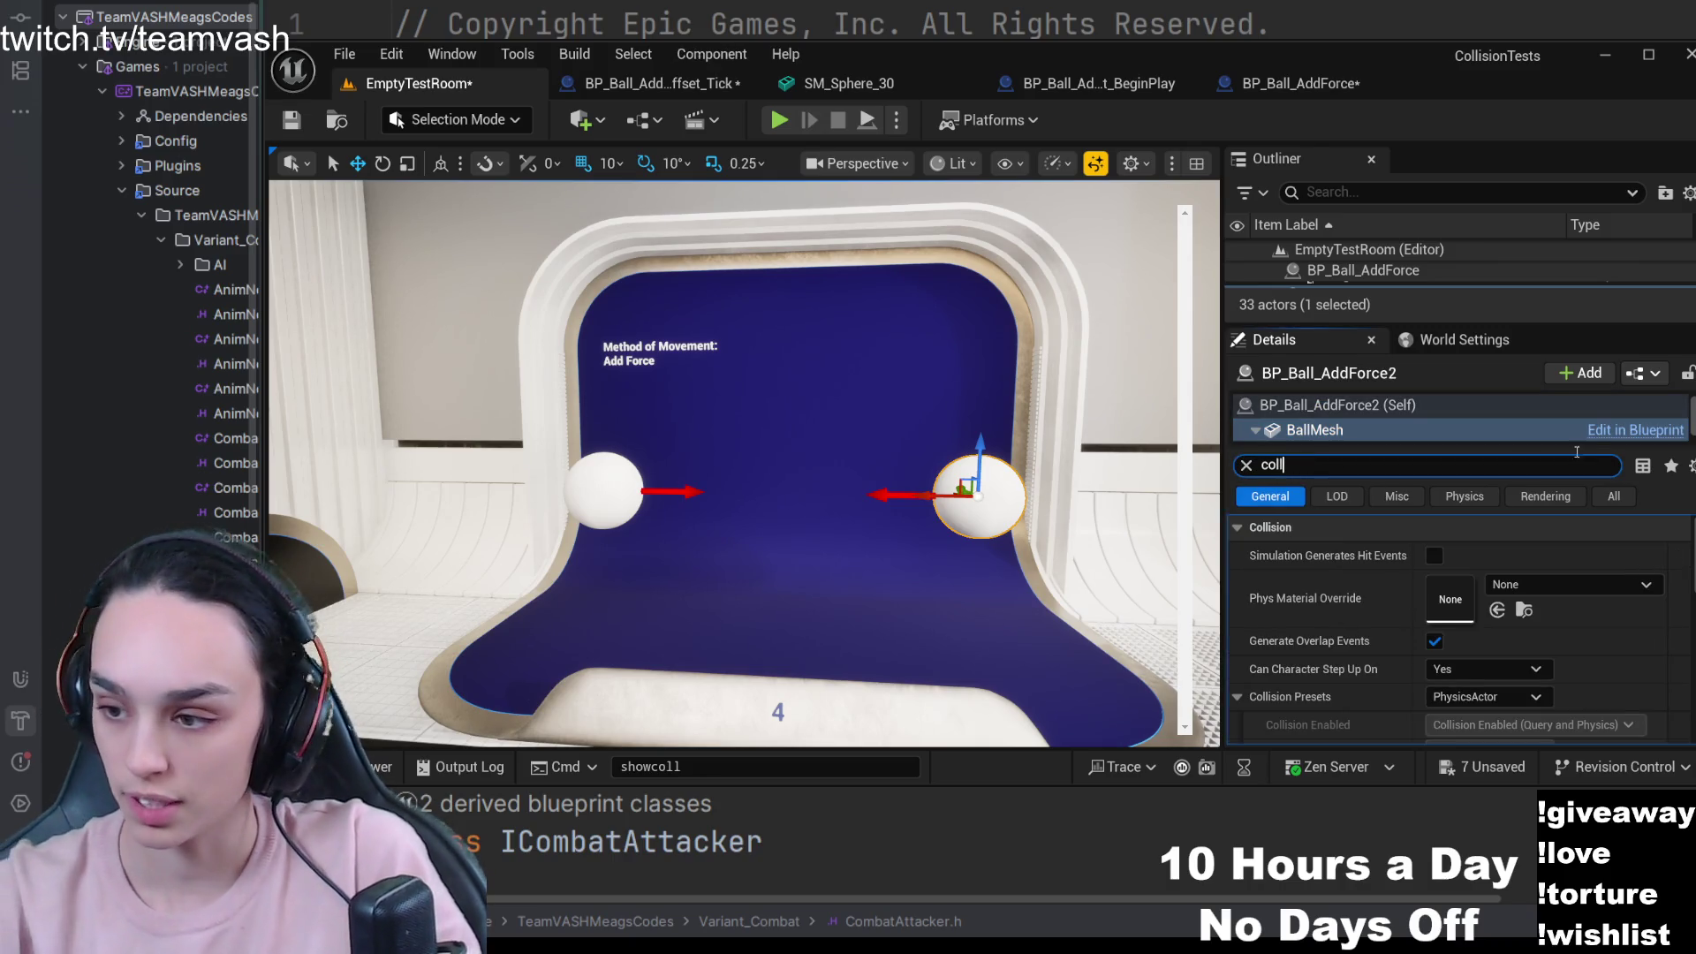
- Check the left Add Force ball's BallMesh collision settings, then play the level
click(661, 492)
click(661, 492)
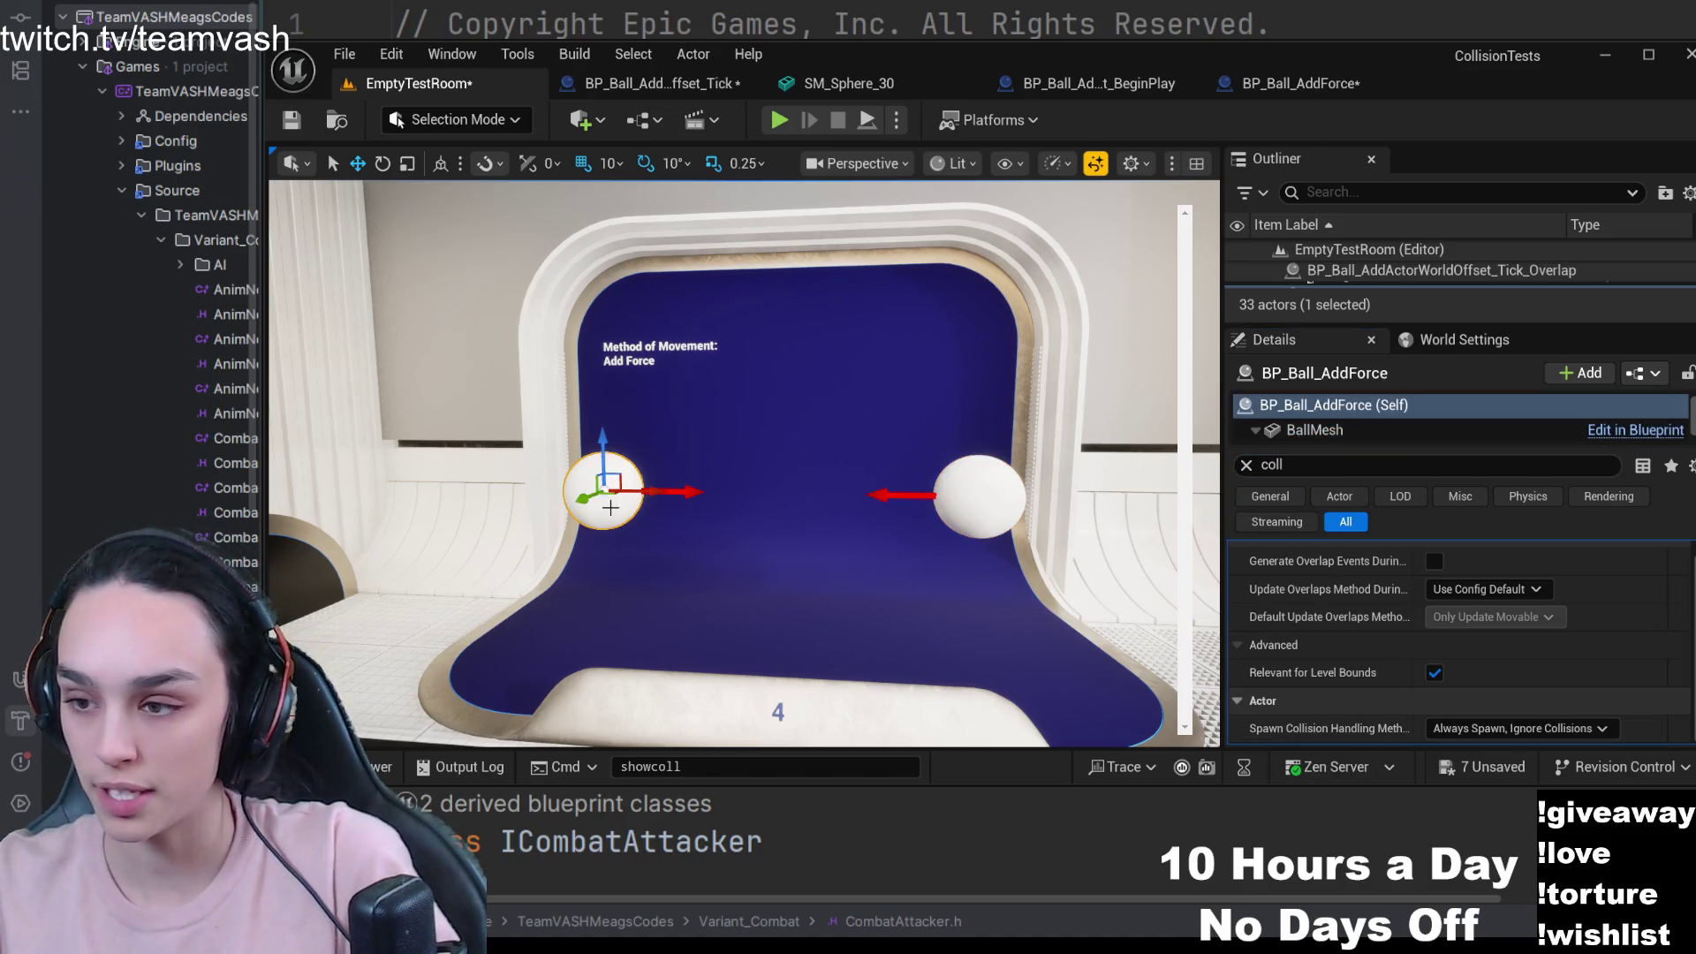
scroll(1450, 659, up, 1)
click(1333, 427)
scroll(1461, 616, down, 2)
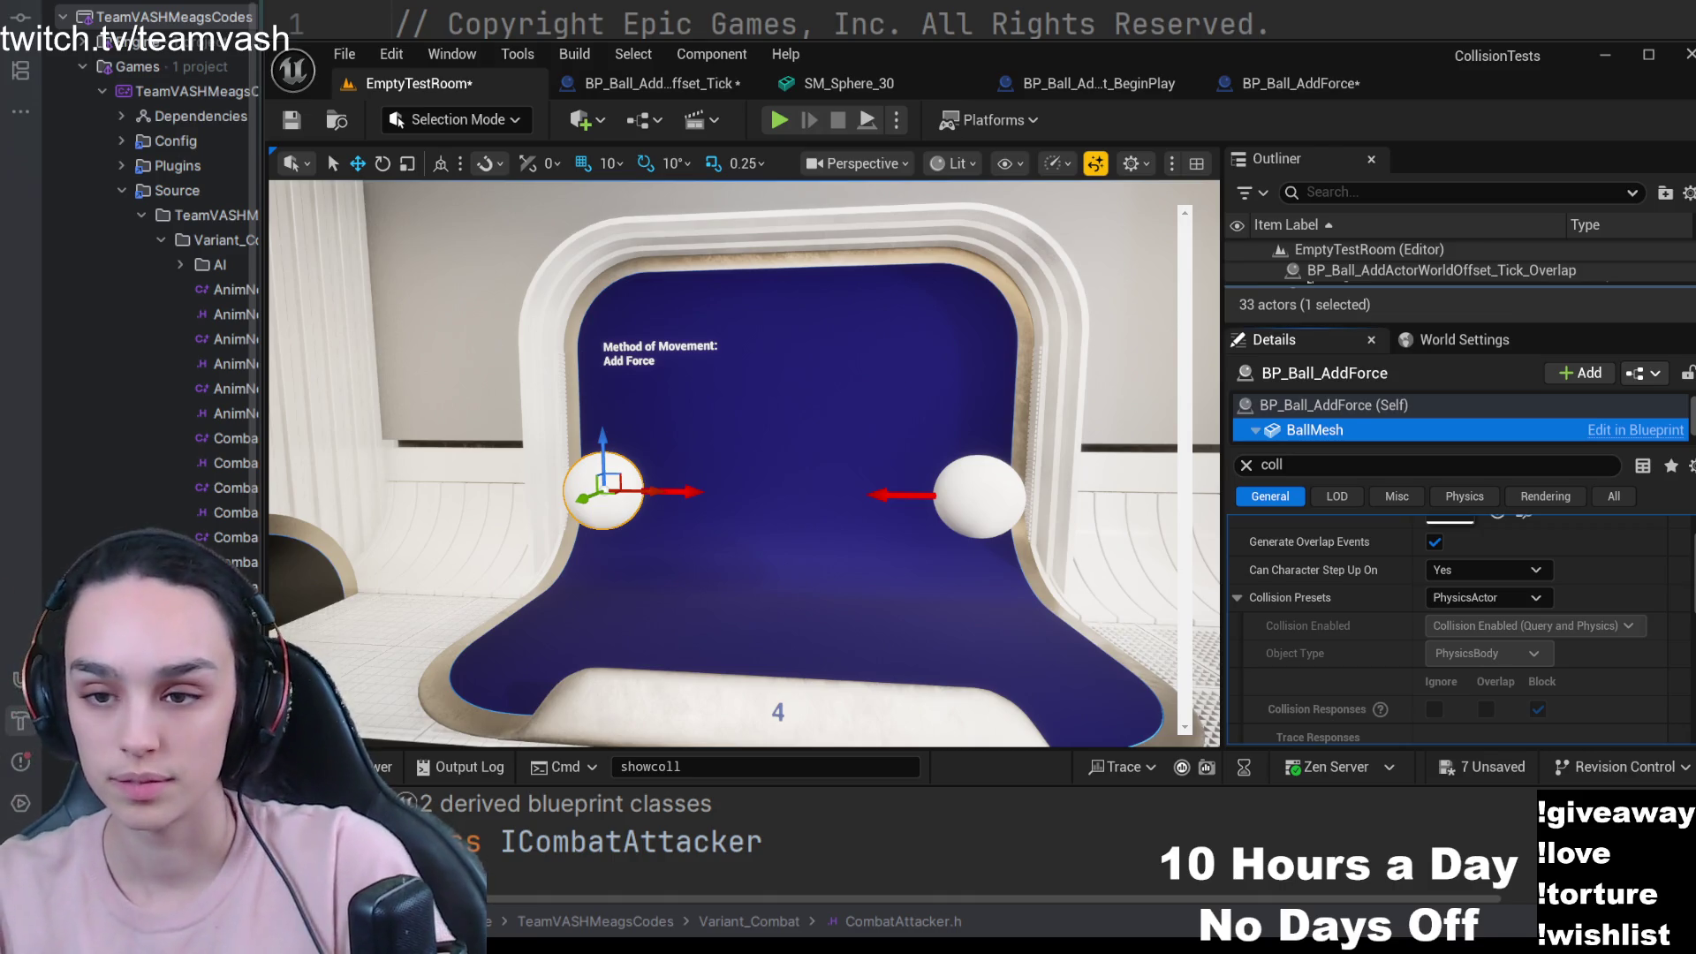
click(779, 120)
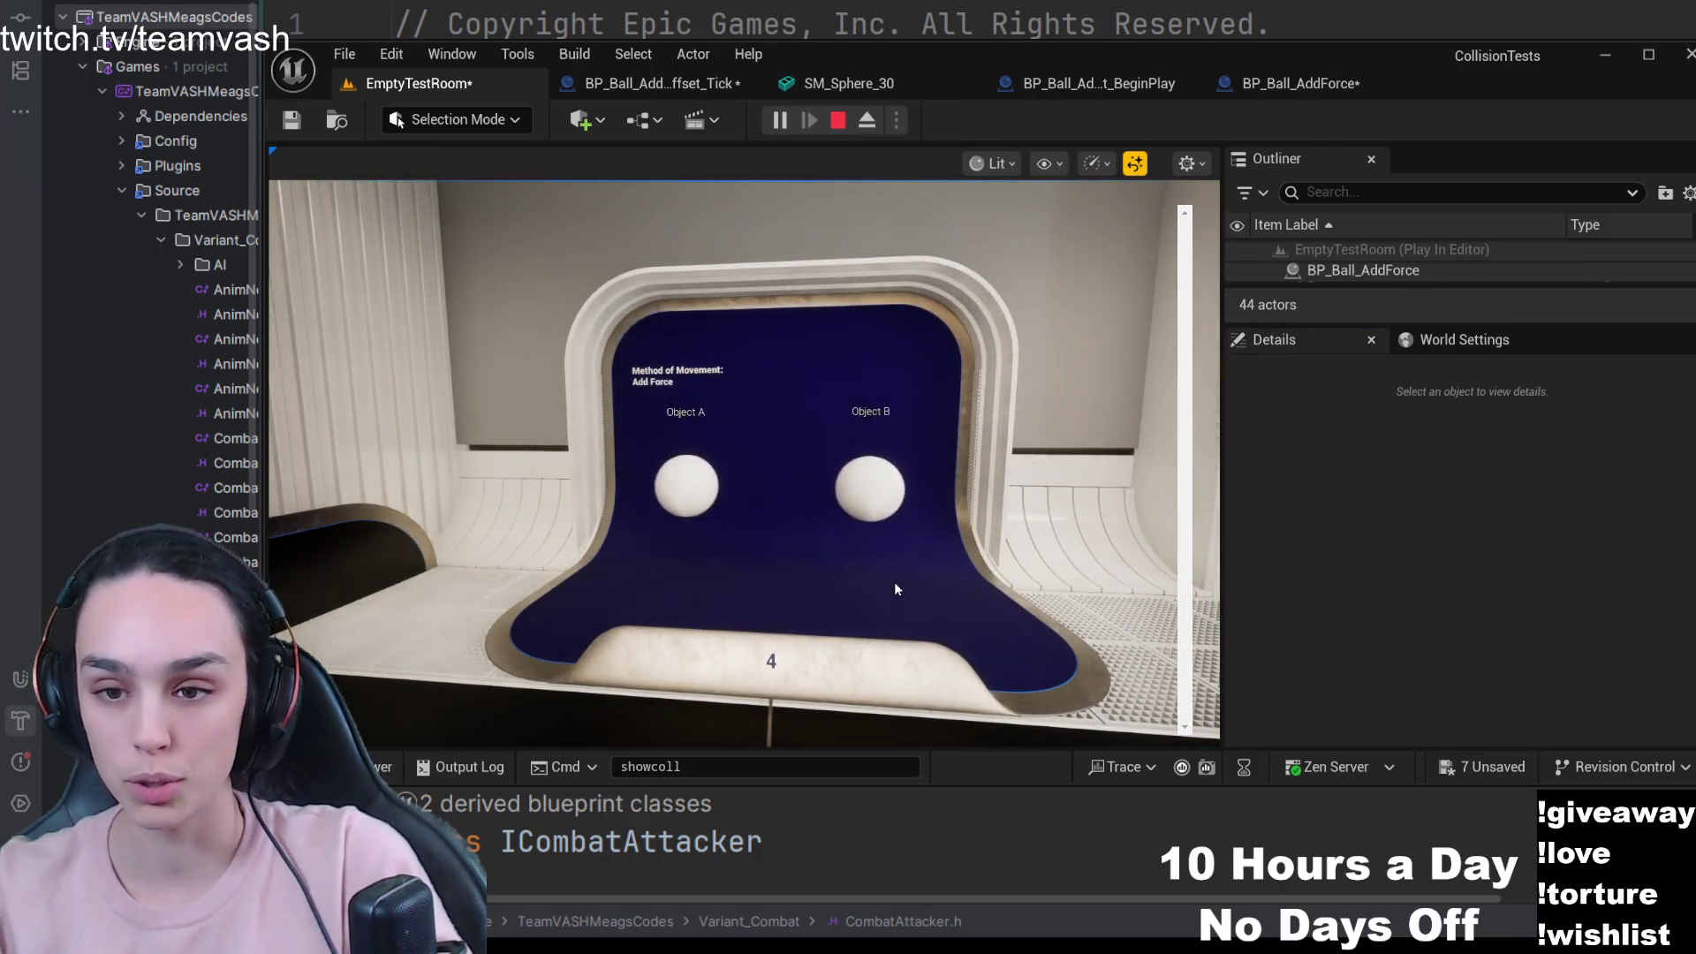
- Stop the Add Force play test and return to editing EmptyTestRoom
key(Escape)
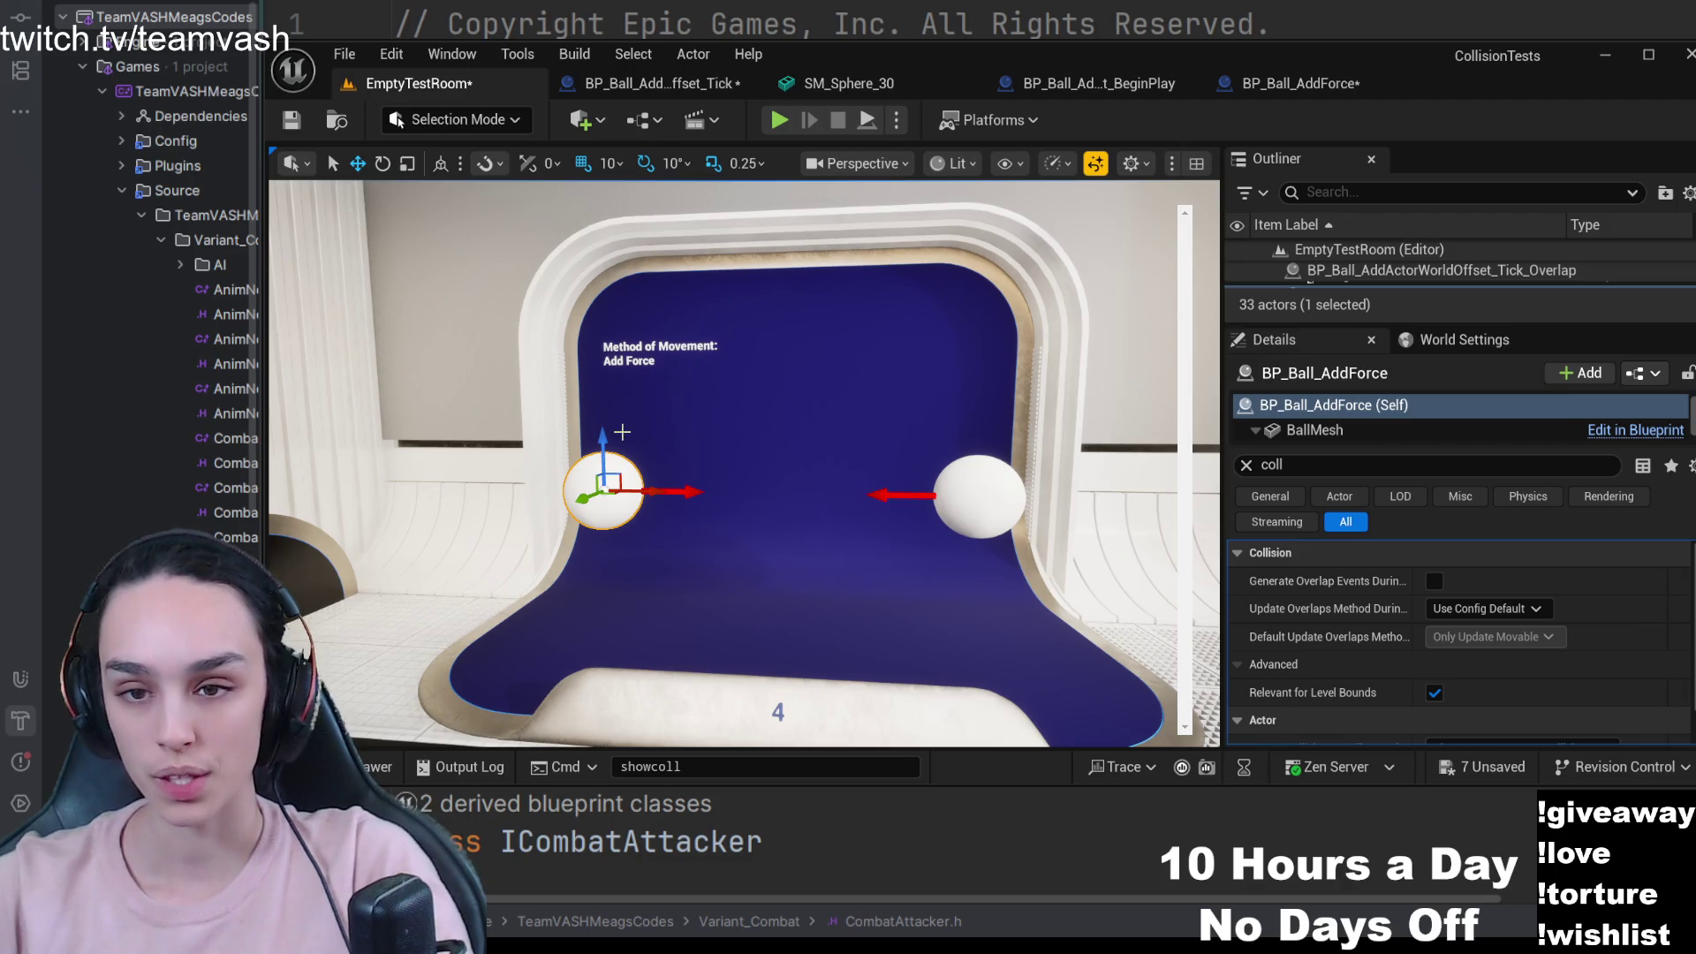
- Open SM_Sphere_30 to review its Custom, Query Only, WorldStatic collision preset
click(917, 82)
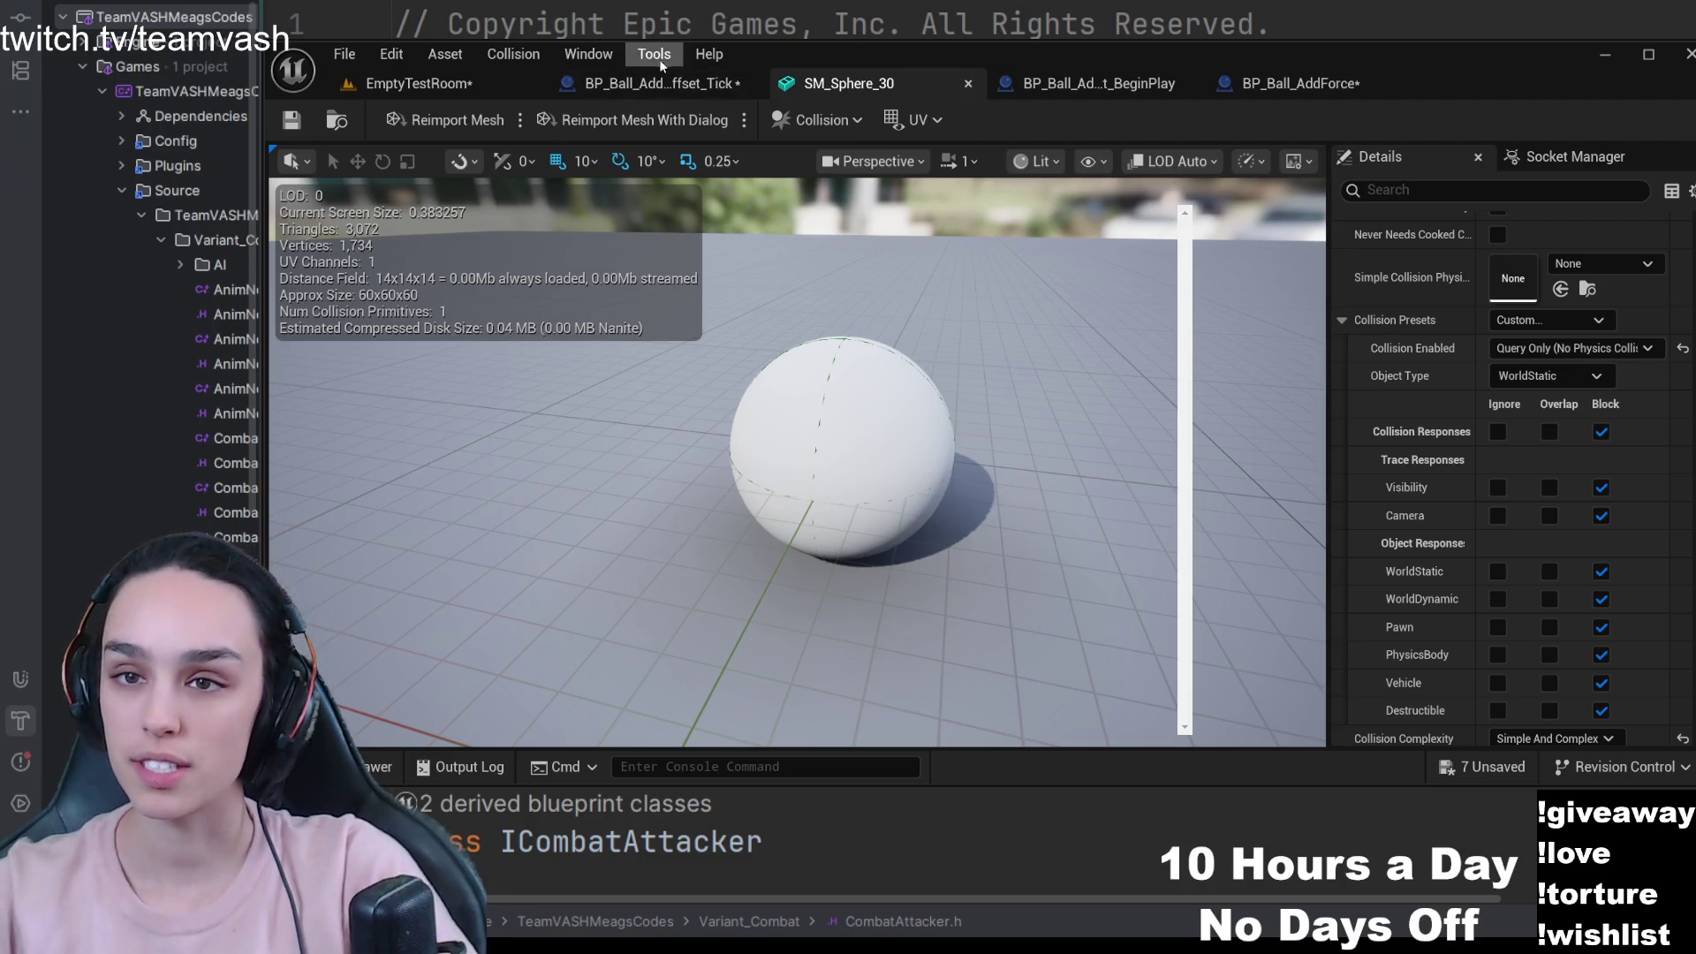
- Revisit BP_Ball_AddForce's 'collis'-filtered BallMesh collision properties
click(1266, 88)
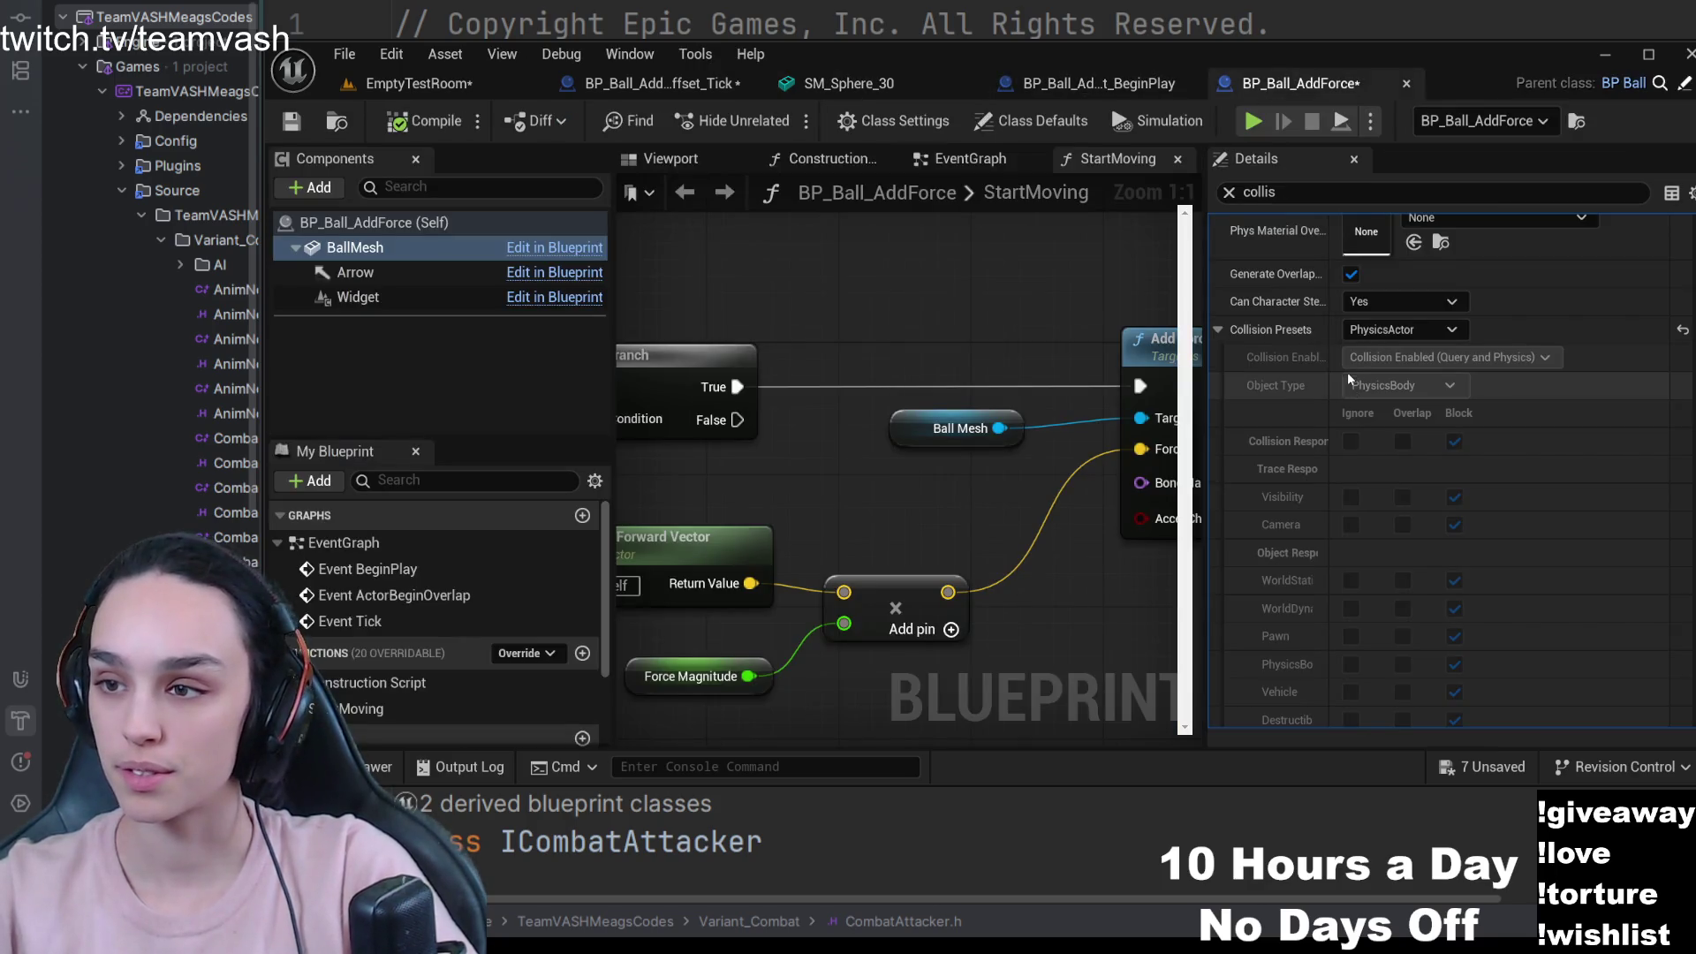
scroll(1311, 261, up, 2)
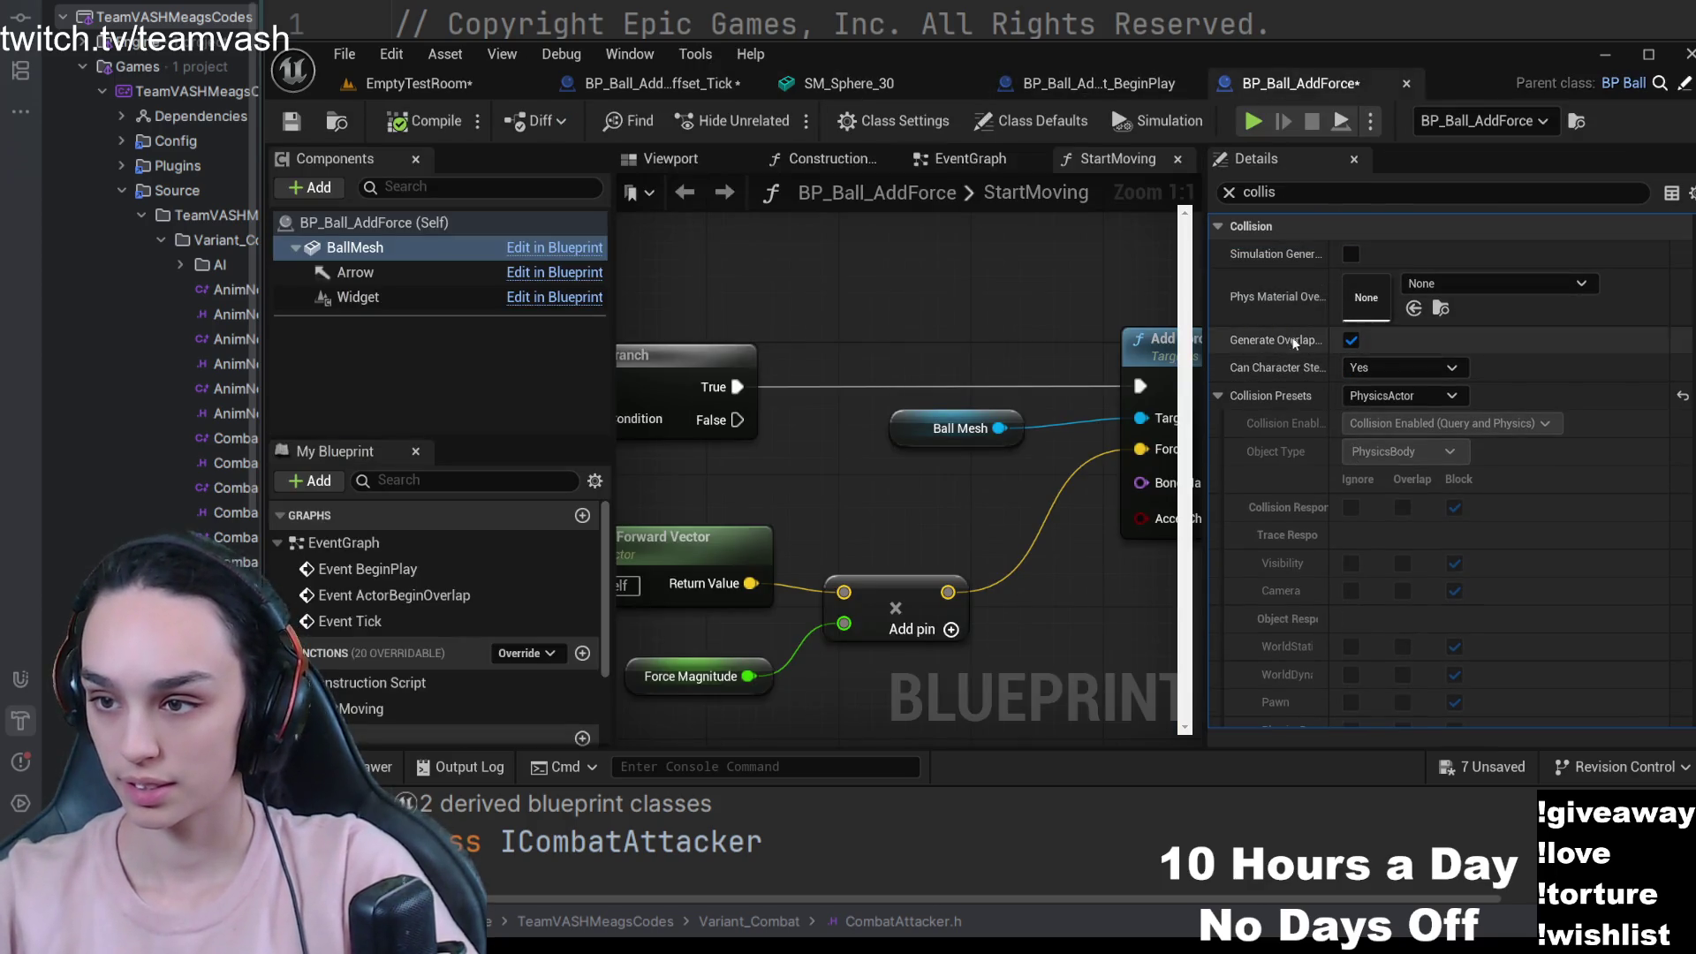
click(1324, 191)
double_click(1325, 192)
scroll(1319, 367, down, 5)
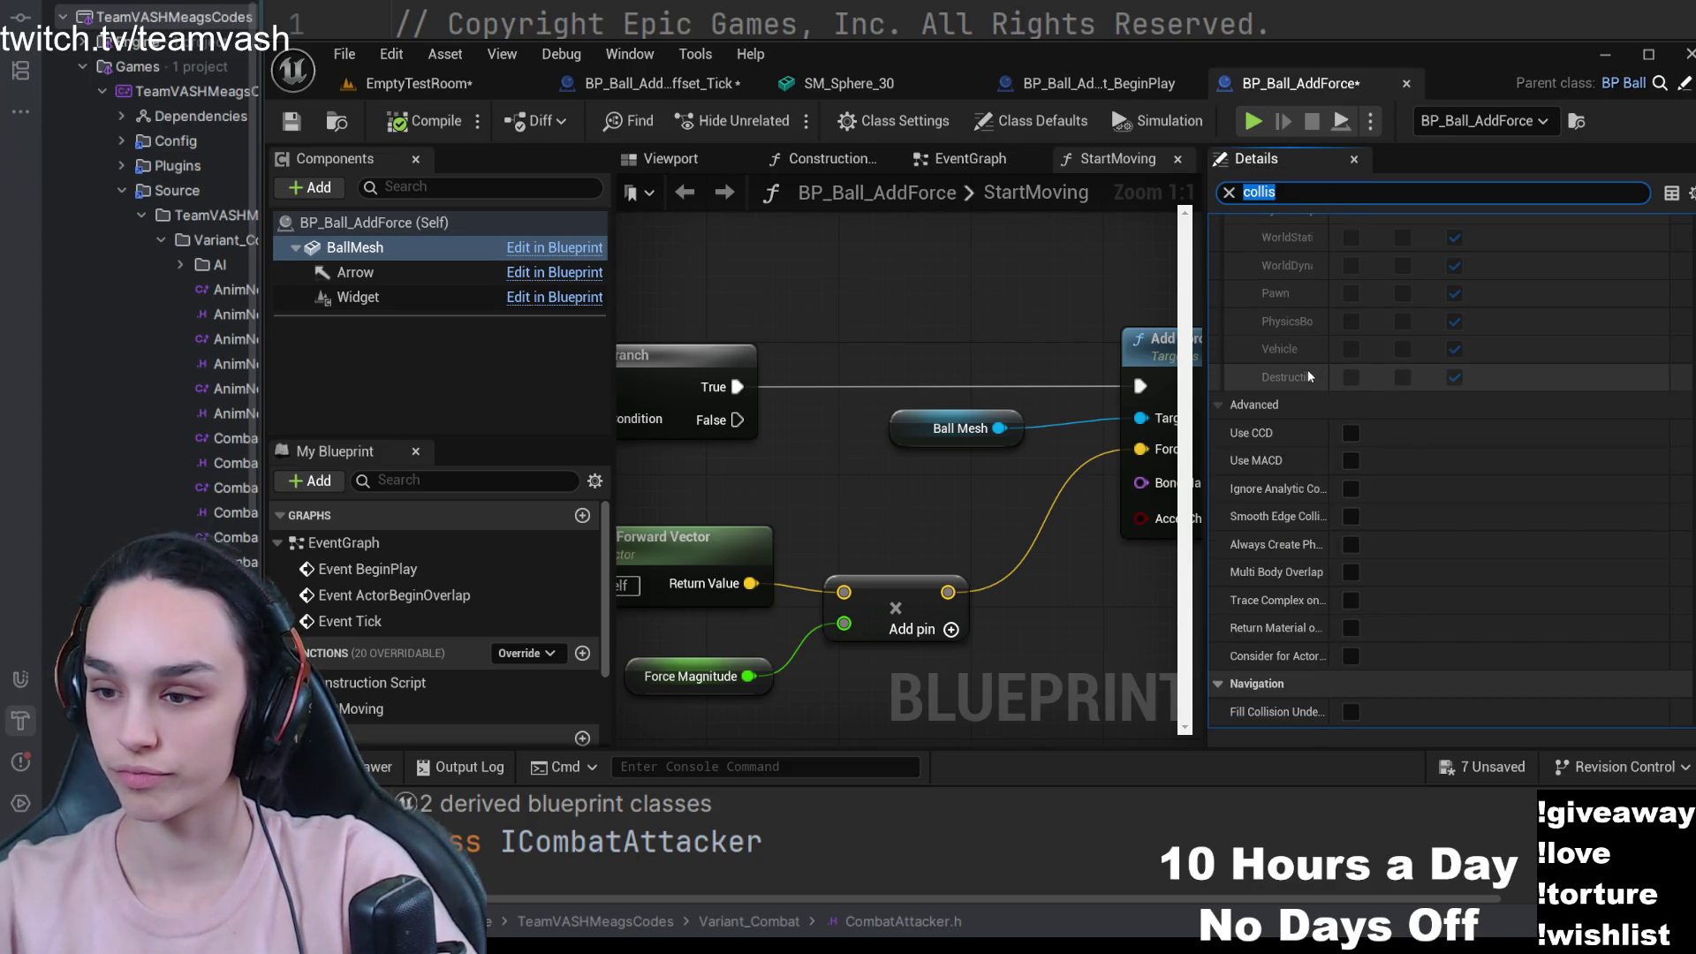
scroll(1308, 376, up, 5)
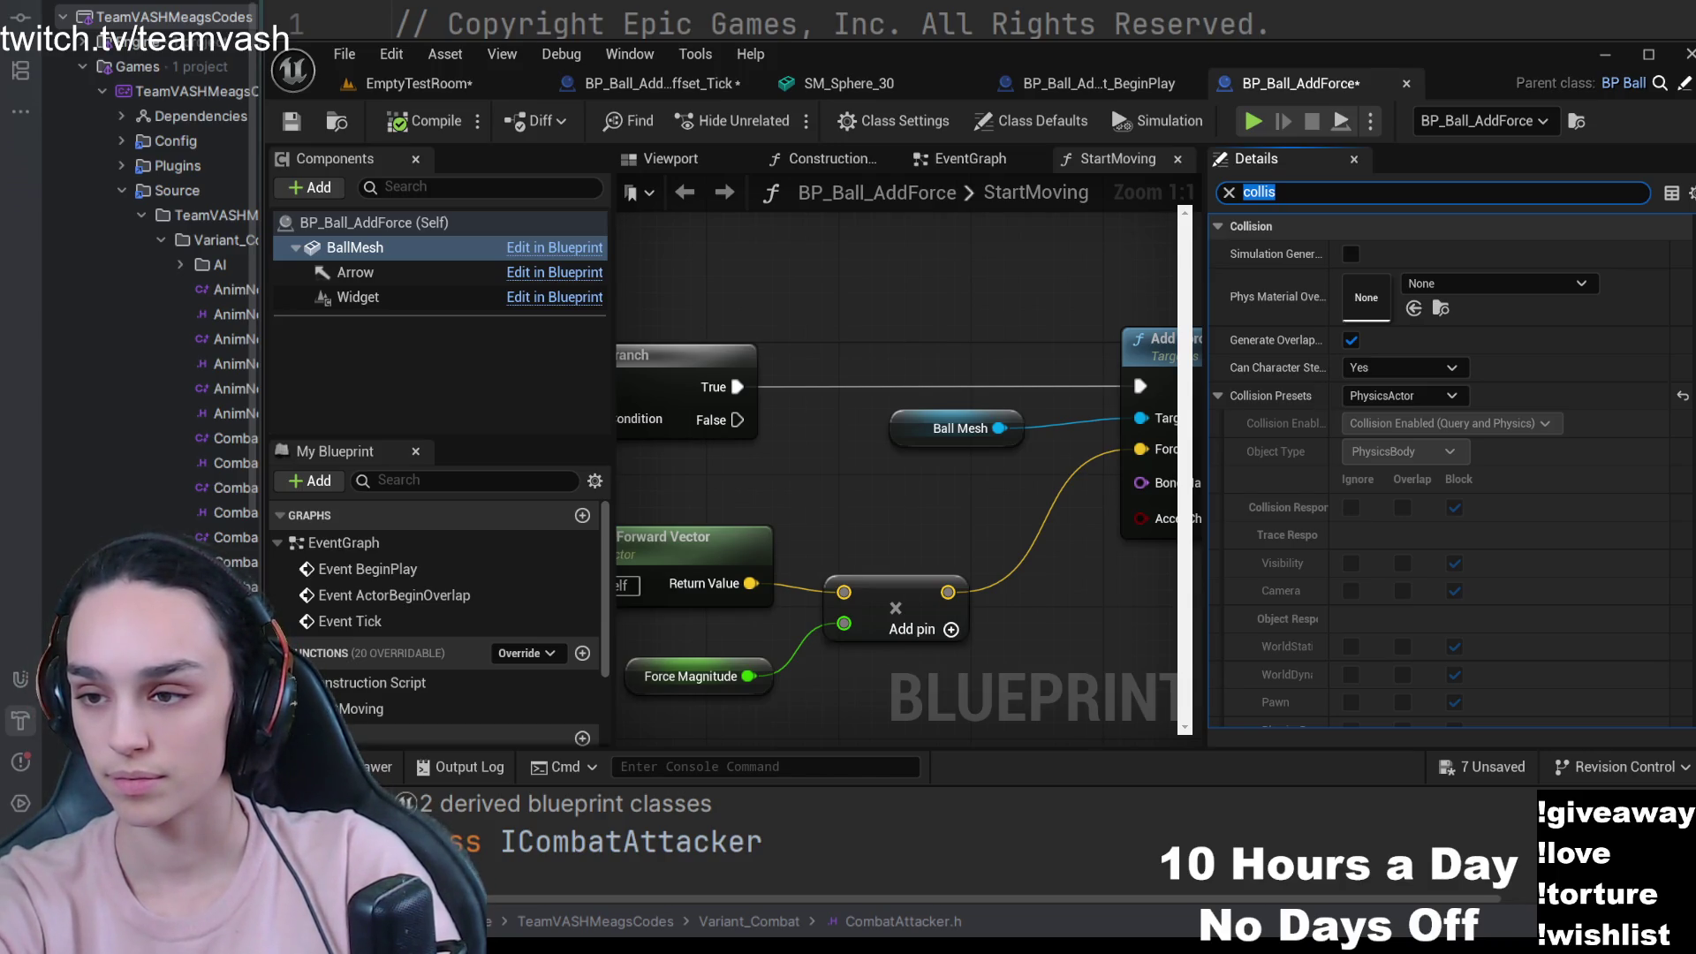
click(1002, 370)
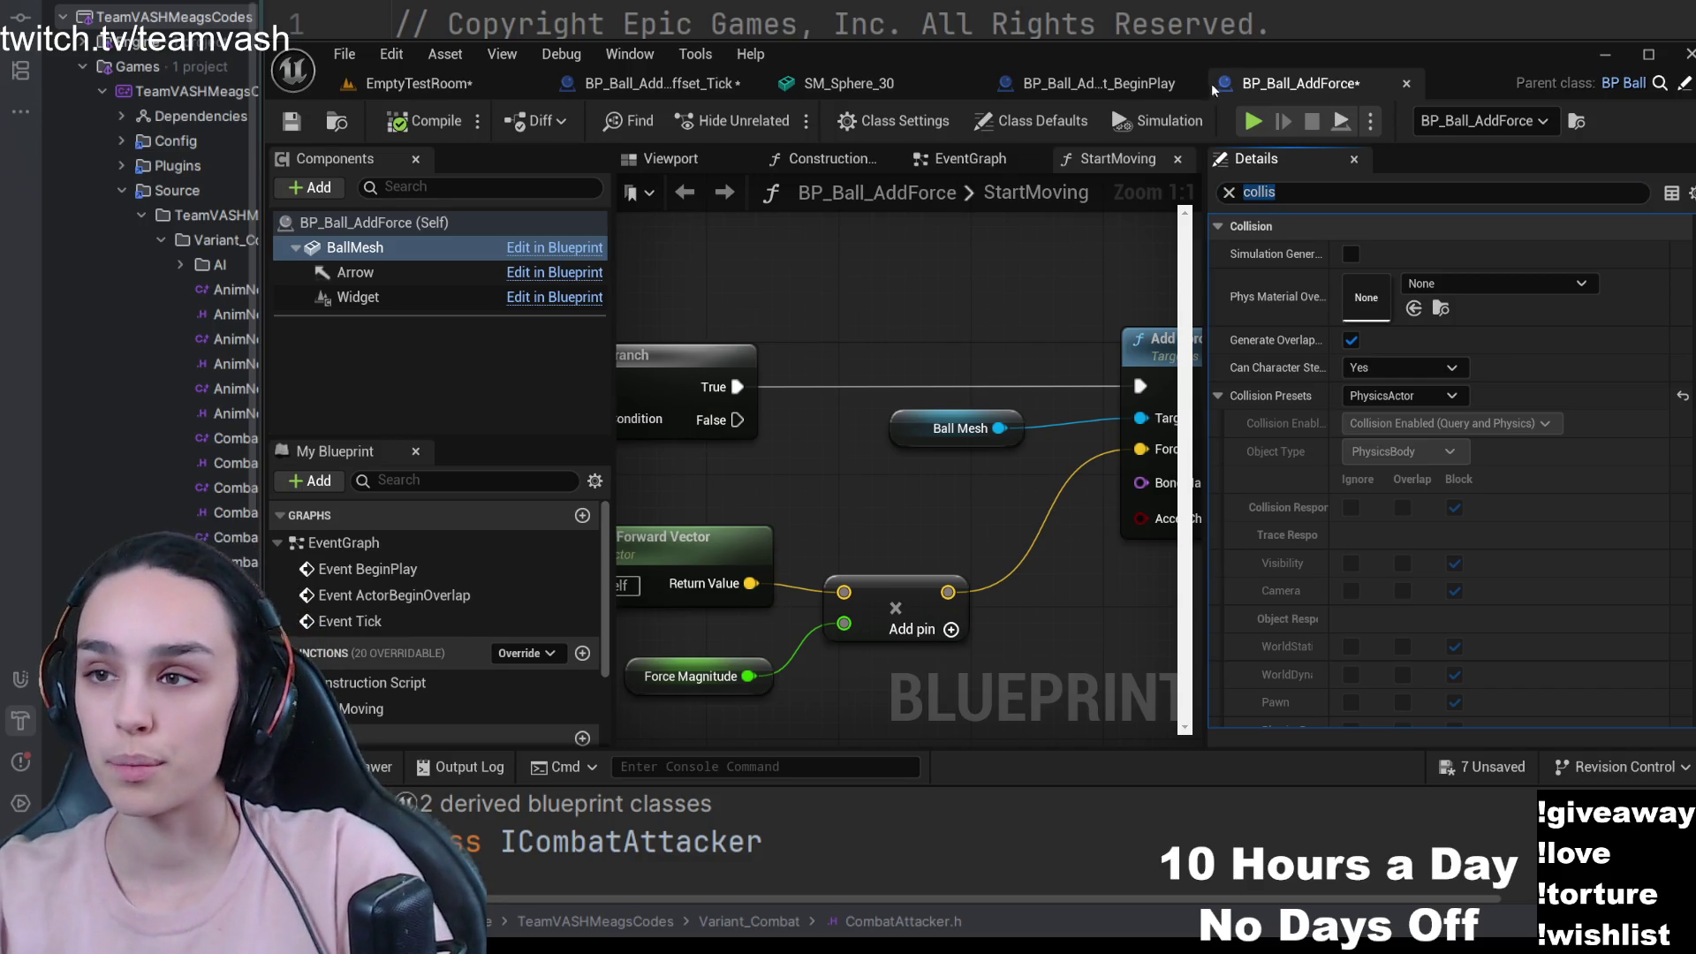
- In SM_Sphere_30, try Collision Enabled Probe Only, revert it, and return to EmptyTestRoom
click(1142, 88)
click(872, 88)
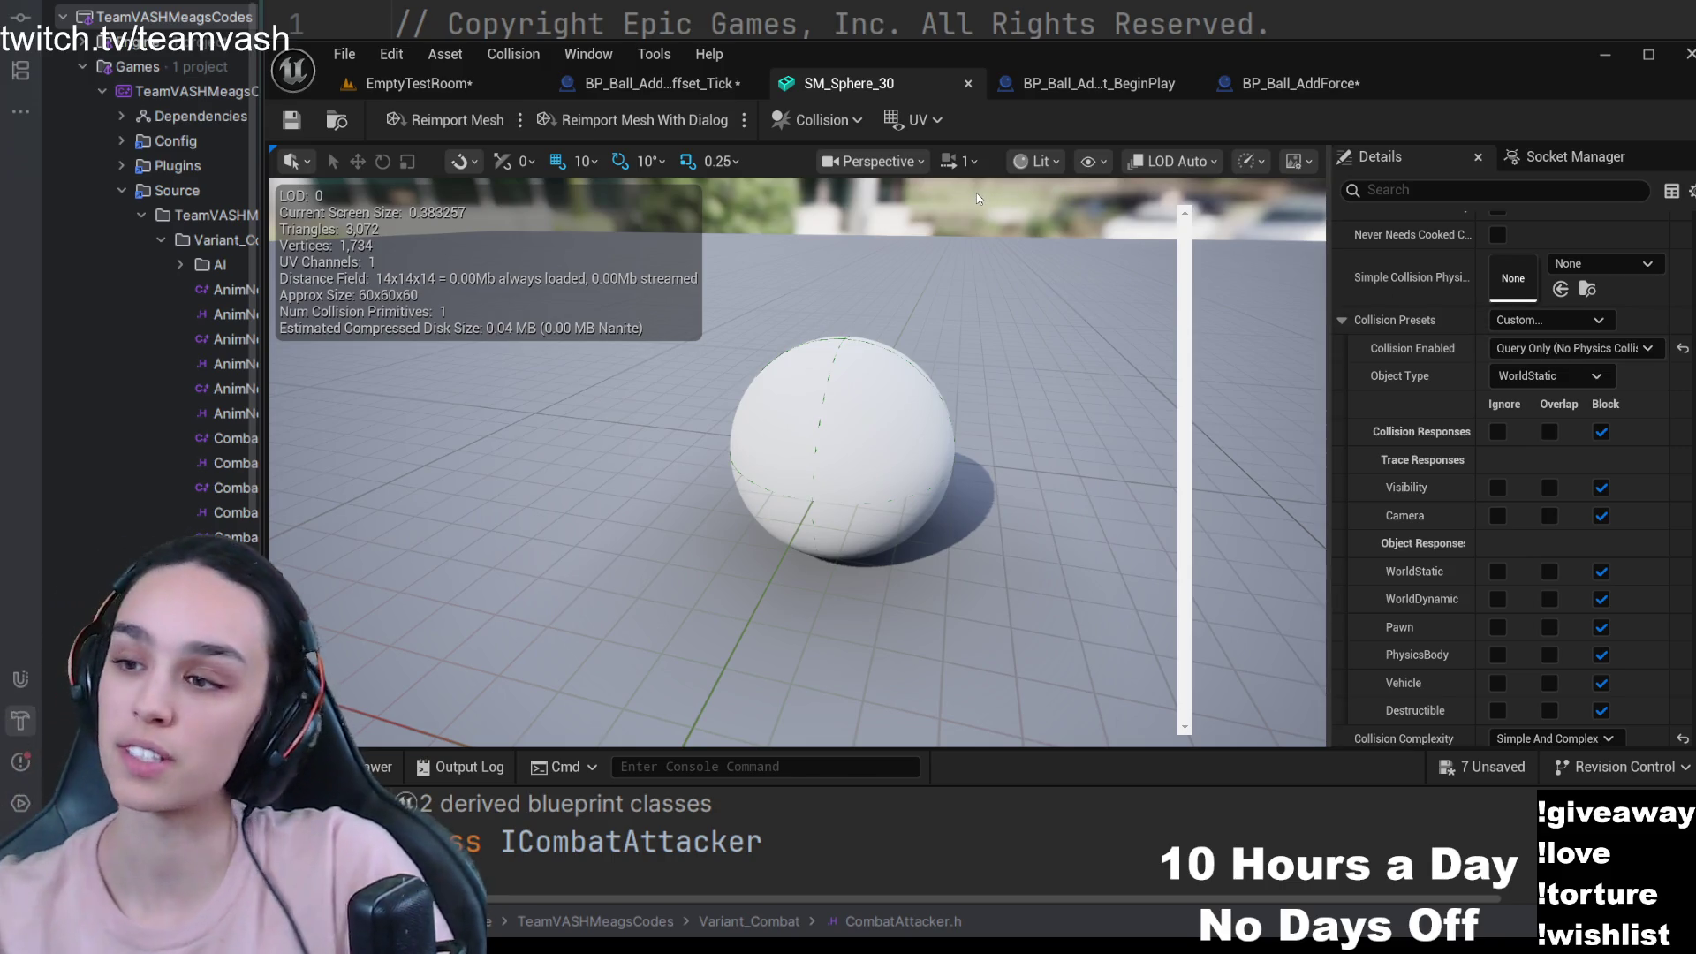
click(1577, 348)
click(1554, 442)
key(ctrl+s)
click(544, 83)
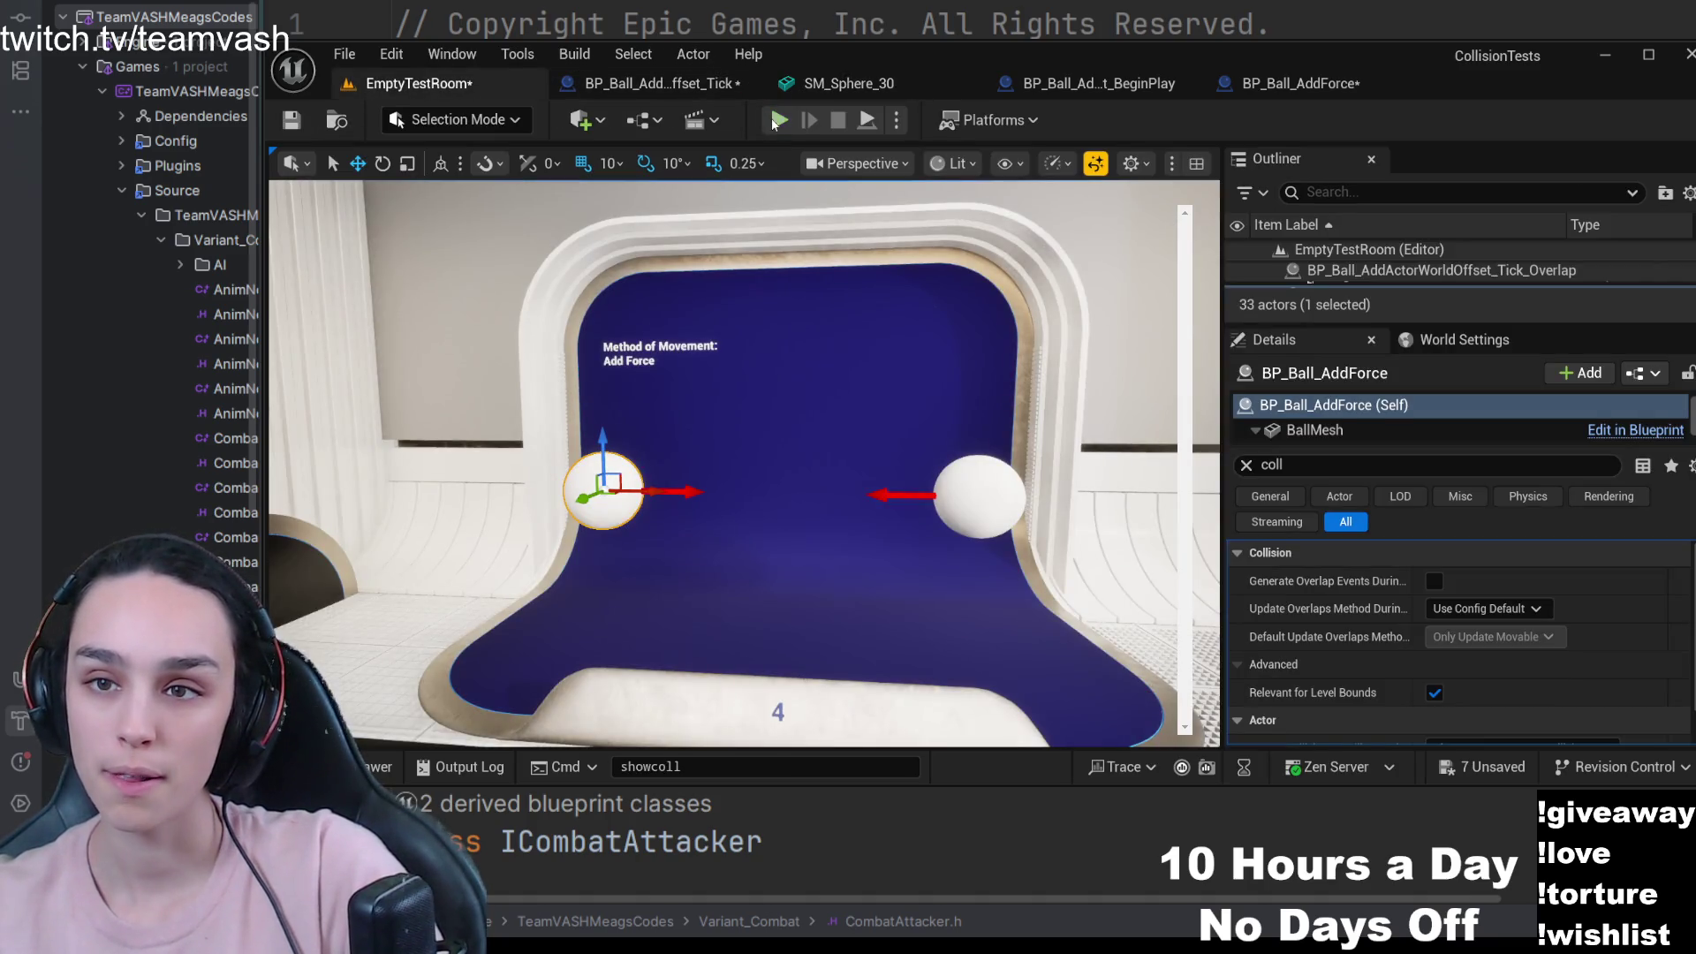
- Start the Add Force play test and glance at SM_Sphere_30's collision settings
click(778, 119)
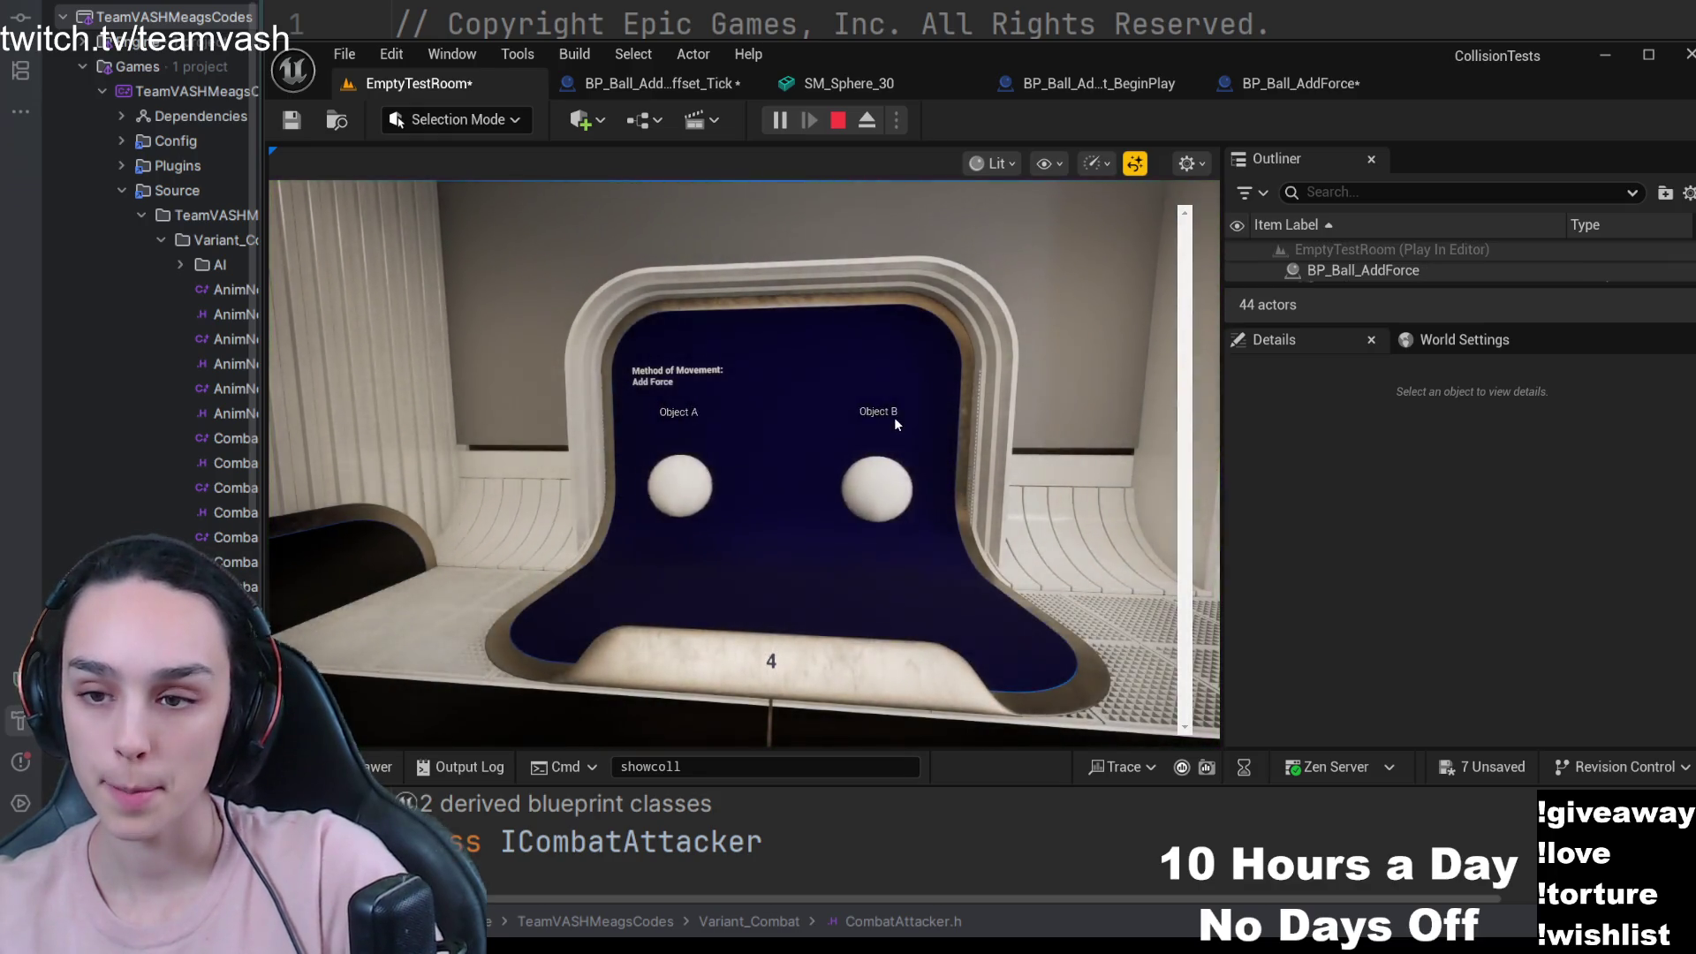
click(848, 83)
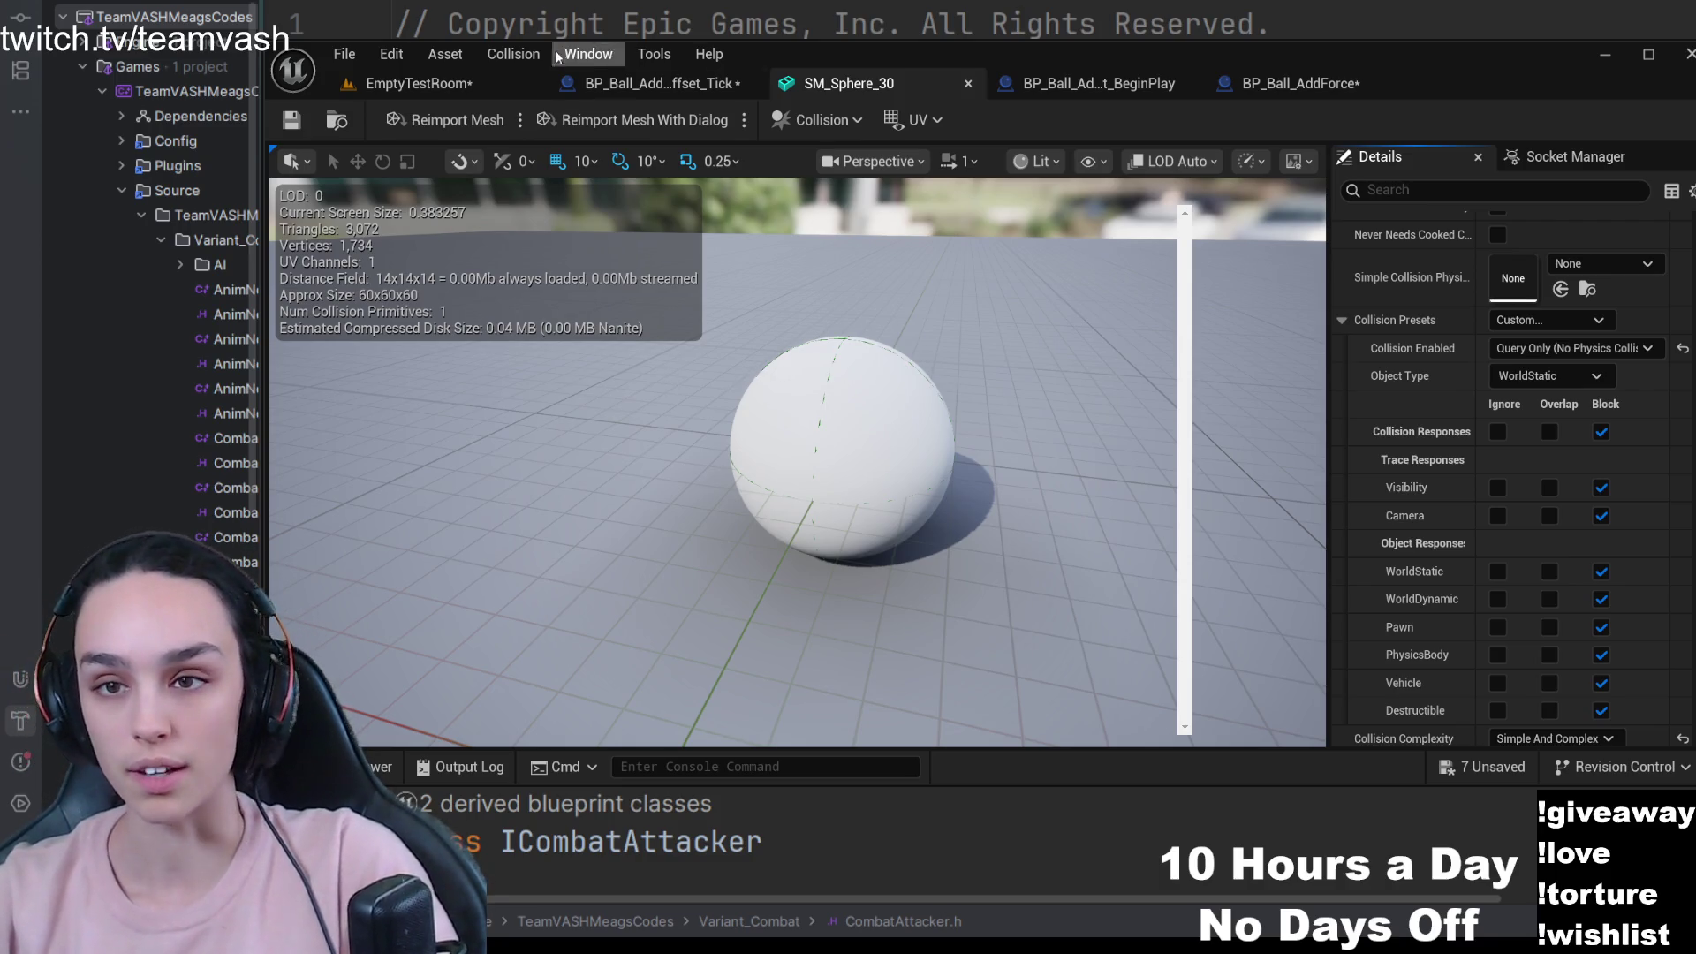
click(406, 83)
- Fly to display 5 and open the left BP_Ball_ProjectileMovement ball's blueprint
key(d)
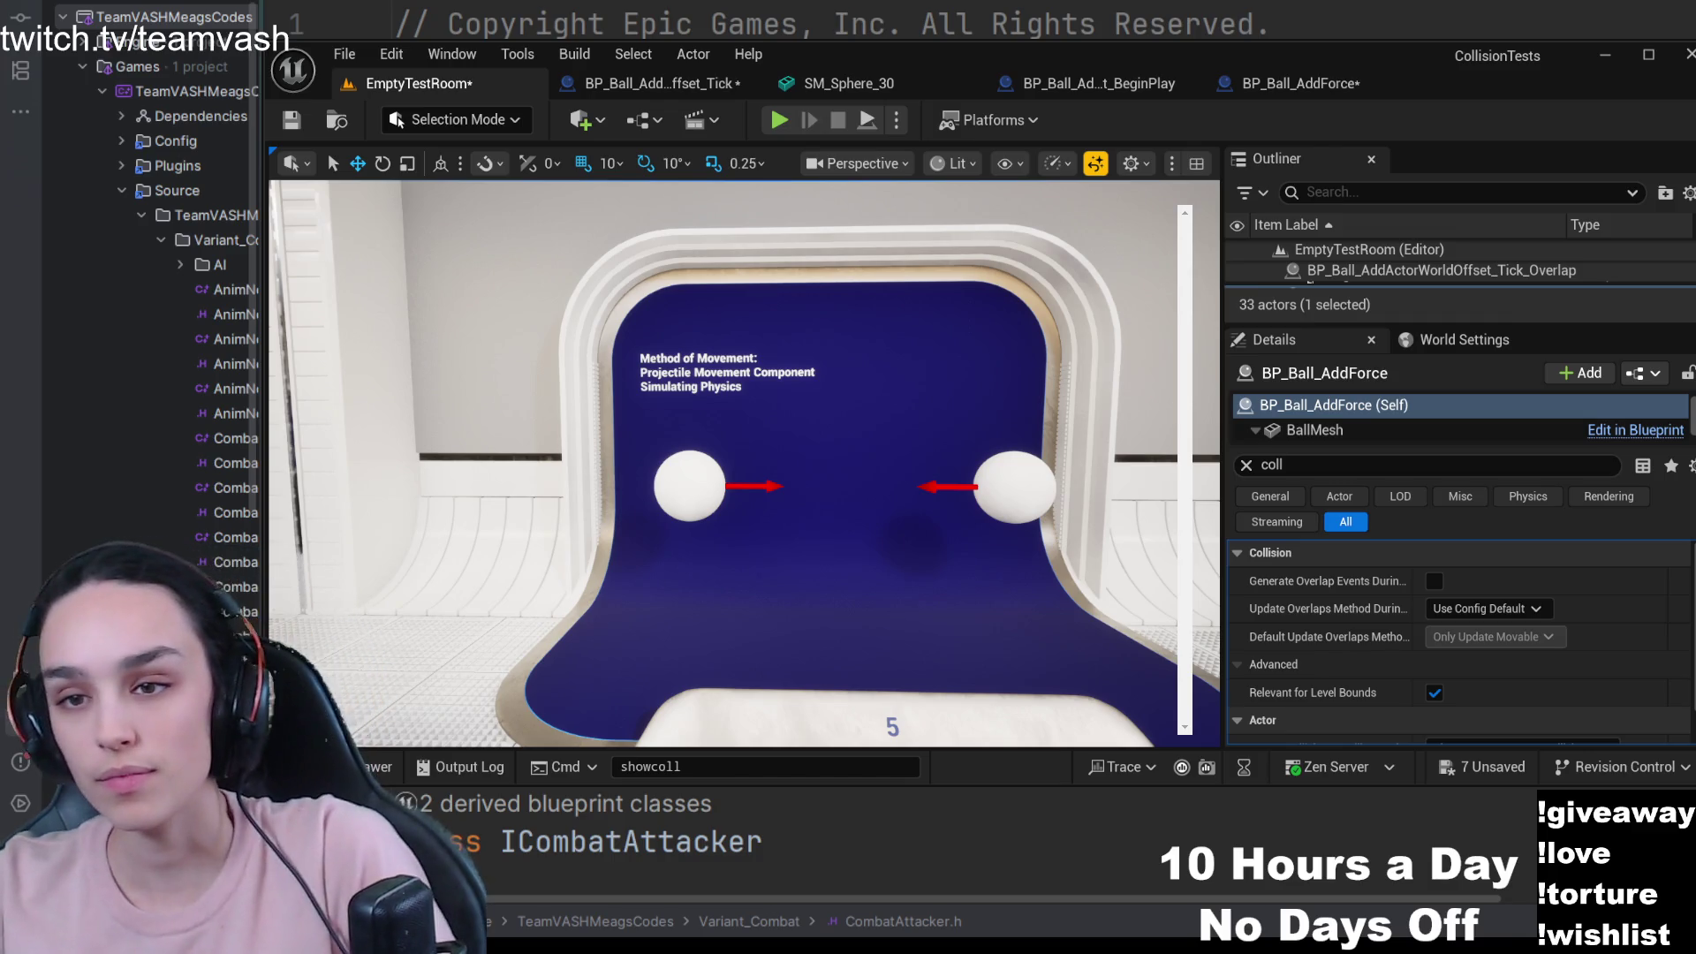
click(714, 495)
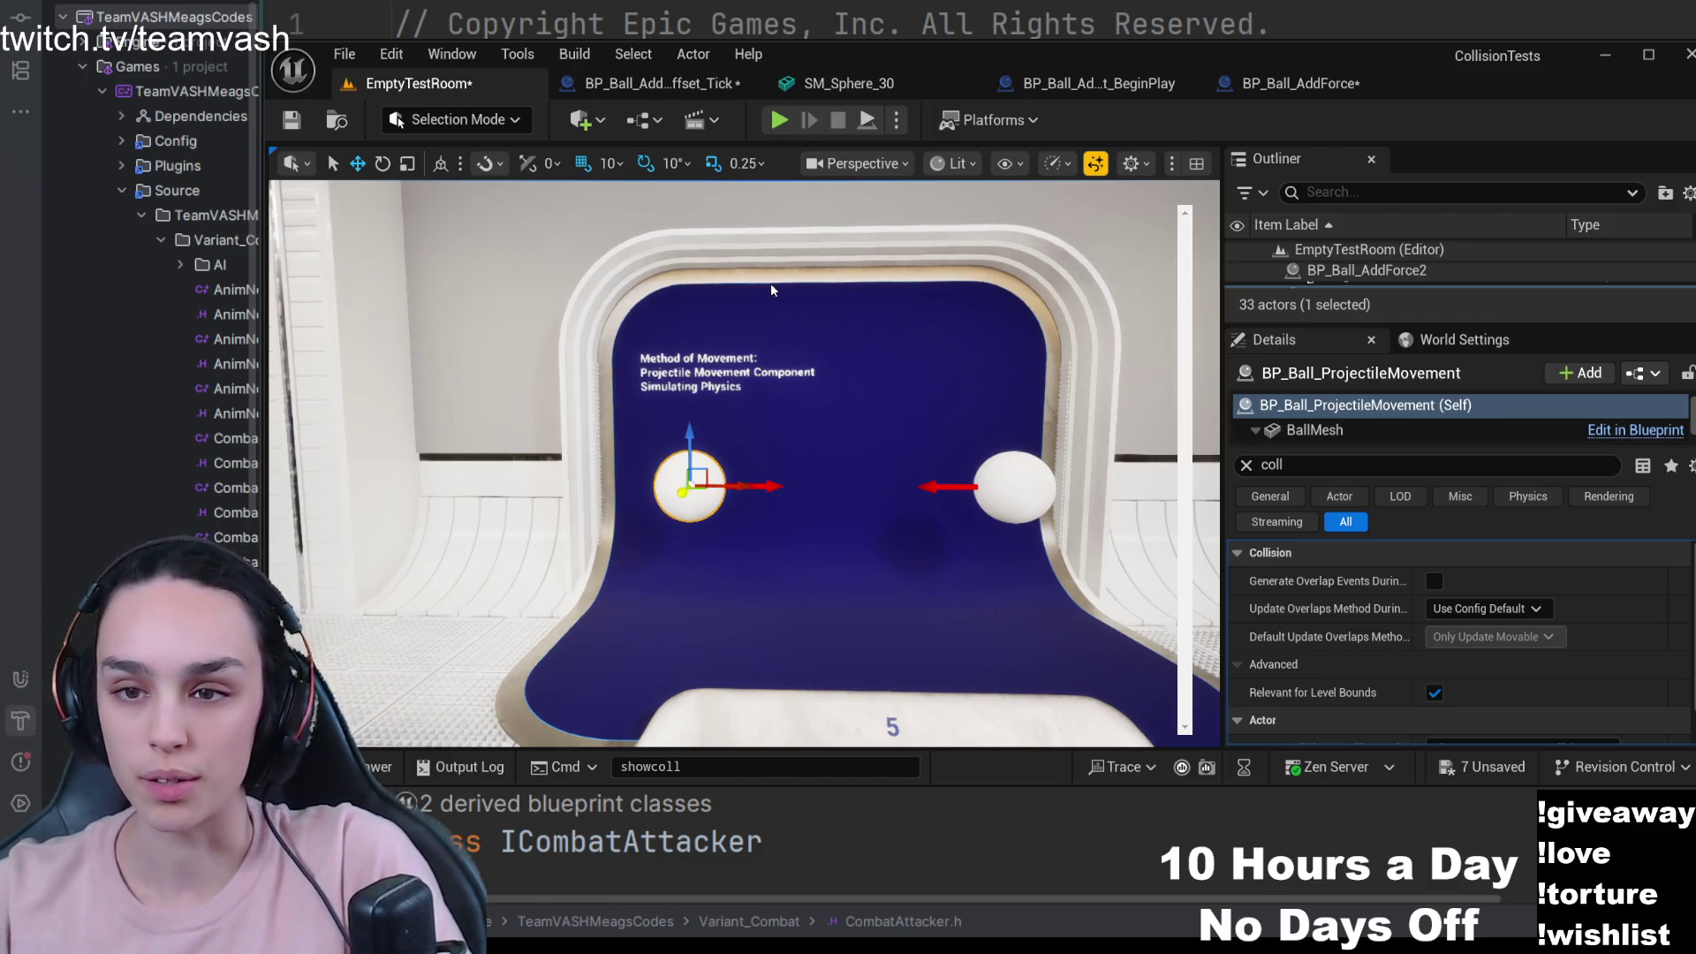
key(ctrl+e)
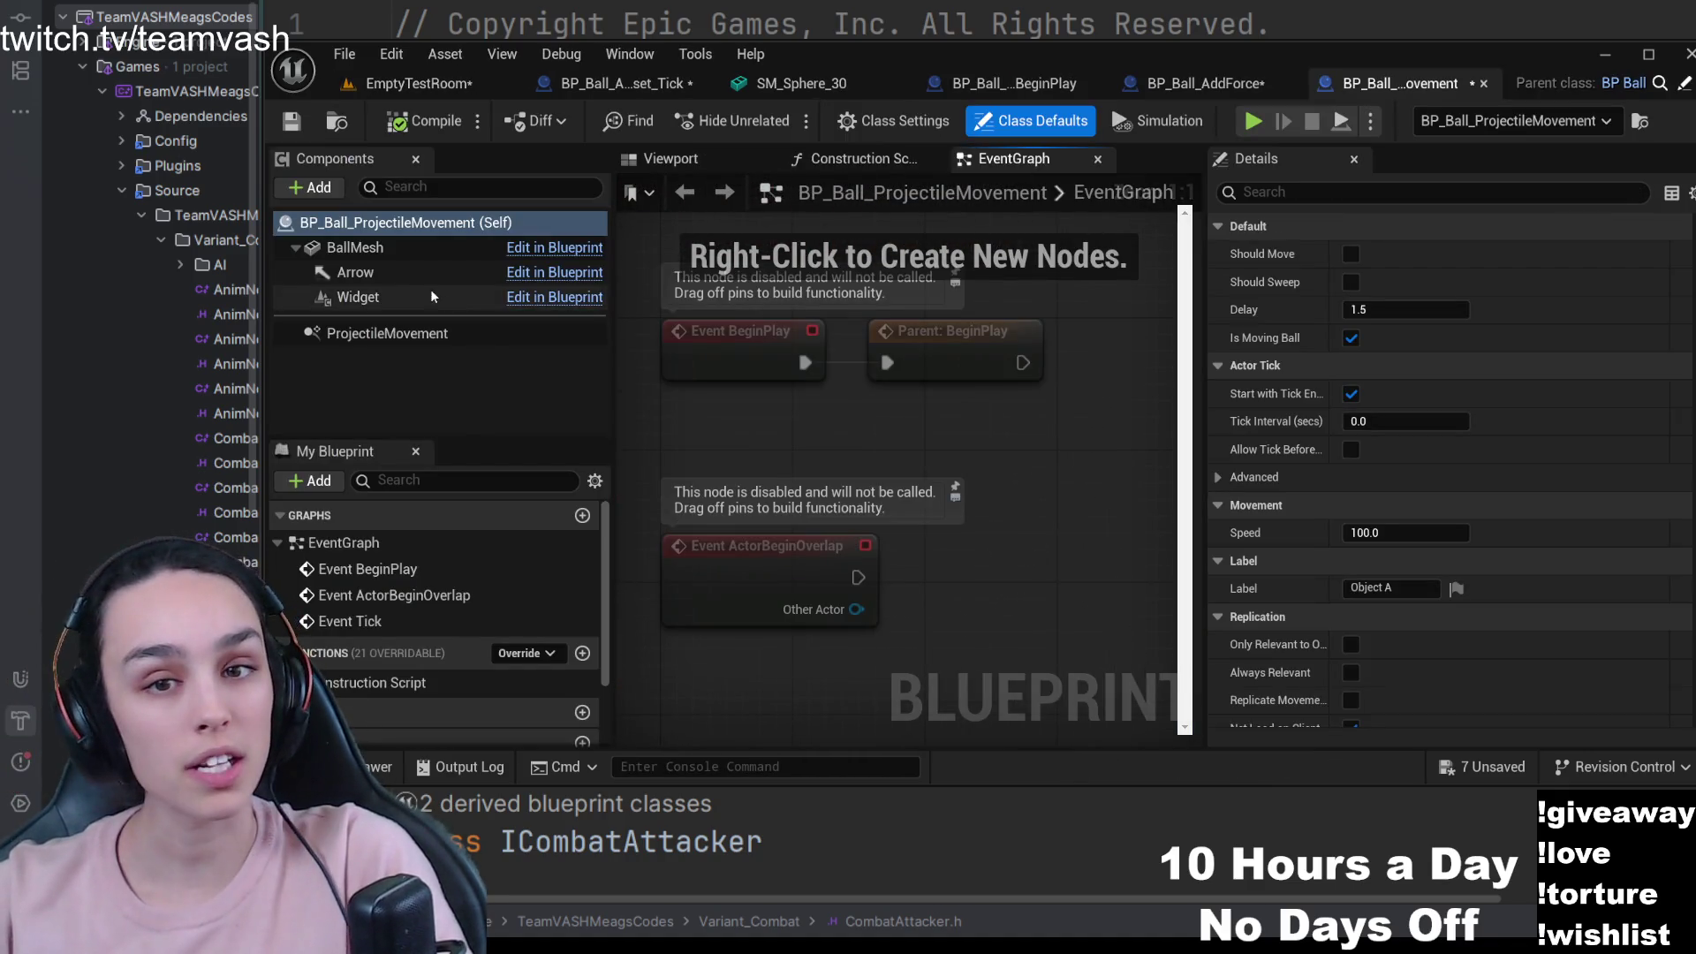
- Show only the ProjectileMovement component's changed settings, such as Initial Speed and gravity scale
click(411, 332)
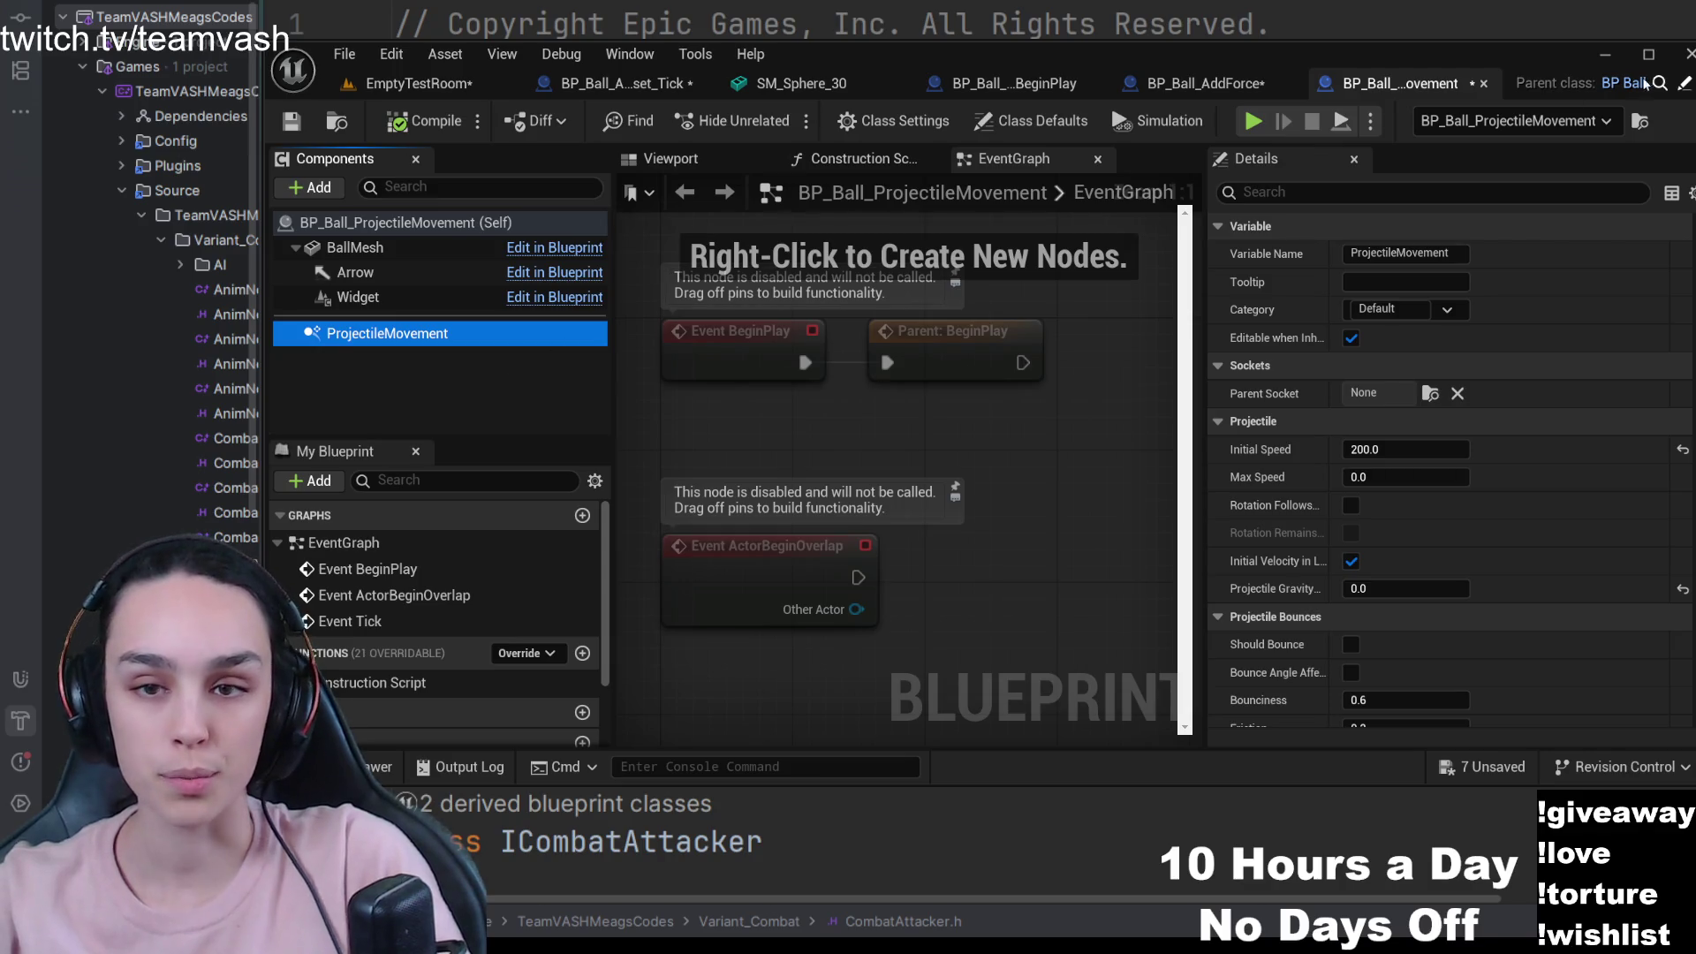
click(1687, 190)
click(1597, 233)
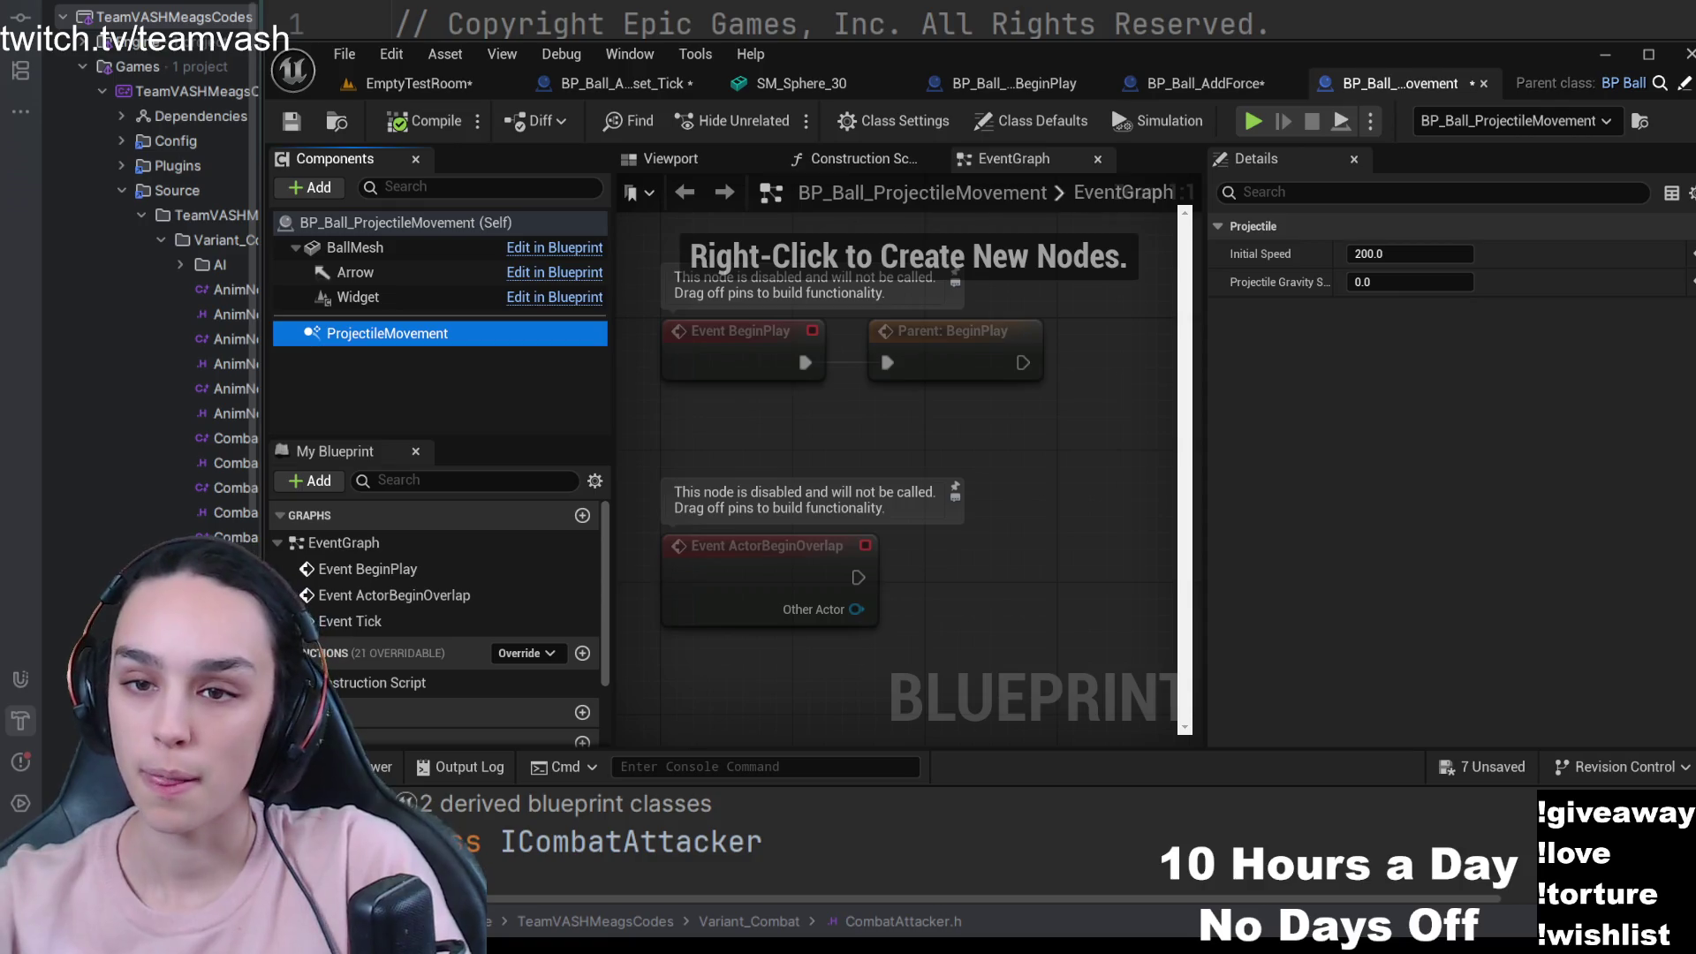
- Inspect the BallMesh component's physics and collision preset details
click(358, 248)
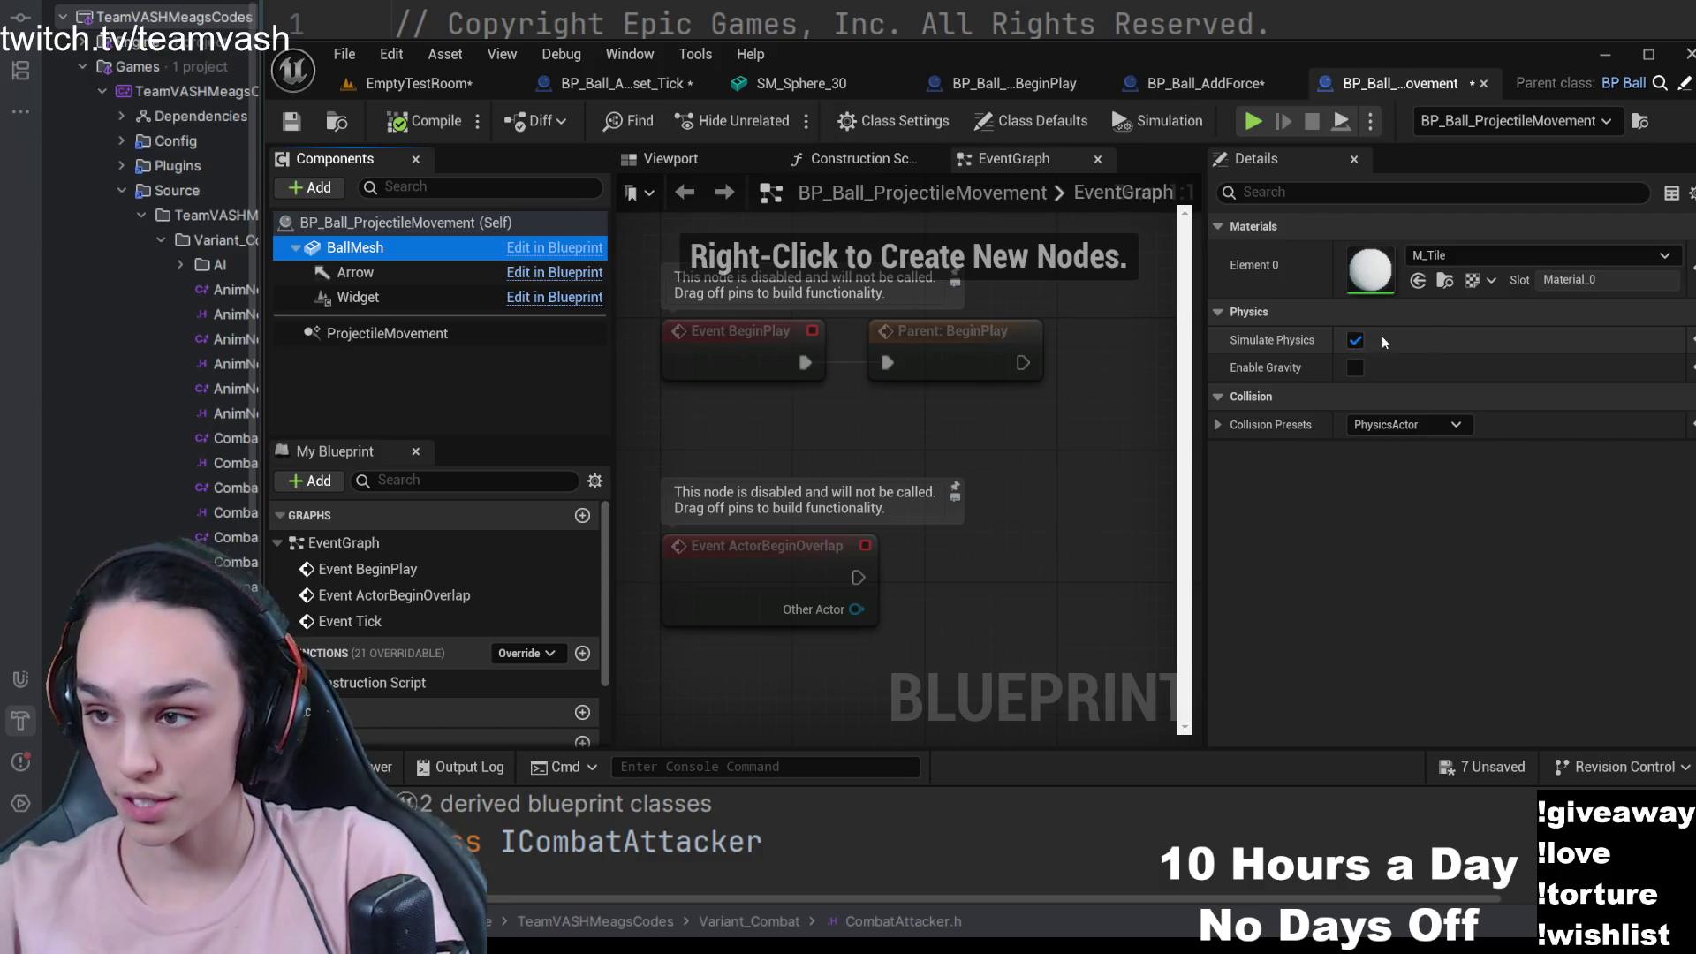
click(1217, 427)
click(1216, 427)
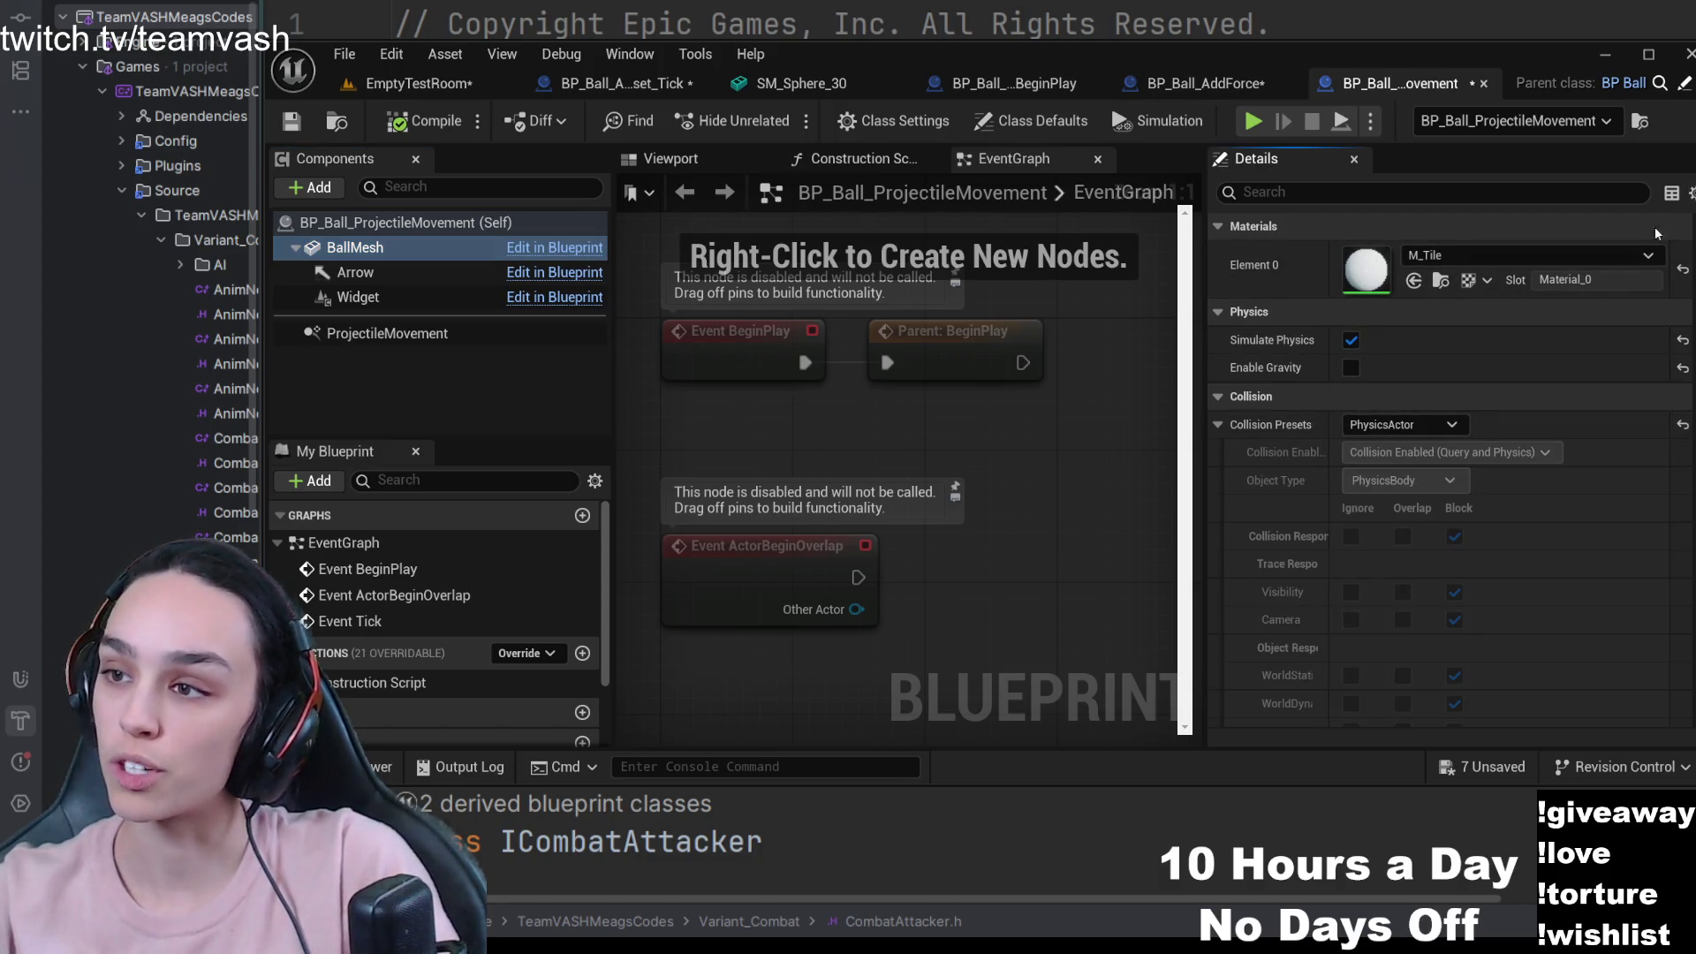
click(1217, 425)
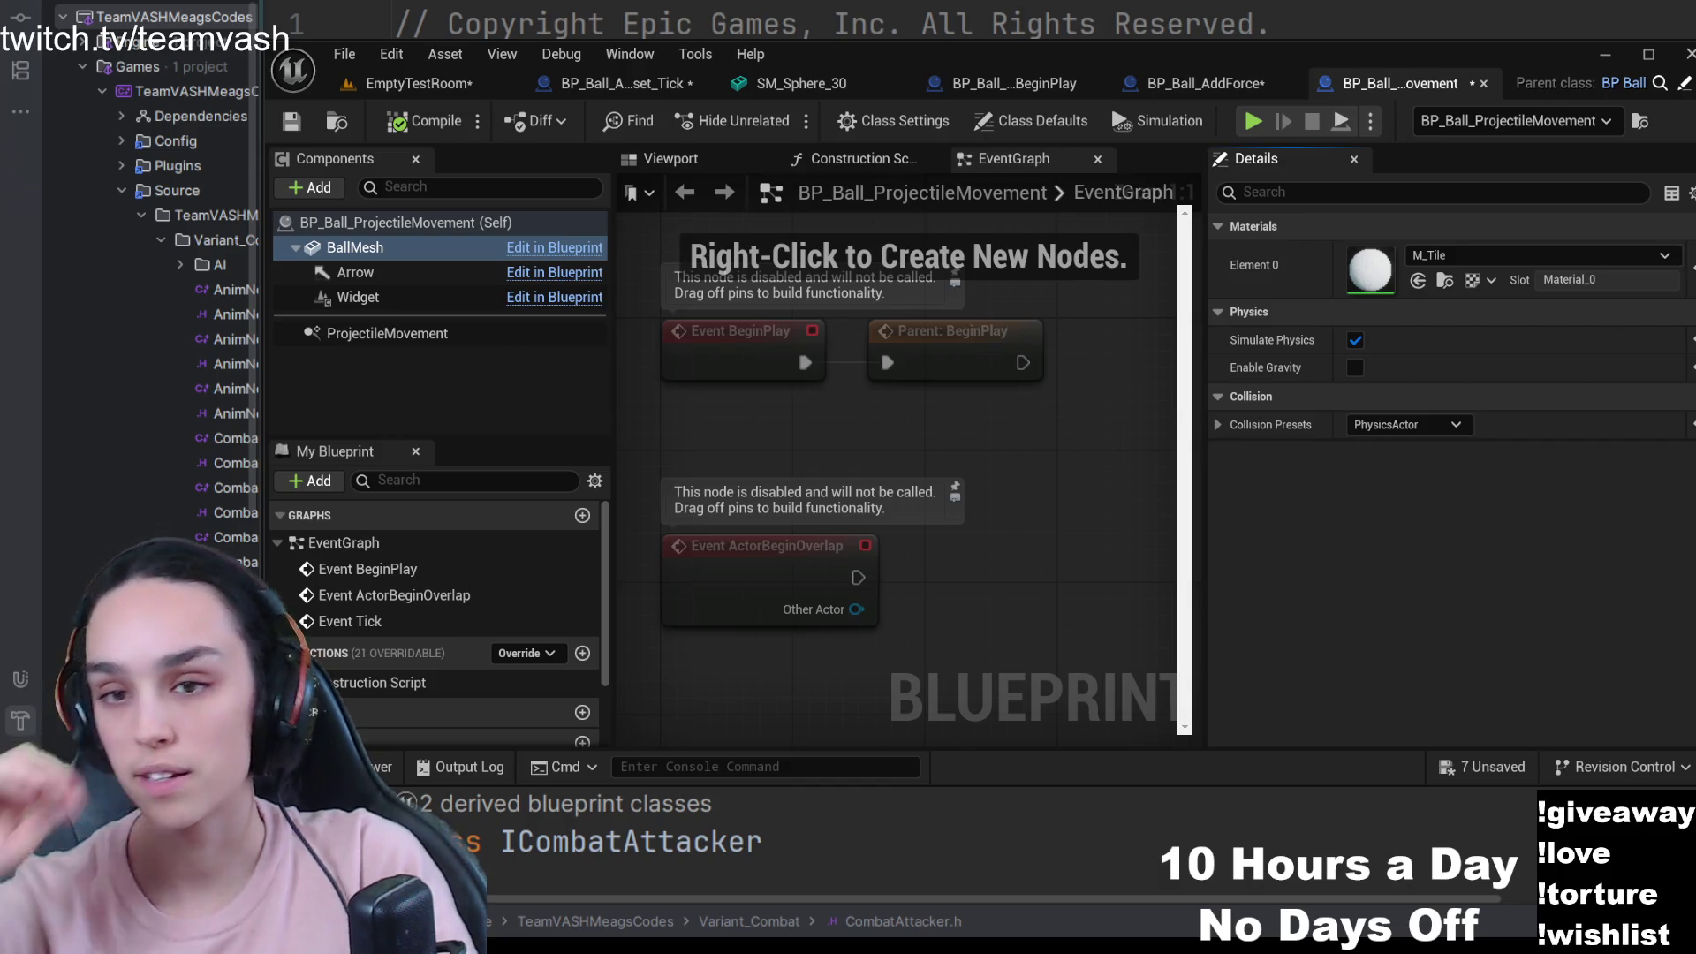
- Recheck the ProjectileMovement settings, then watch the Simulating Physics test in EmptyTestRoom
click(459, 334)
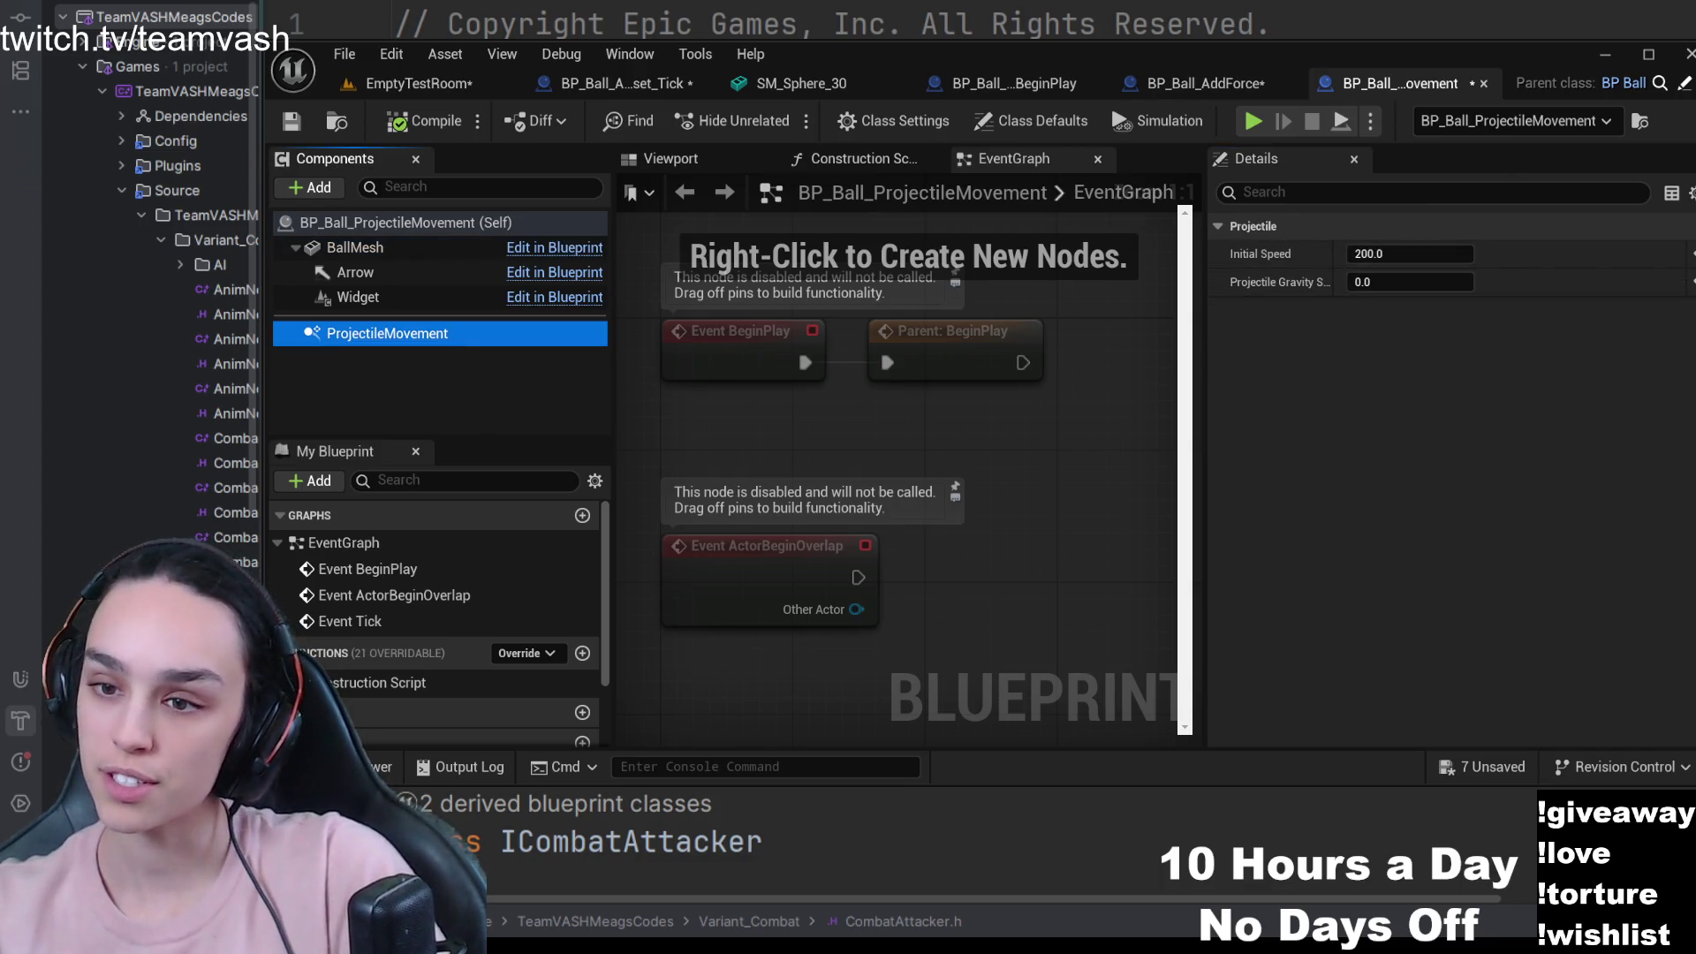
click(1577, 606)
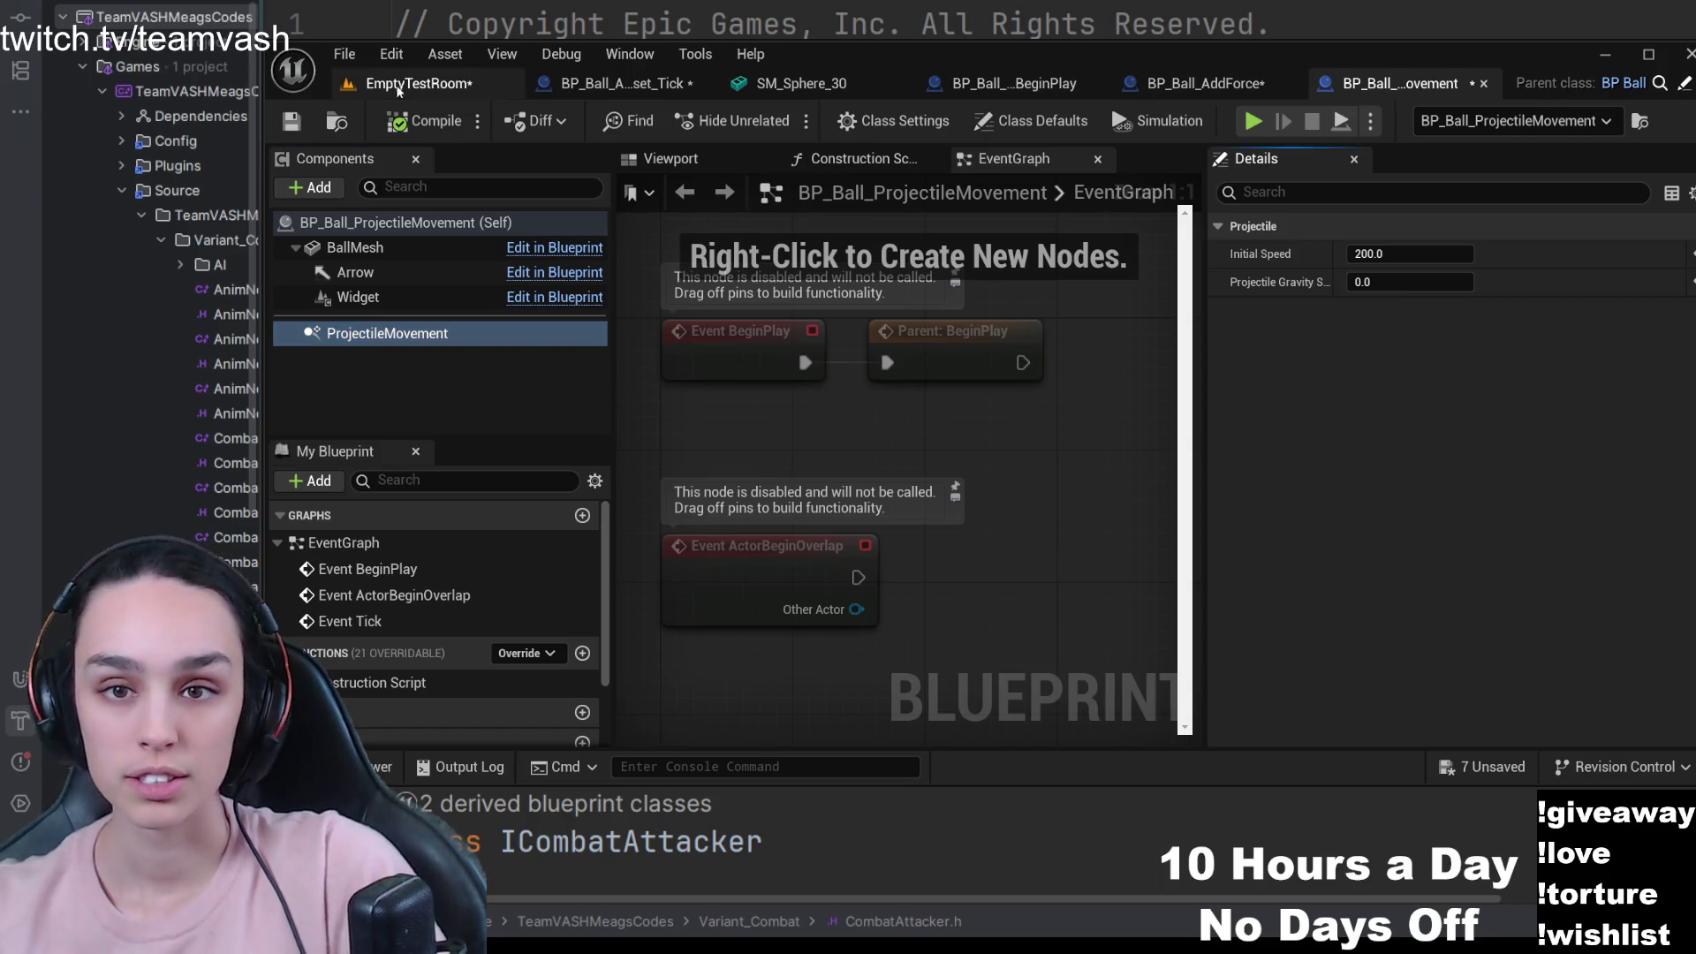
click(419, 83)
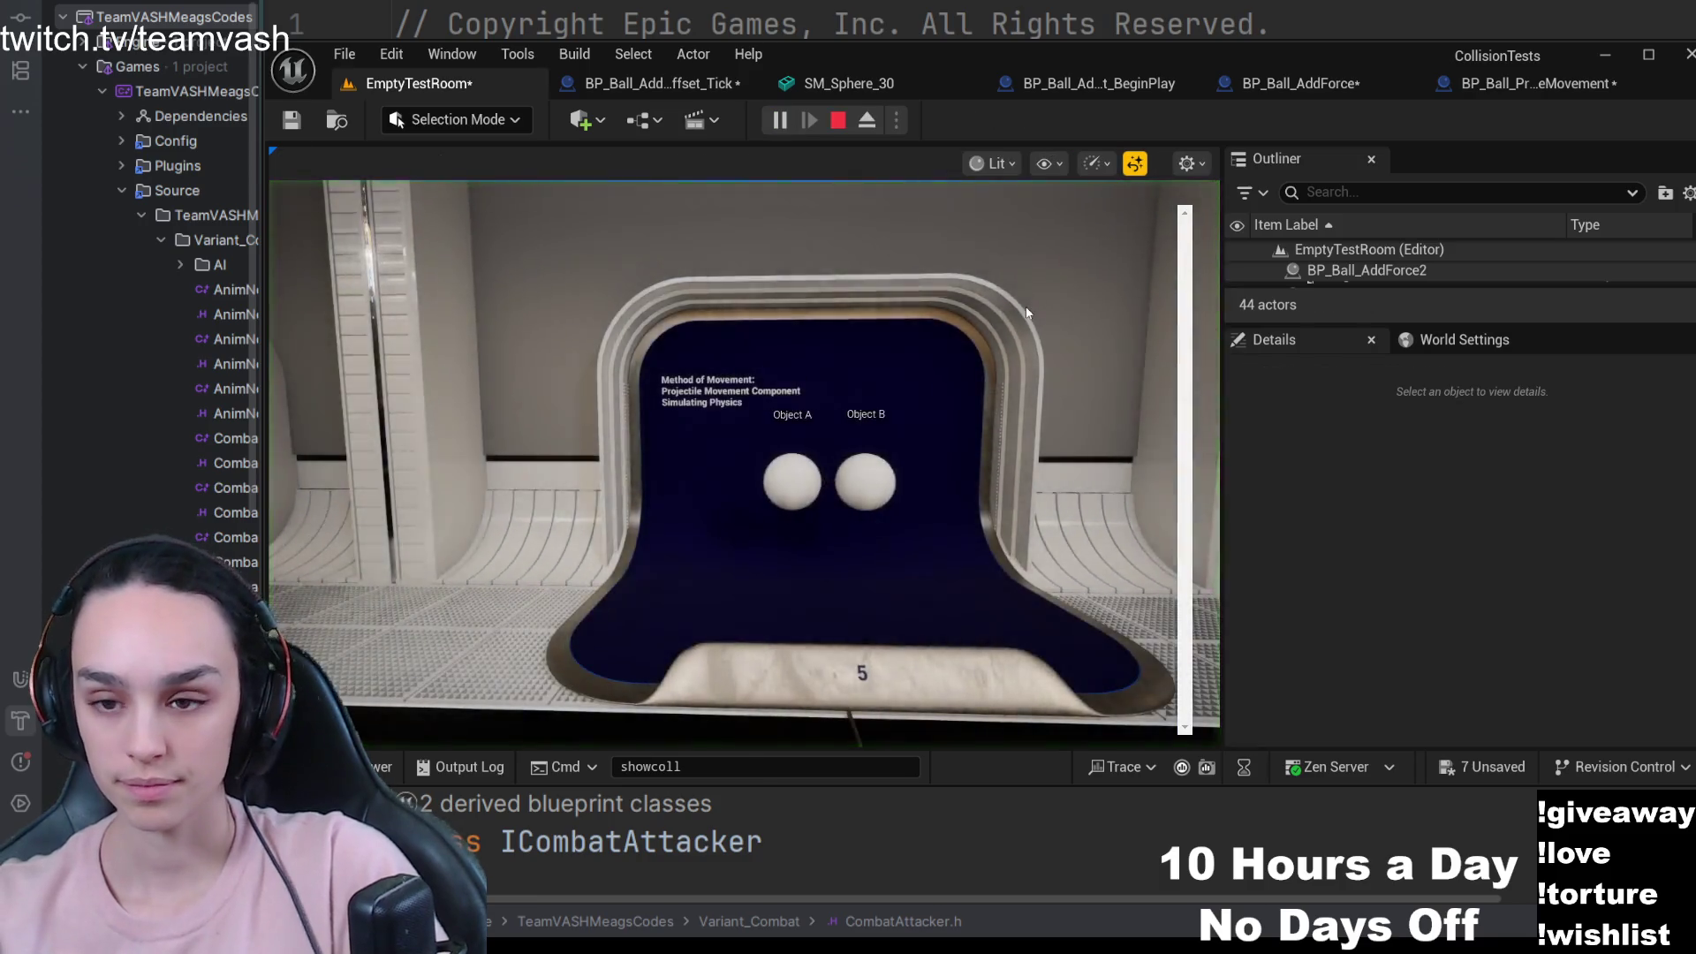
- Stop the play session running in the test room
click(837, 121)
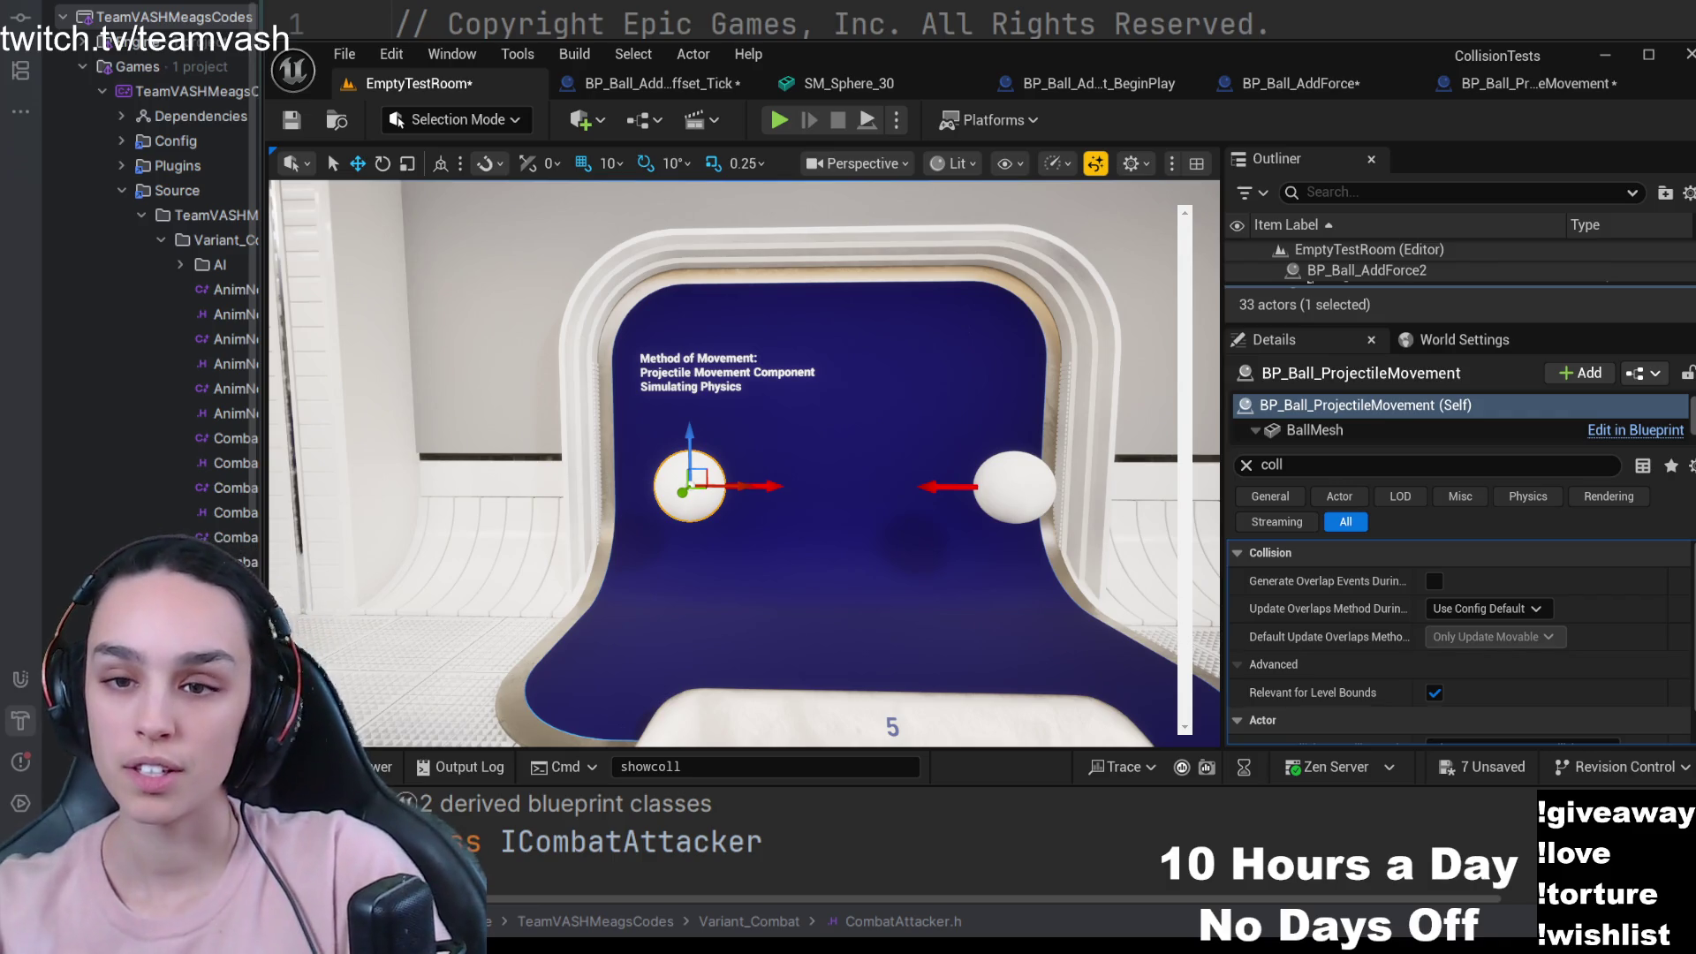
- Fly the viewport to display 6 with bookmark keys and move closer to its two balls
key(6)
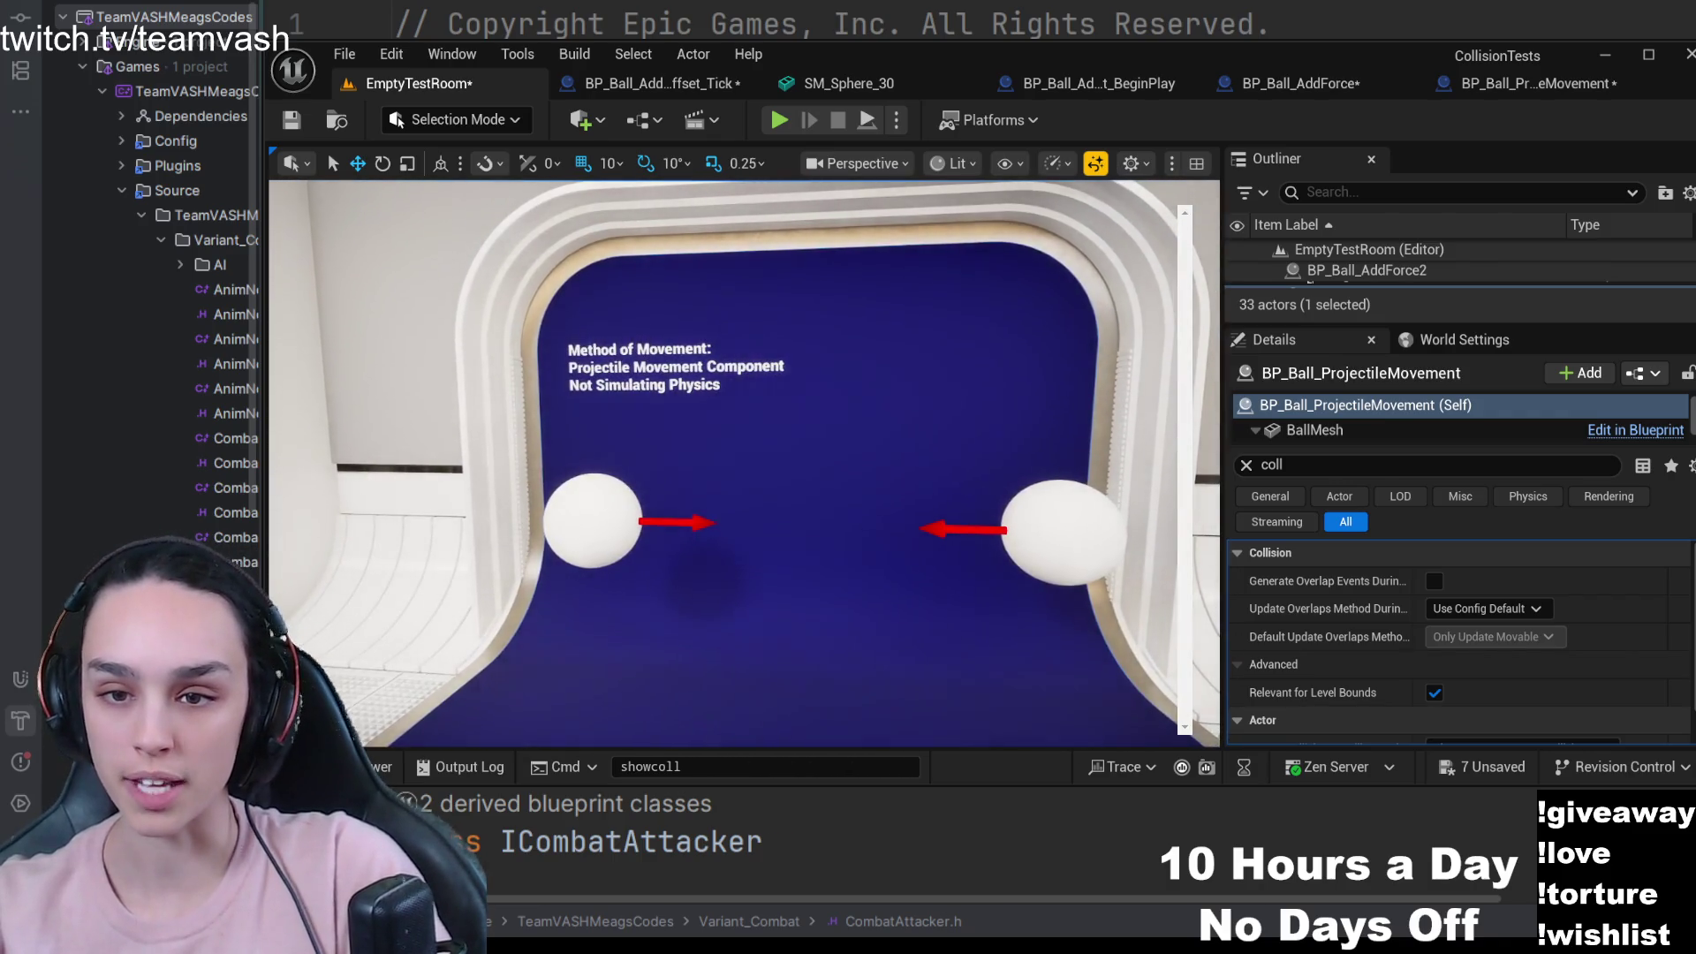
key(5)
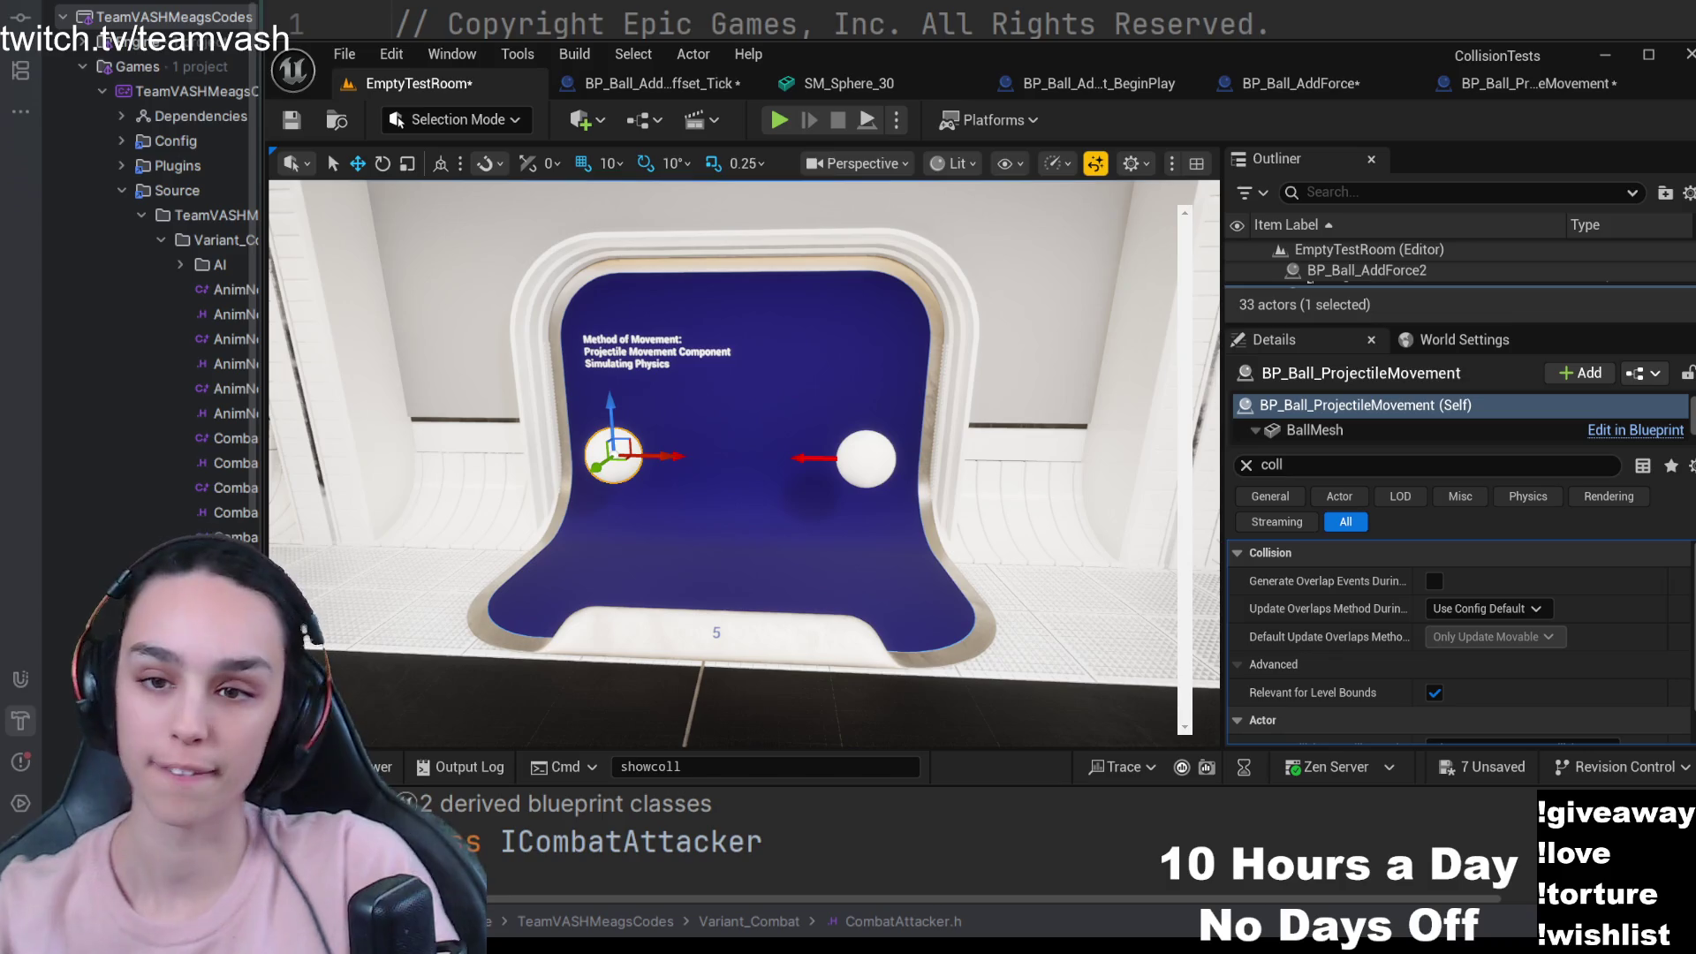
key(d)
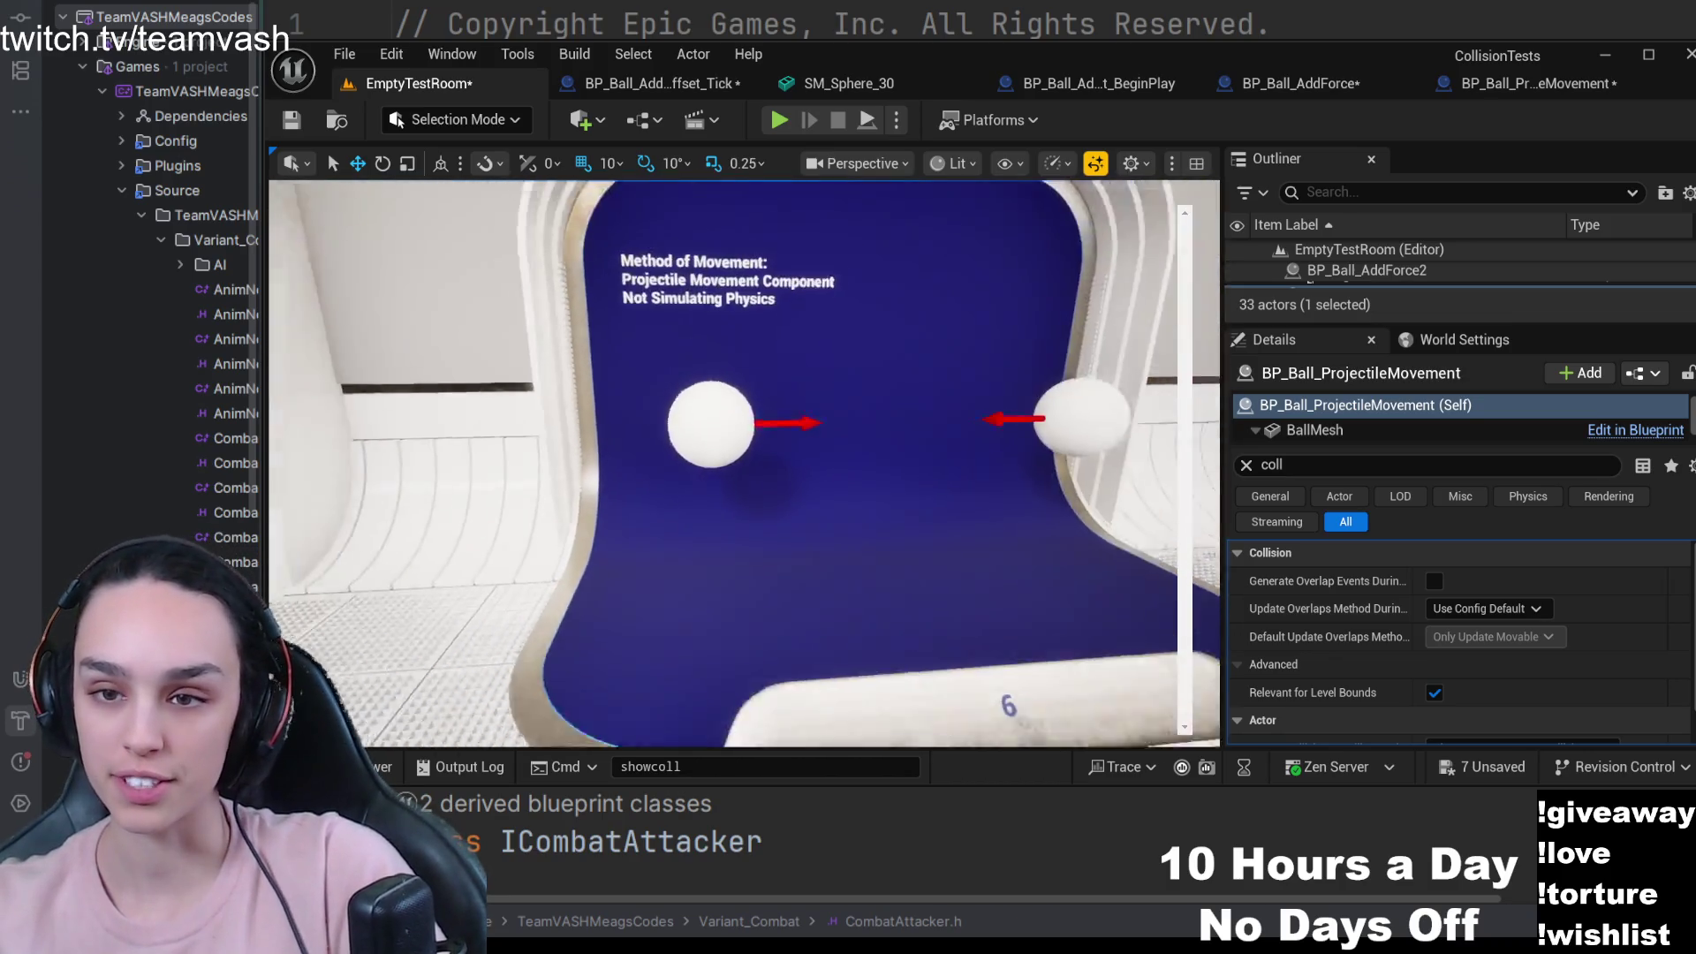
key(d)
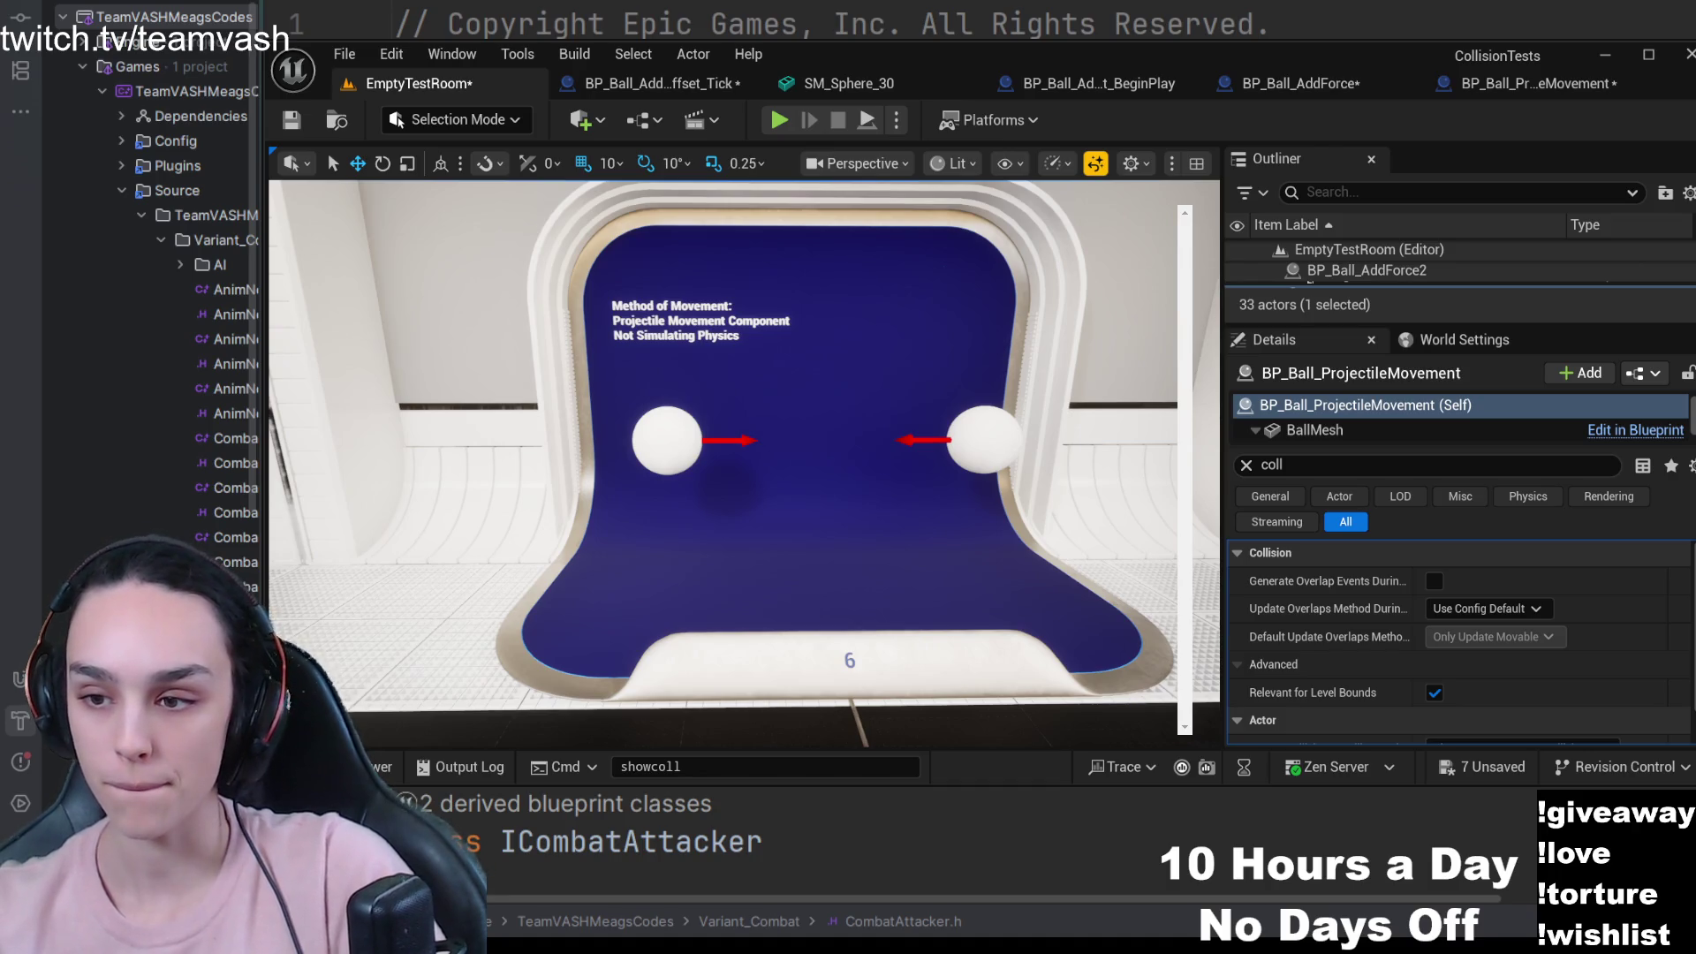
- Select the left ball at display 6 and browse its BallMesh and ProjectileMovement components
click(689, 437)
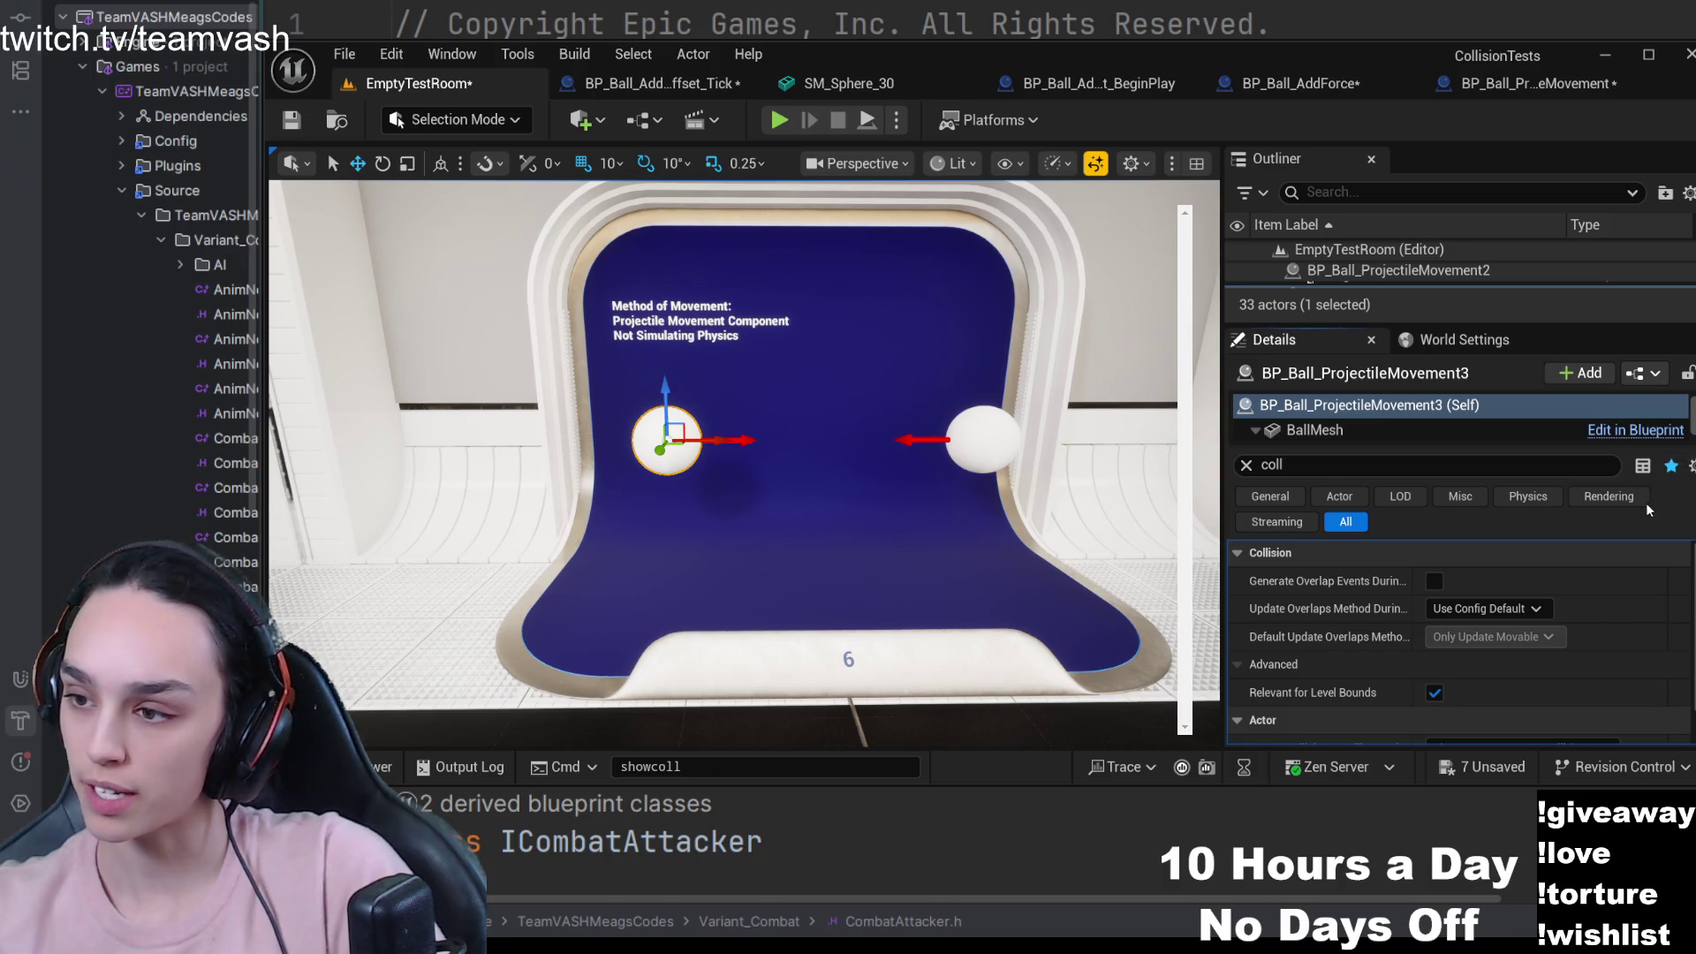
click(1249, 470)
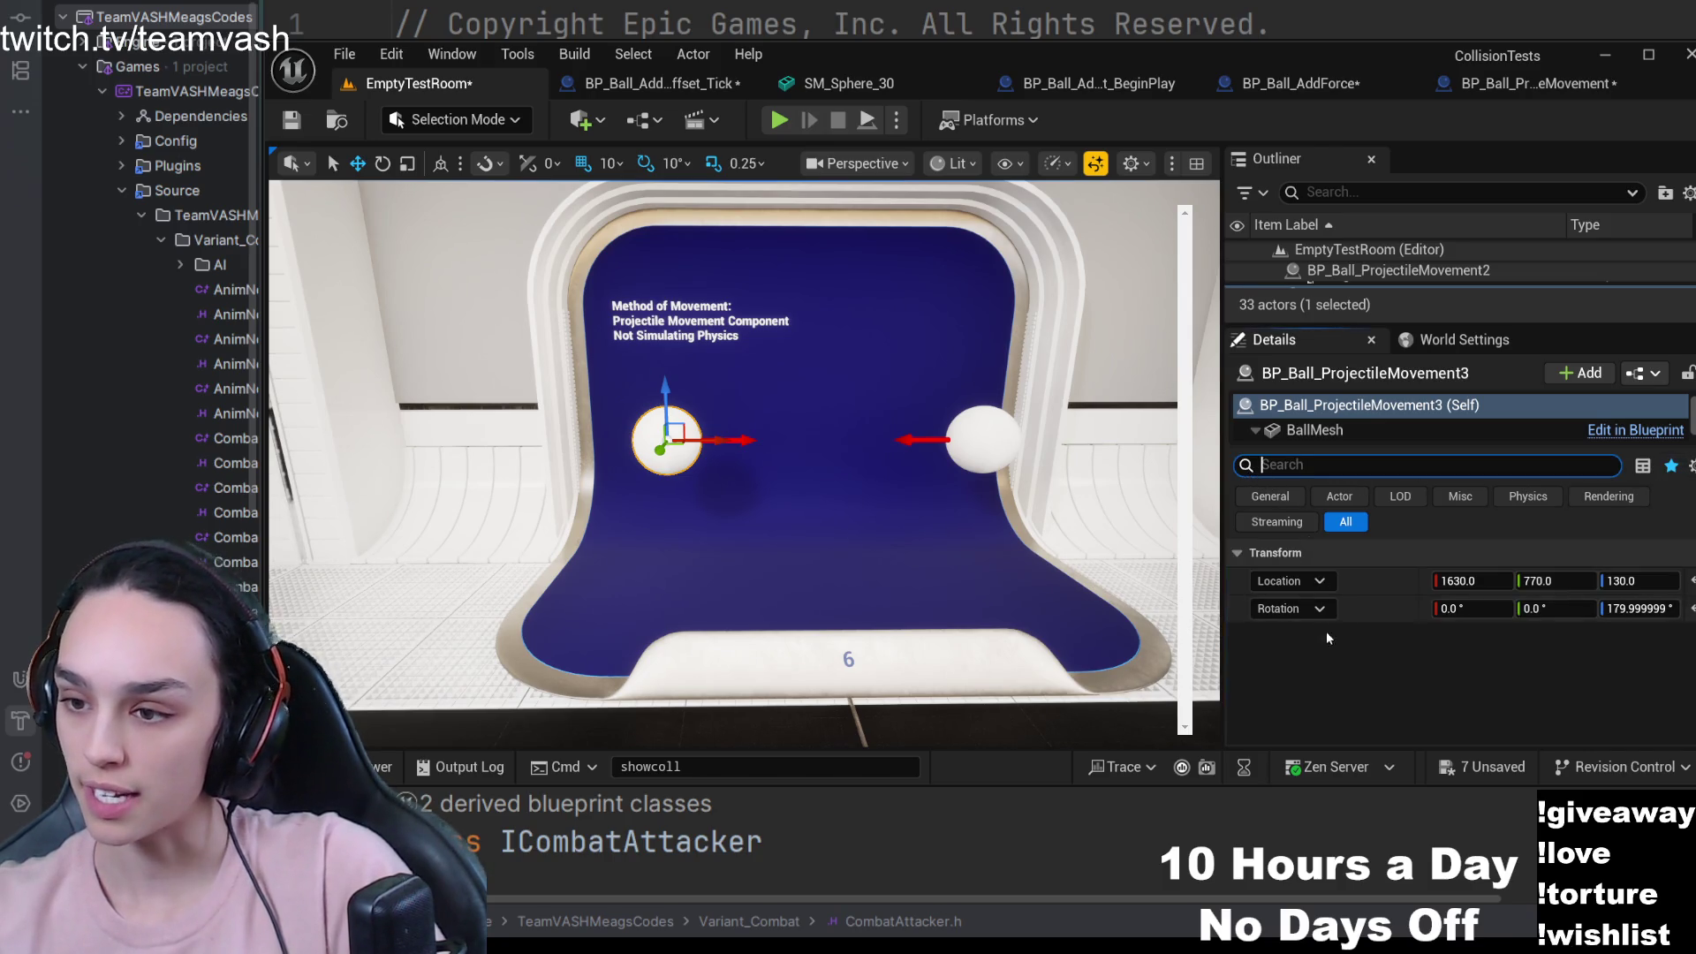
click(1316, 430)
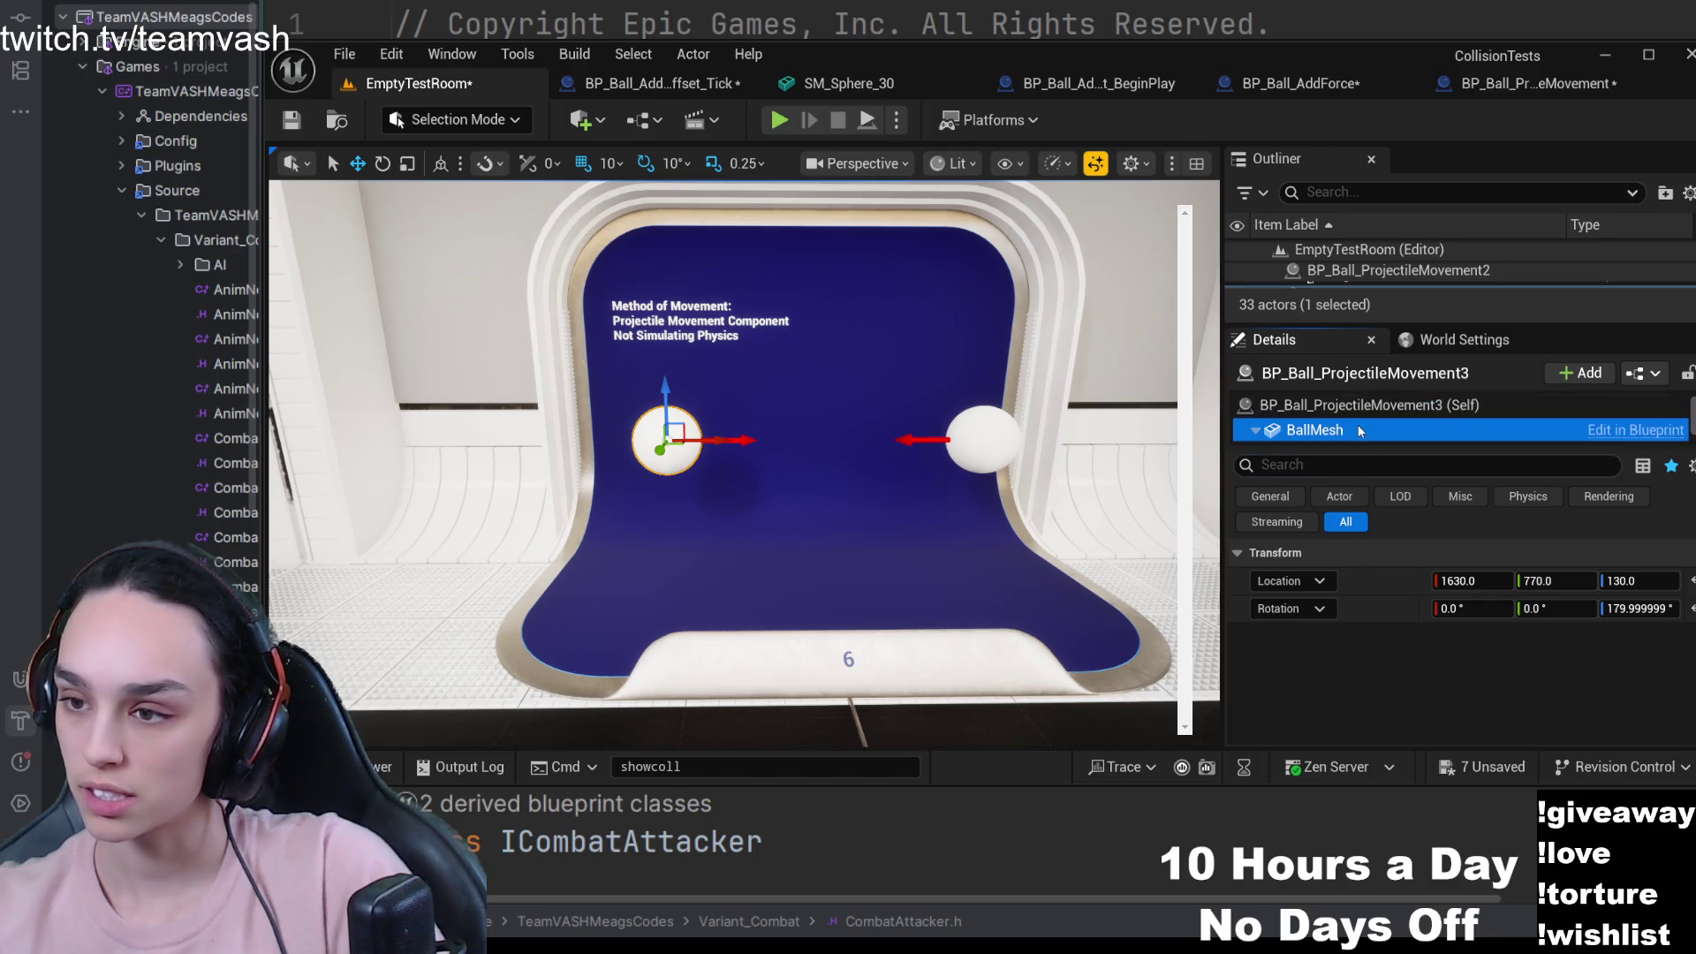
scroll(1330, 438, down, 2)
click(1331, 432)
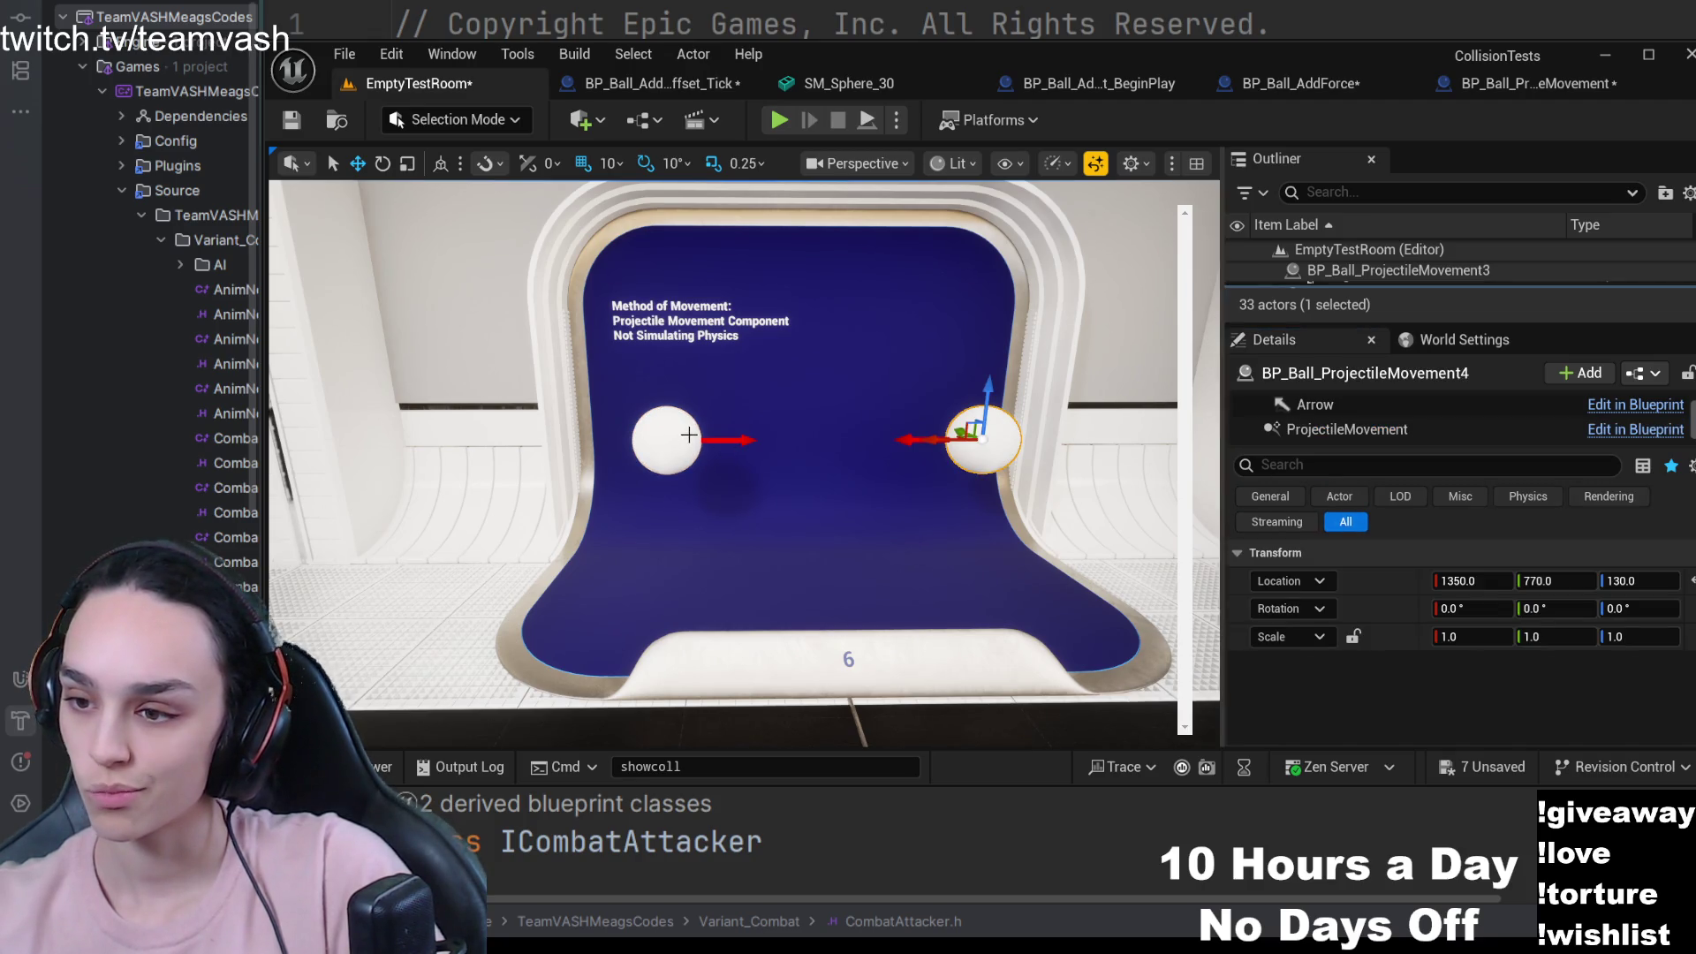
click(1357, 429)
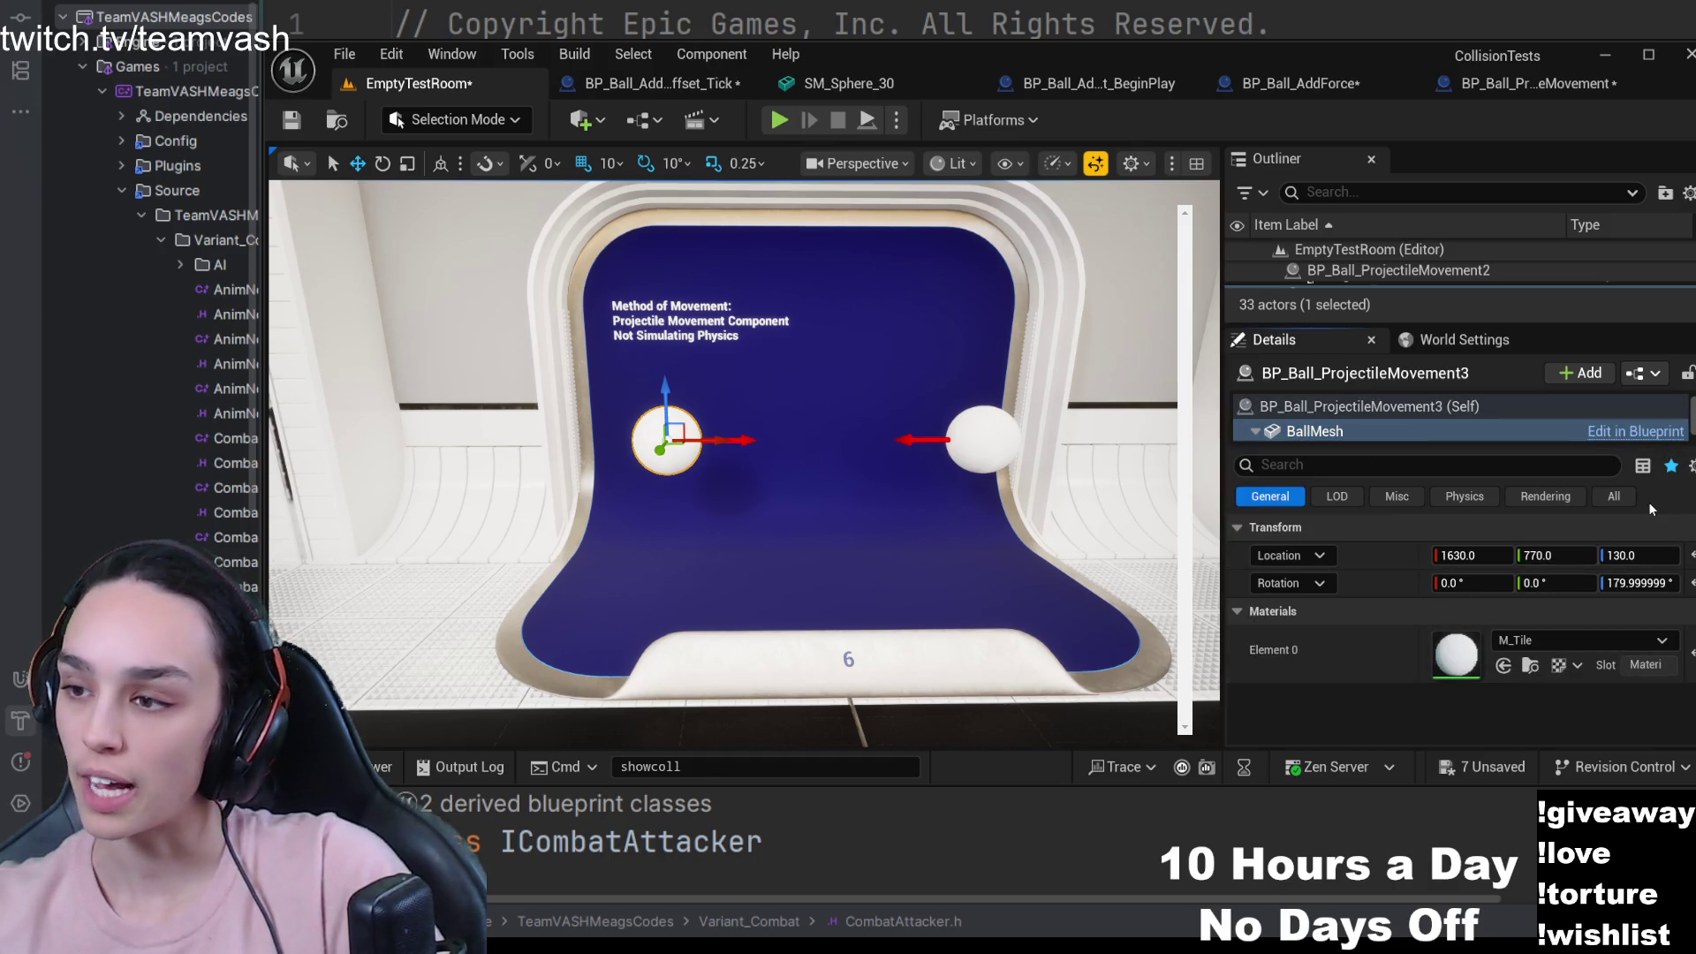
scroll(1634, 495, down, 1)
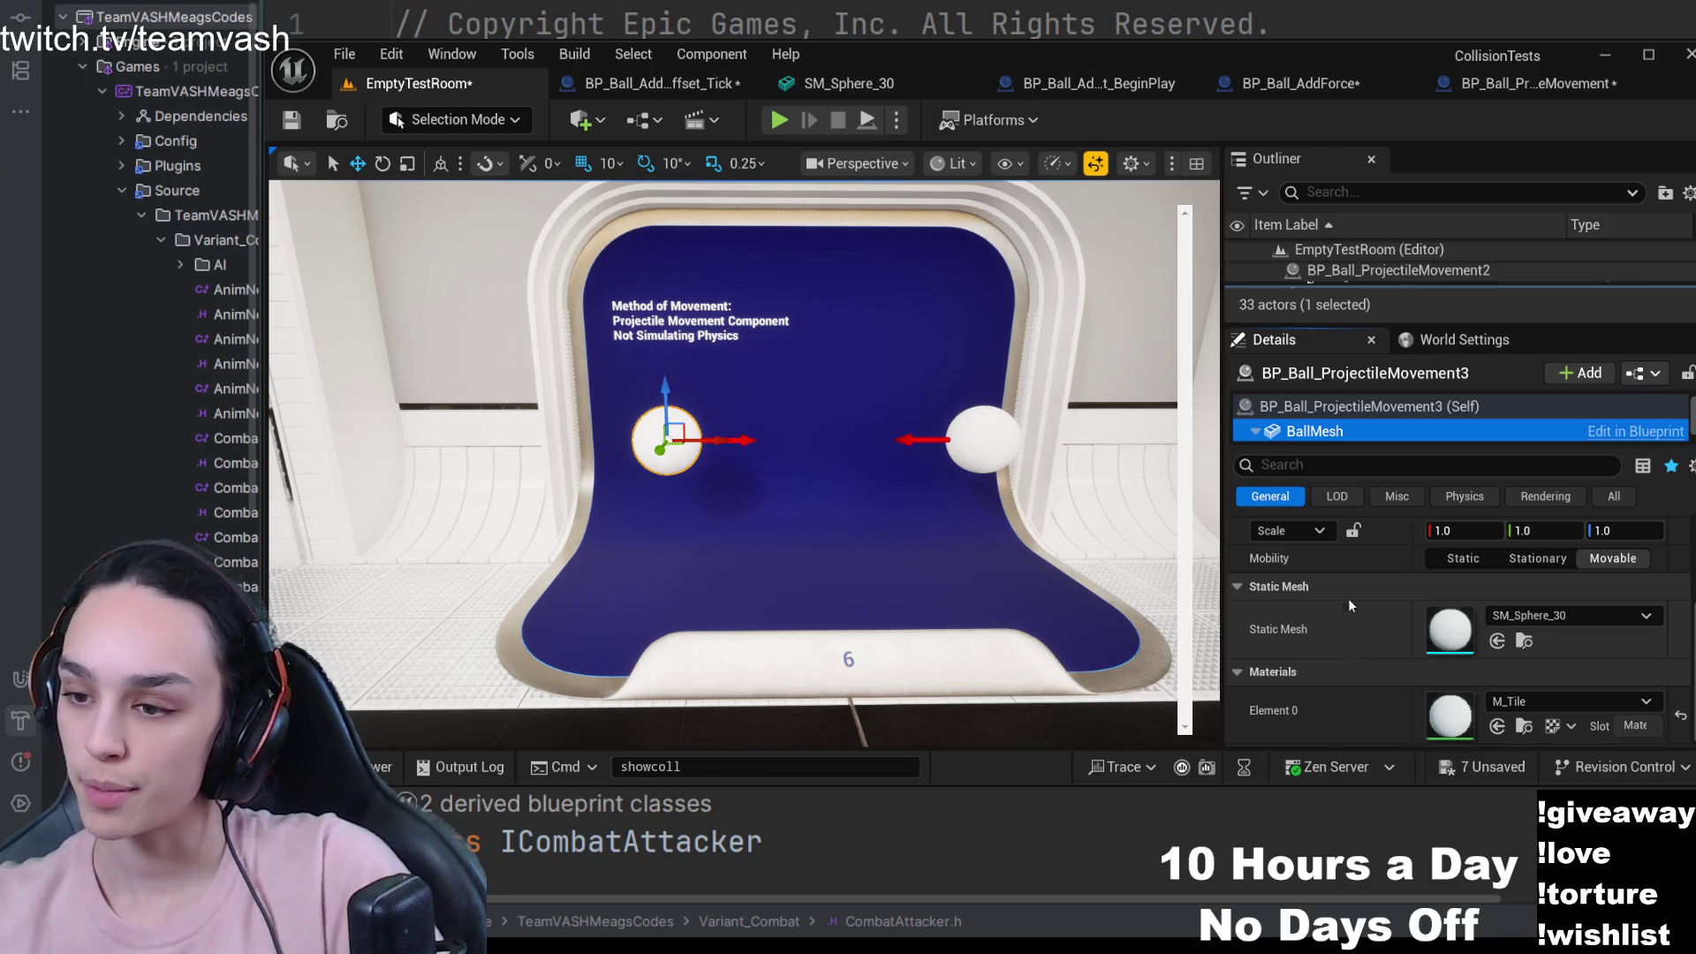
scroll(1349, 600, up, 2)
- Search the ball actor's properties for 'phy' and check the BallMesh physics settings
click(1334, 406)
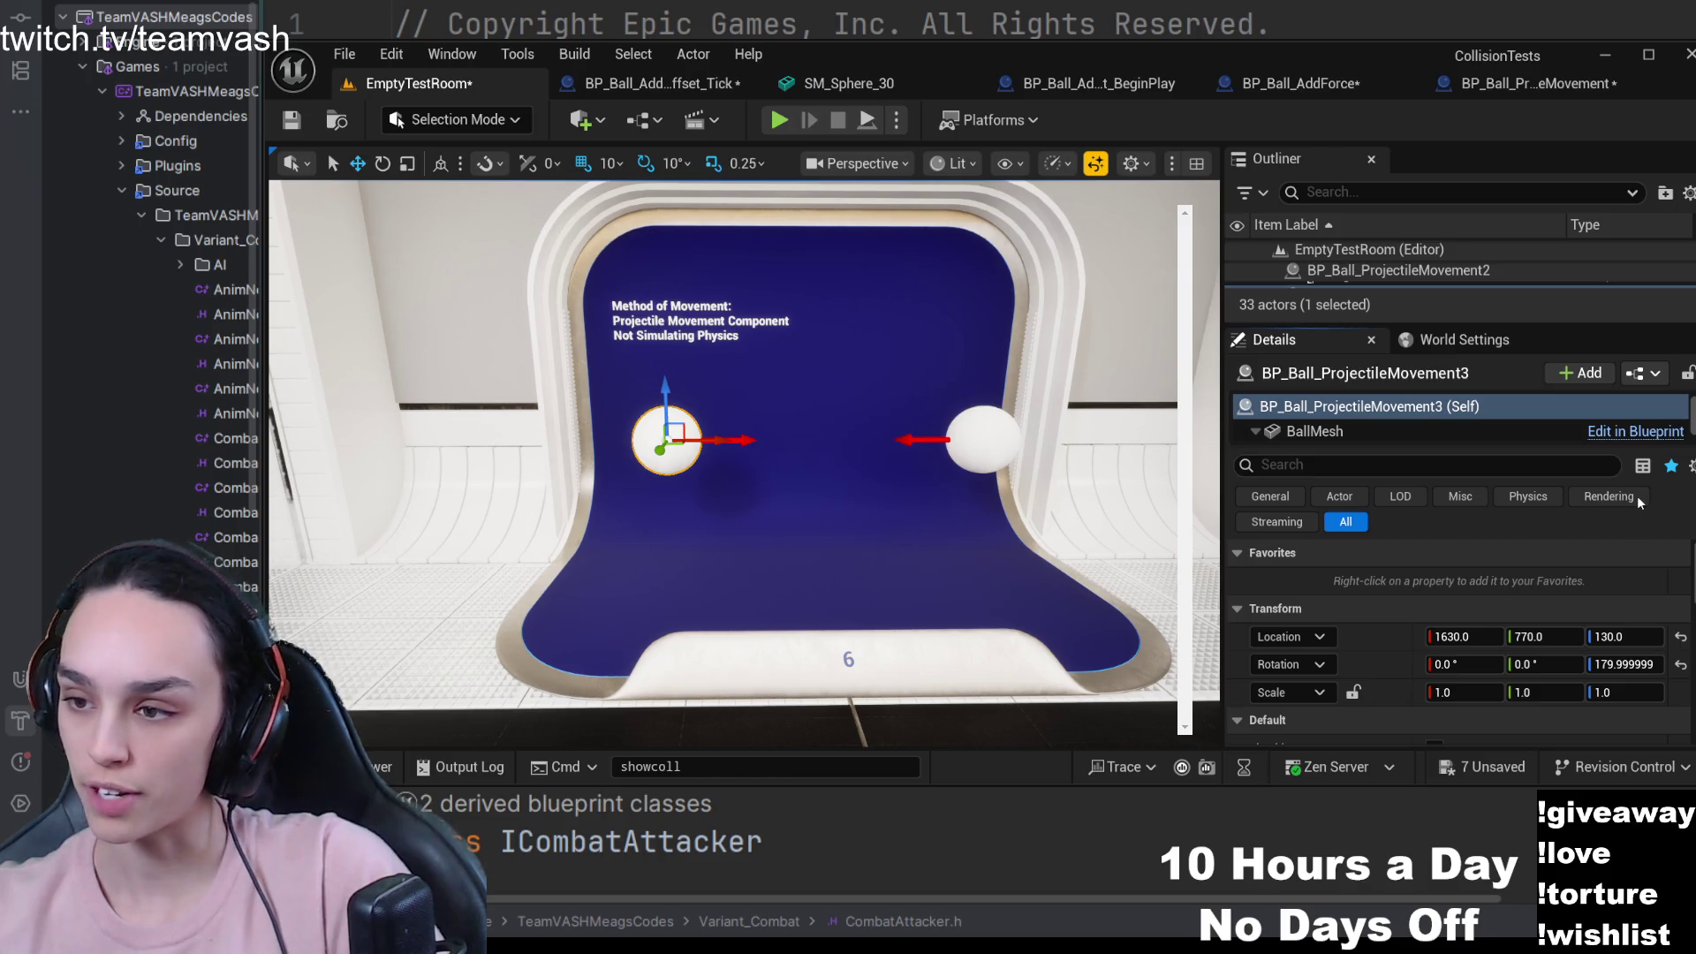
click(1361, 406)
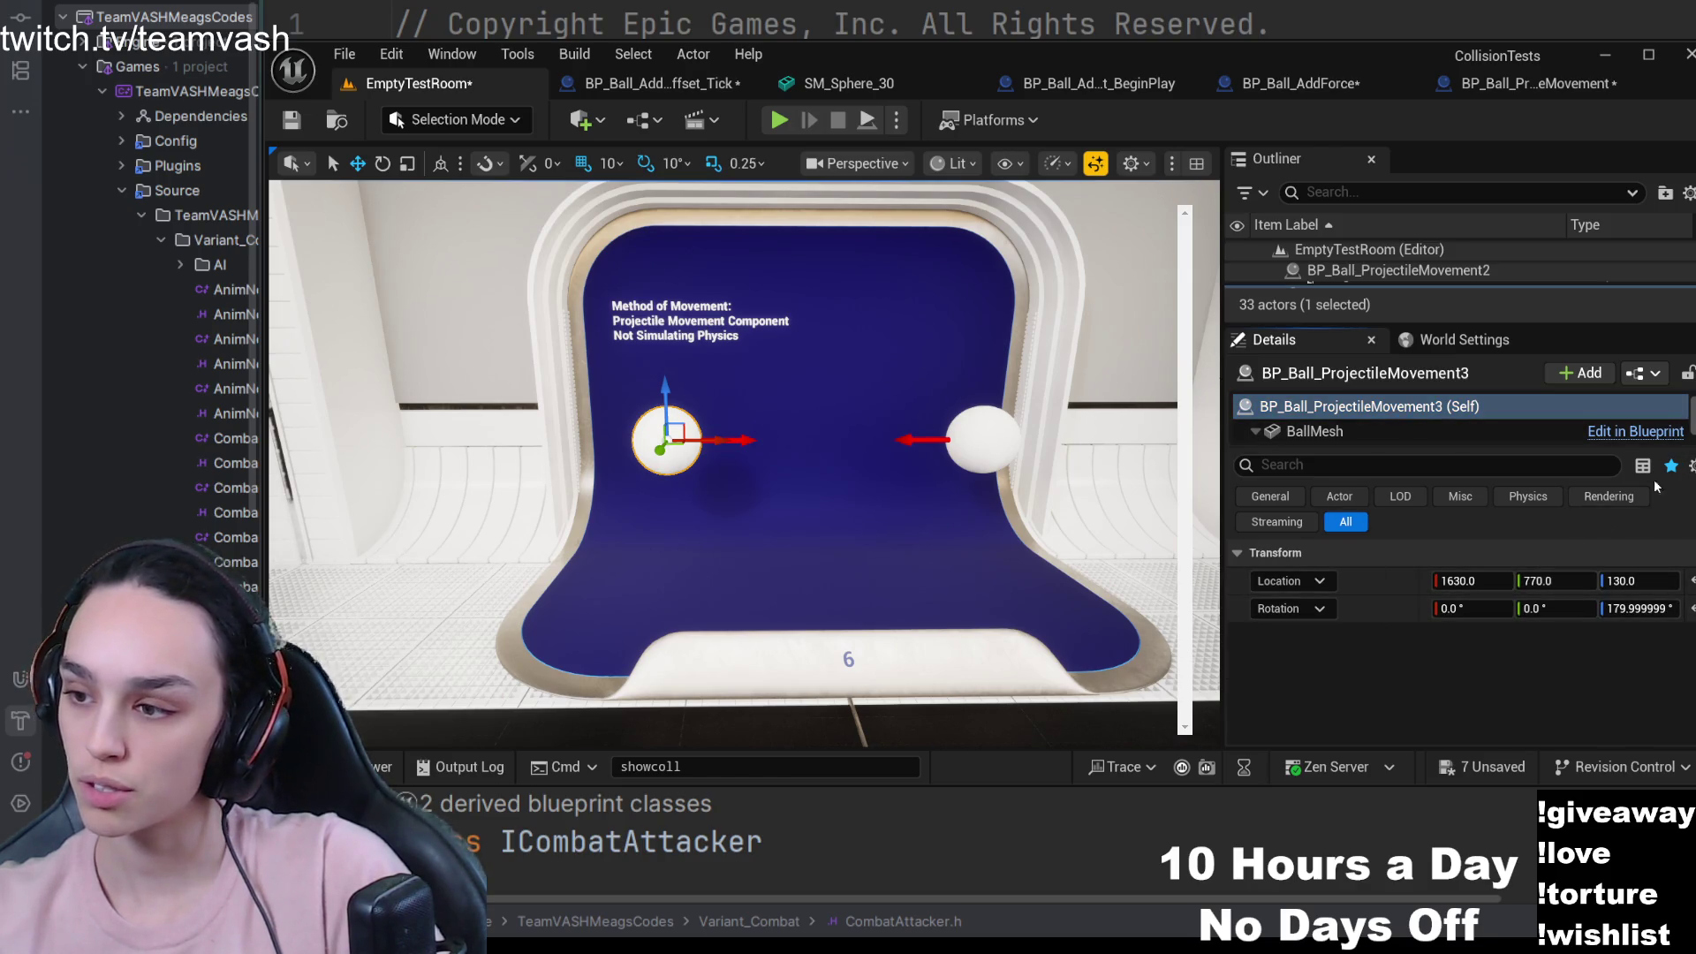
click(1417, 465)
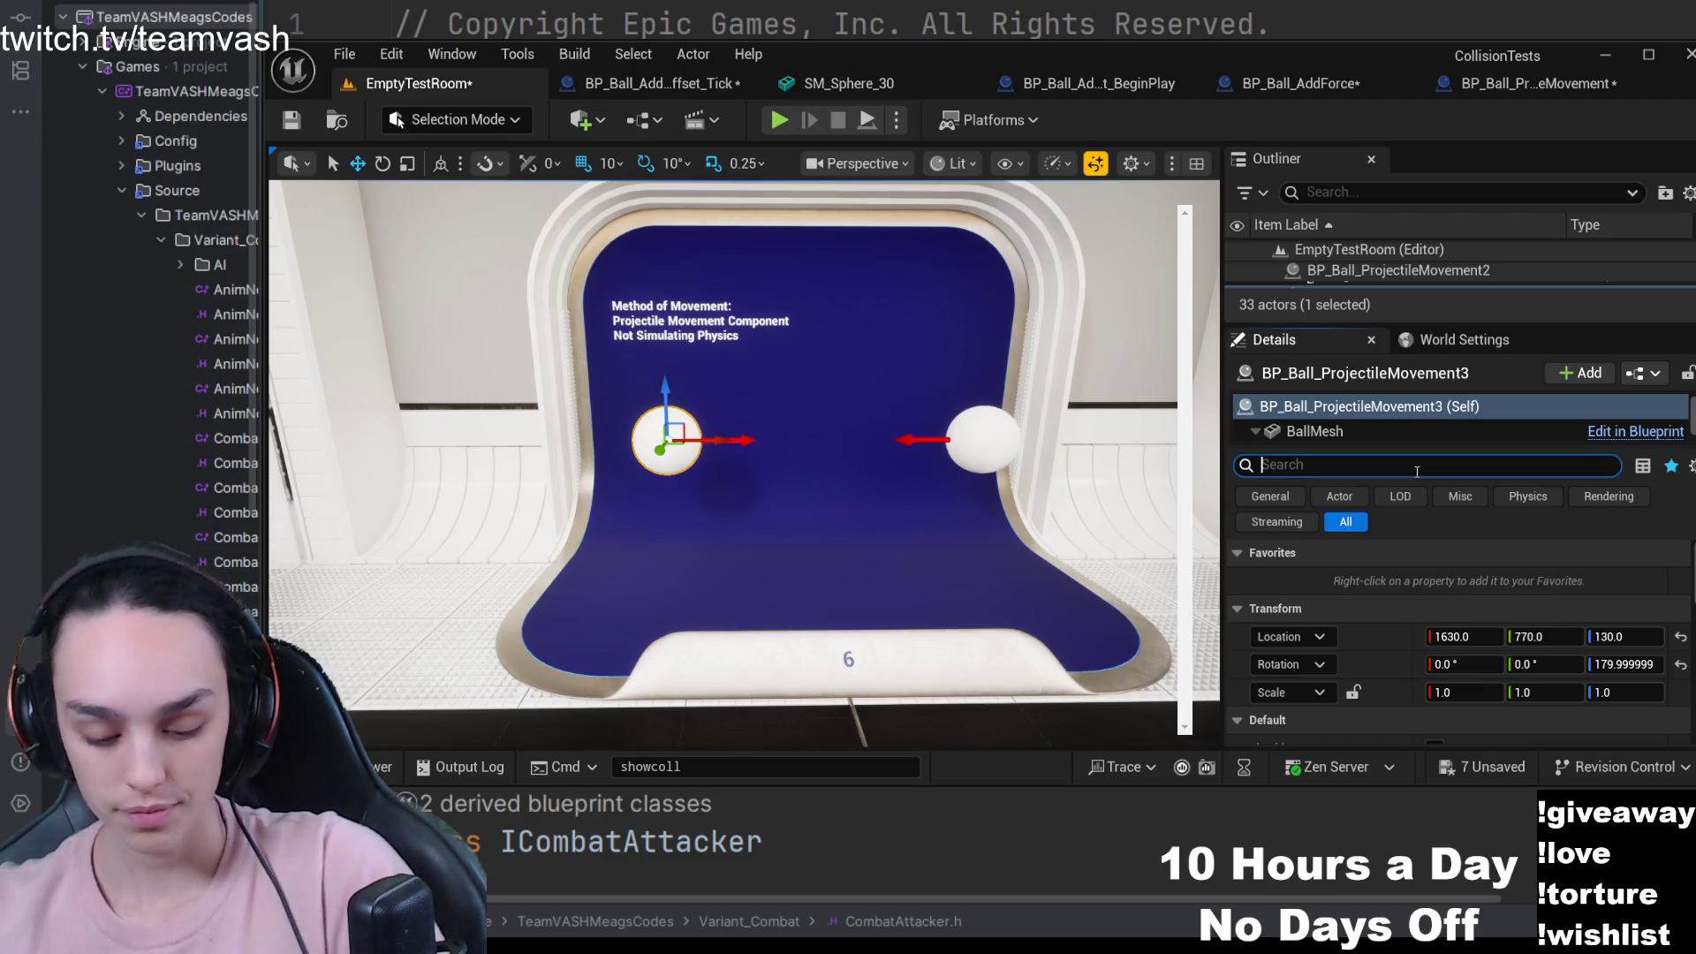
text(phy)
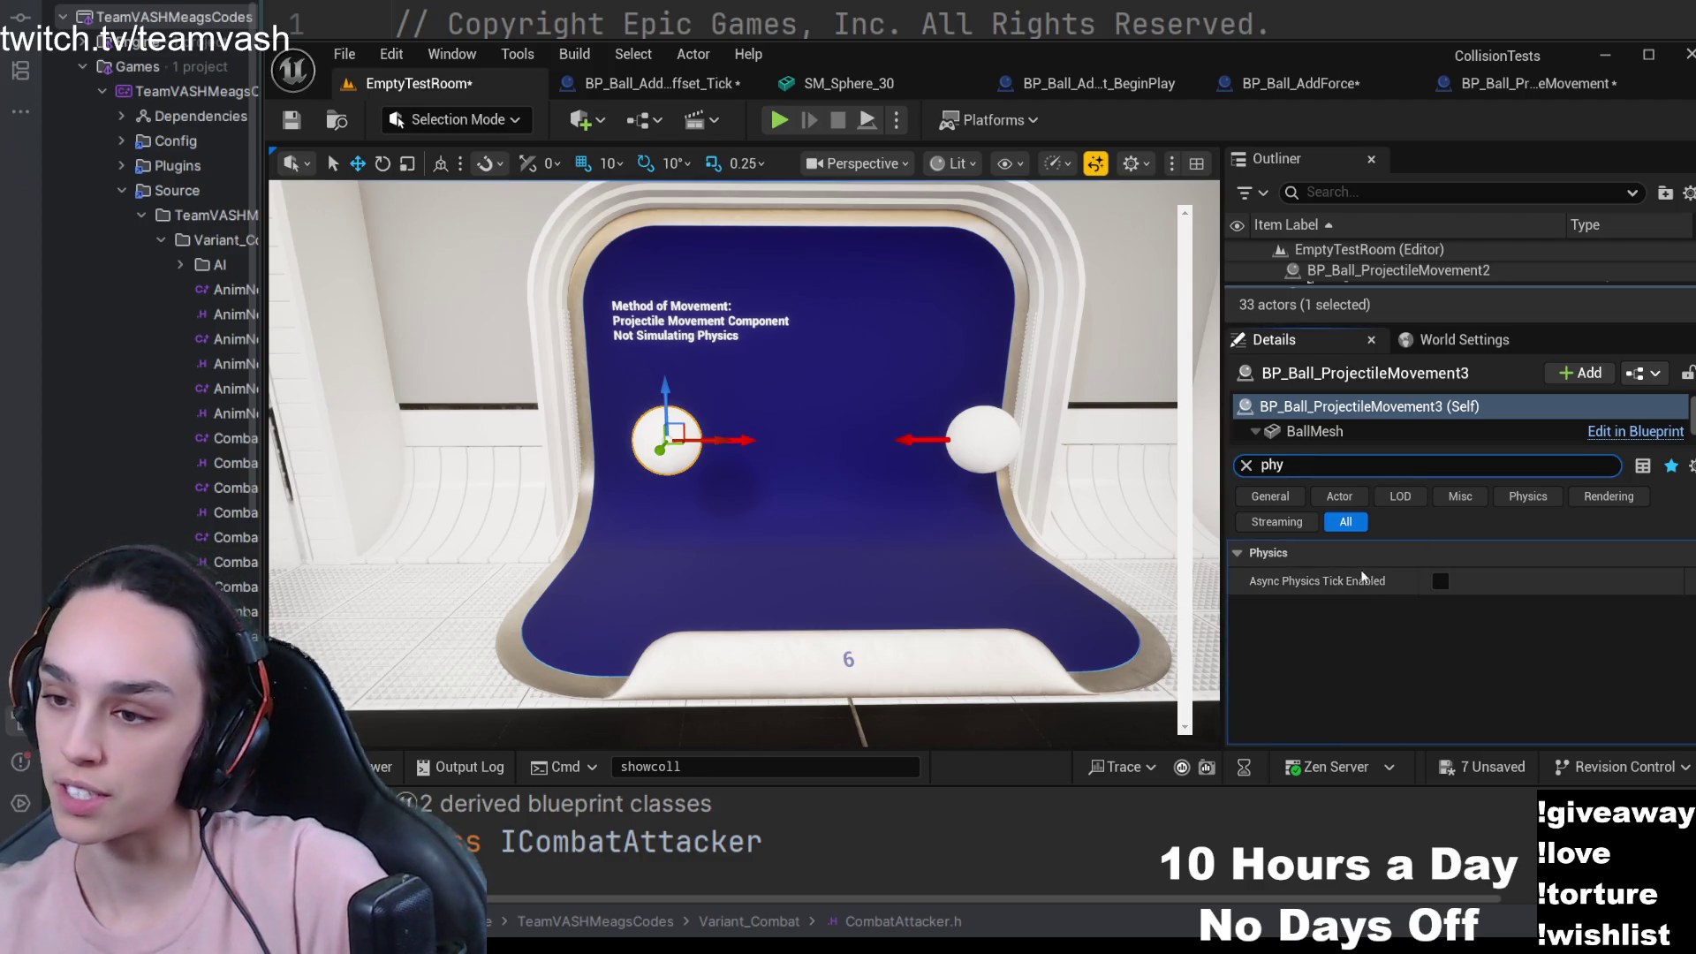
click(1334, 434)
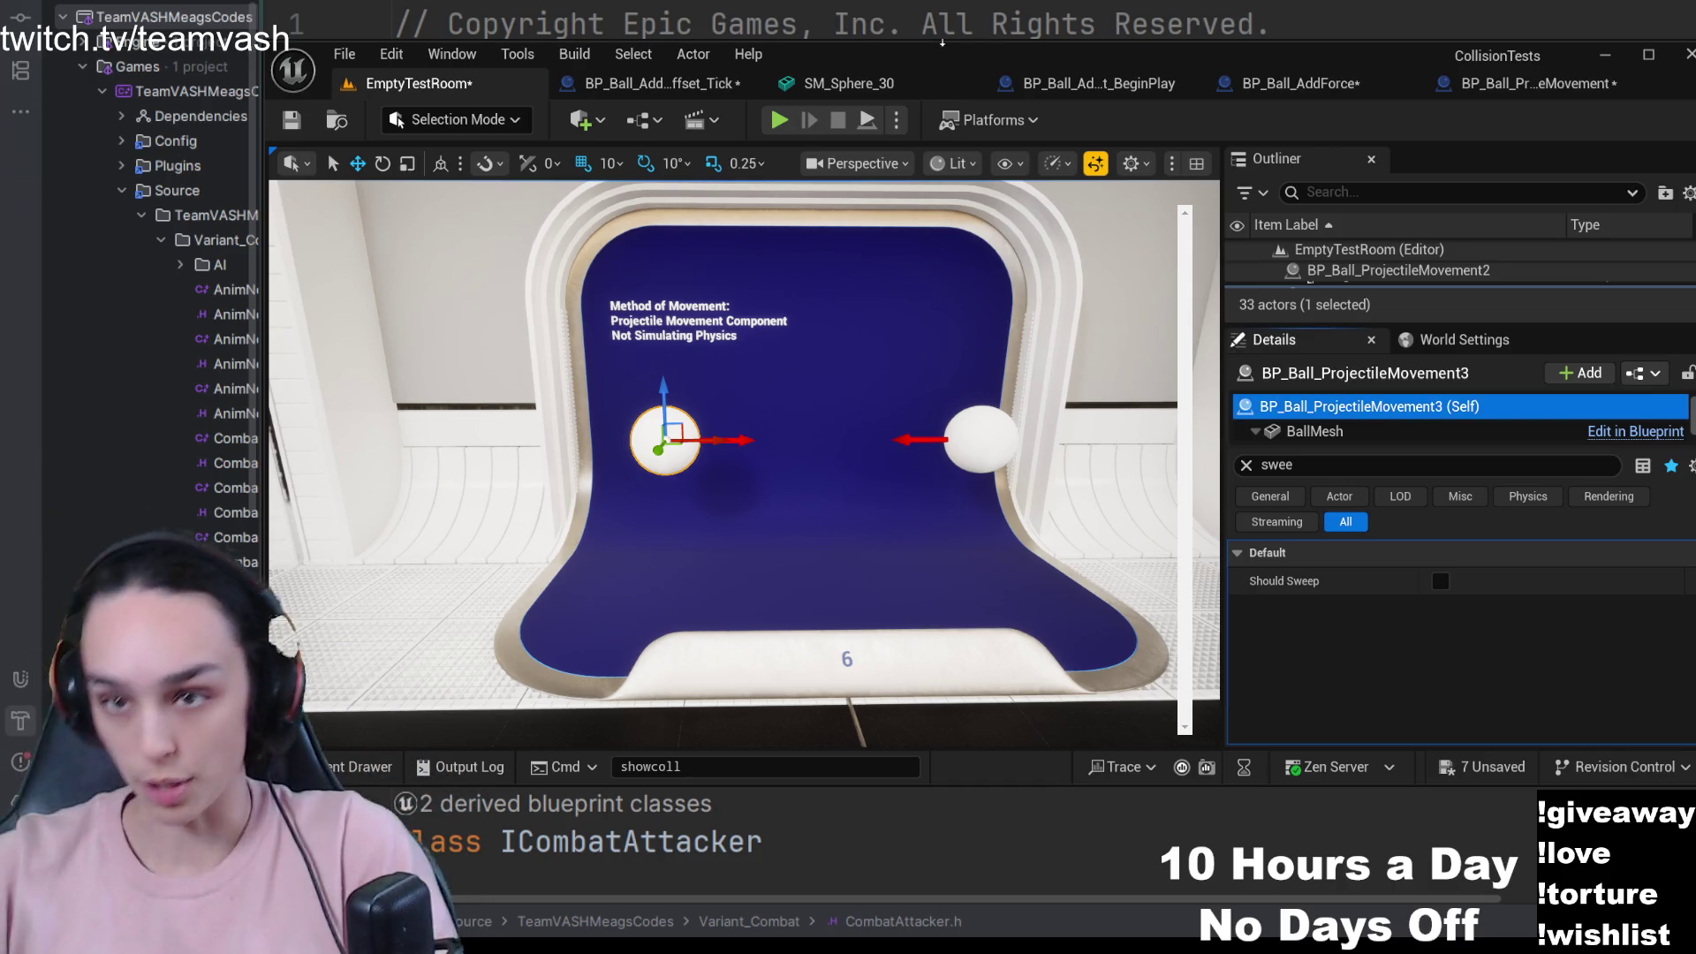
click(730, 89)
- Disable Sweep Collision in BP_Ball_ProjectileMovement, compile, and start a play test
click(1016, 83)
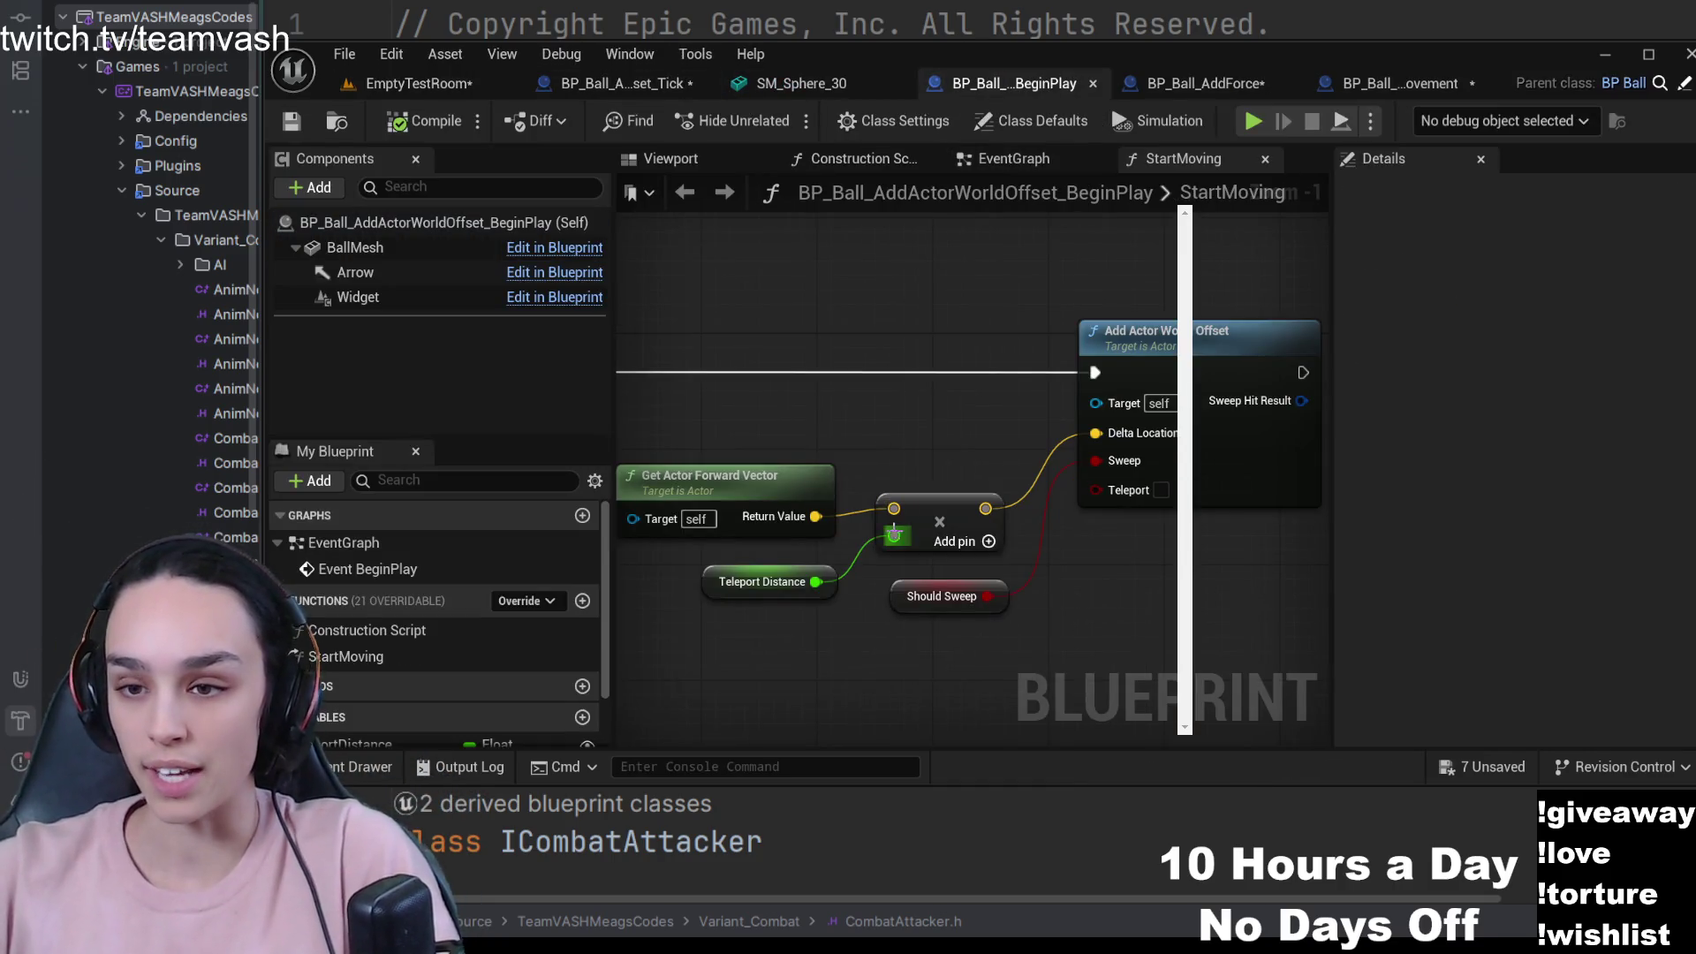
click(1207, 84)
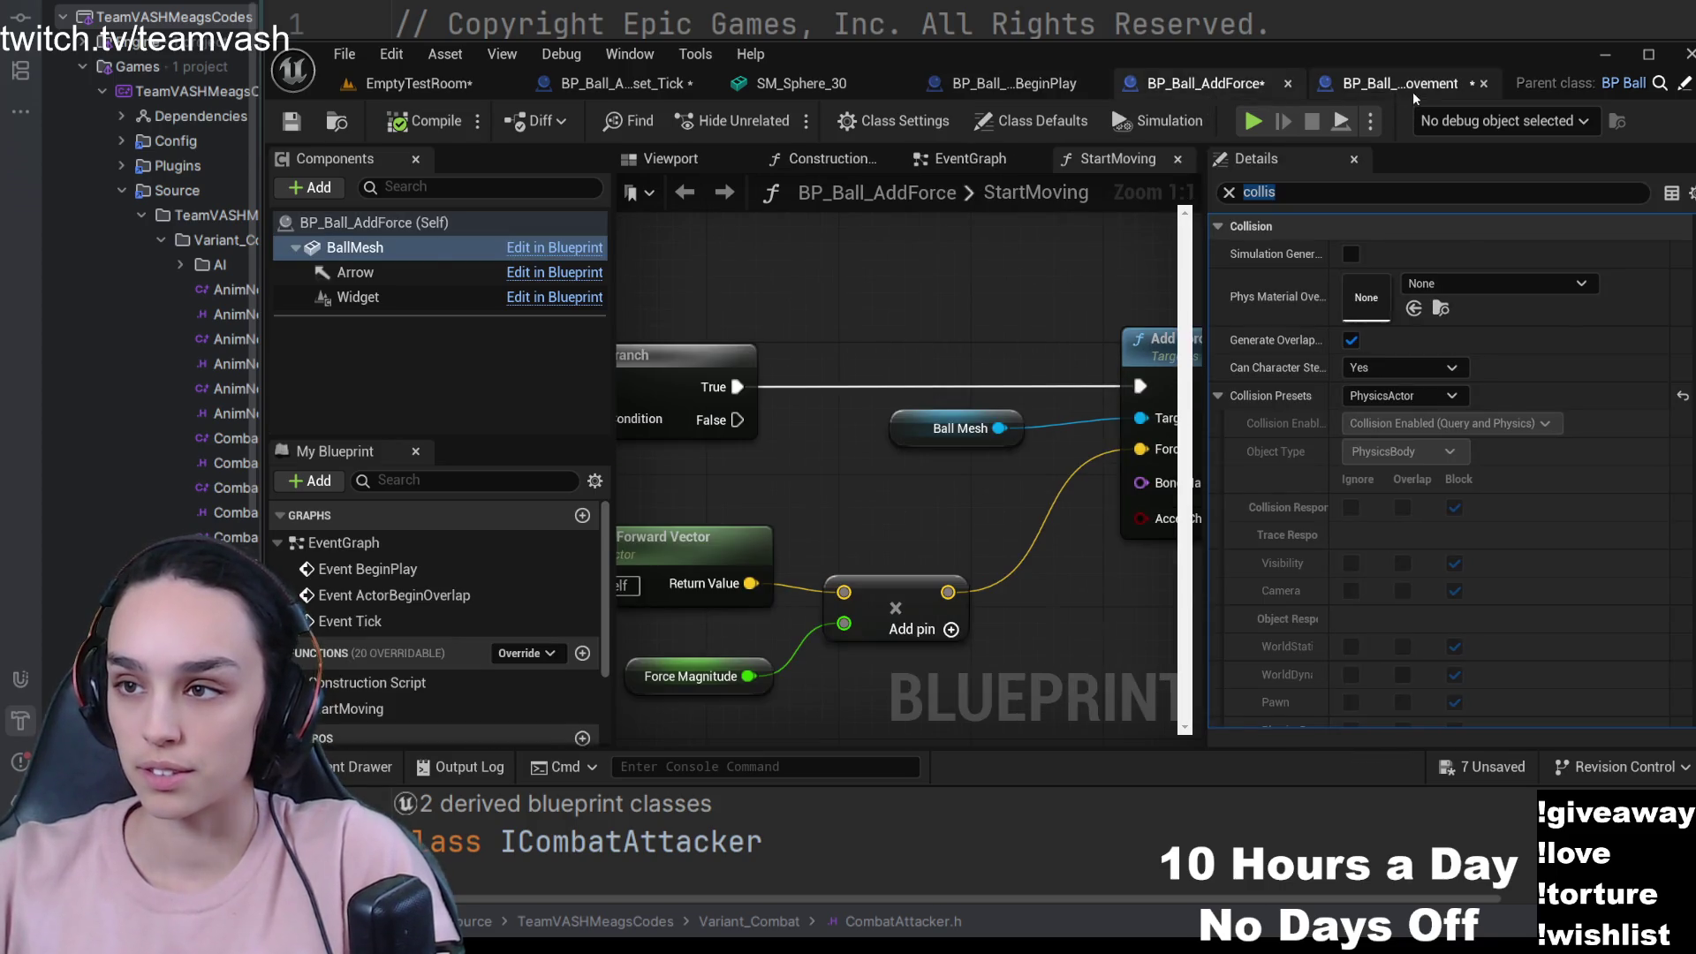
click(1404, 83)
click(1277, 192)
text(swe)
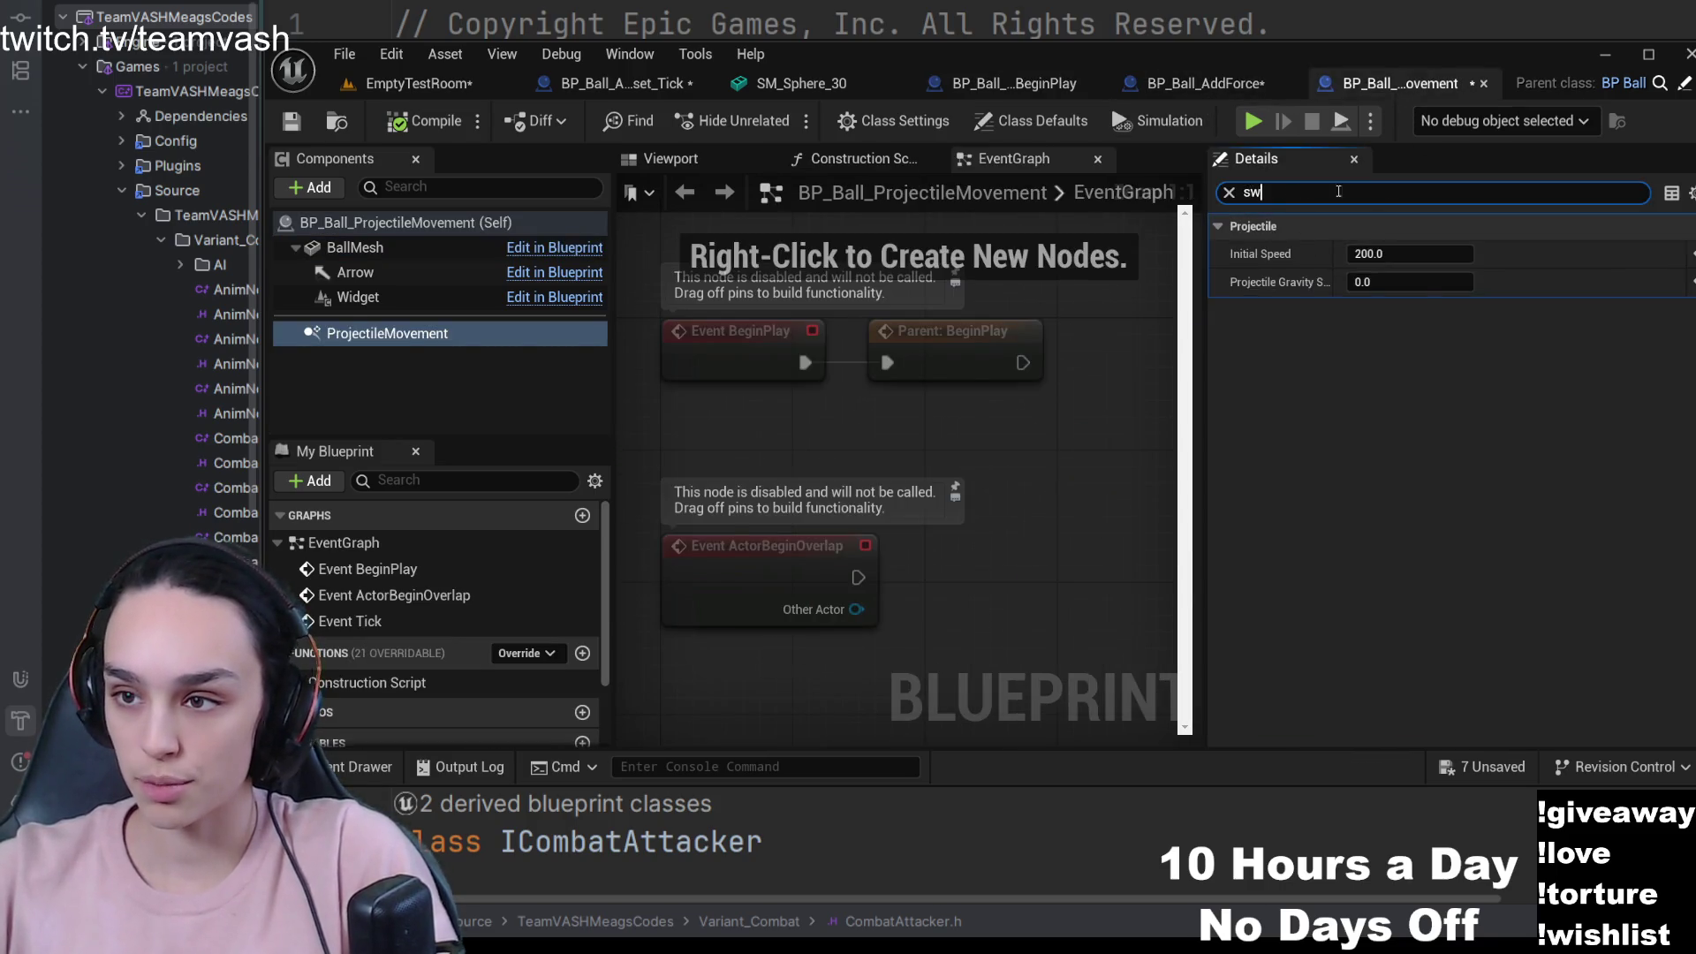
key(Return)
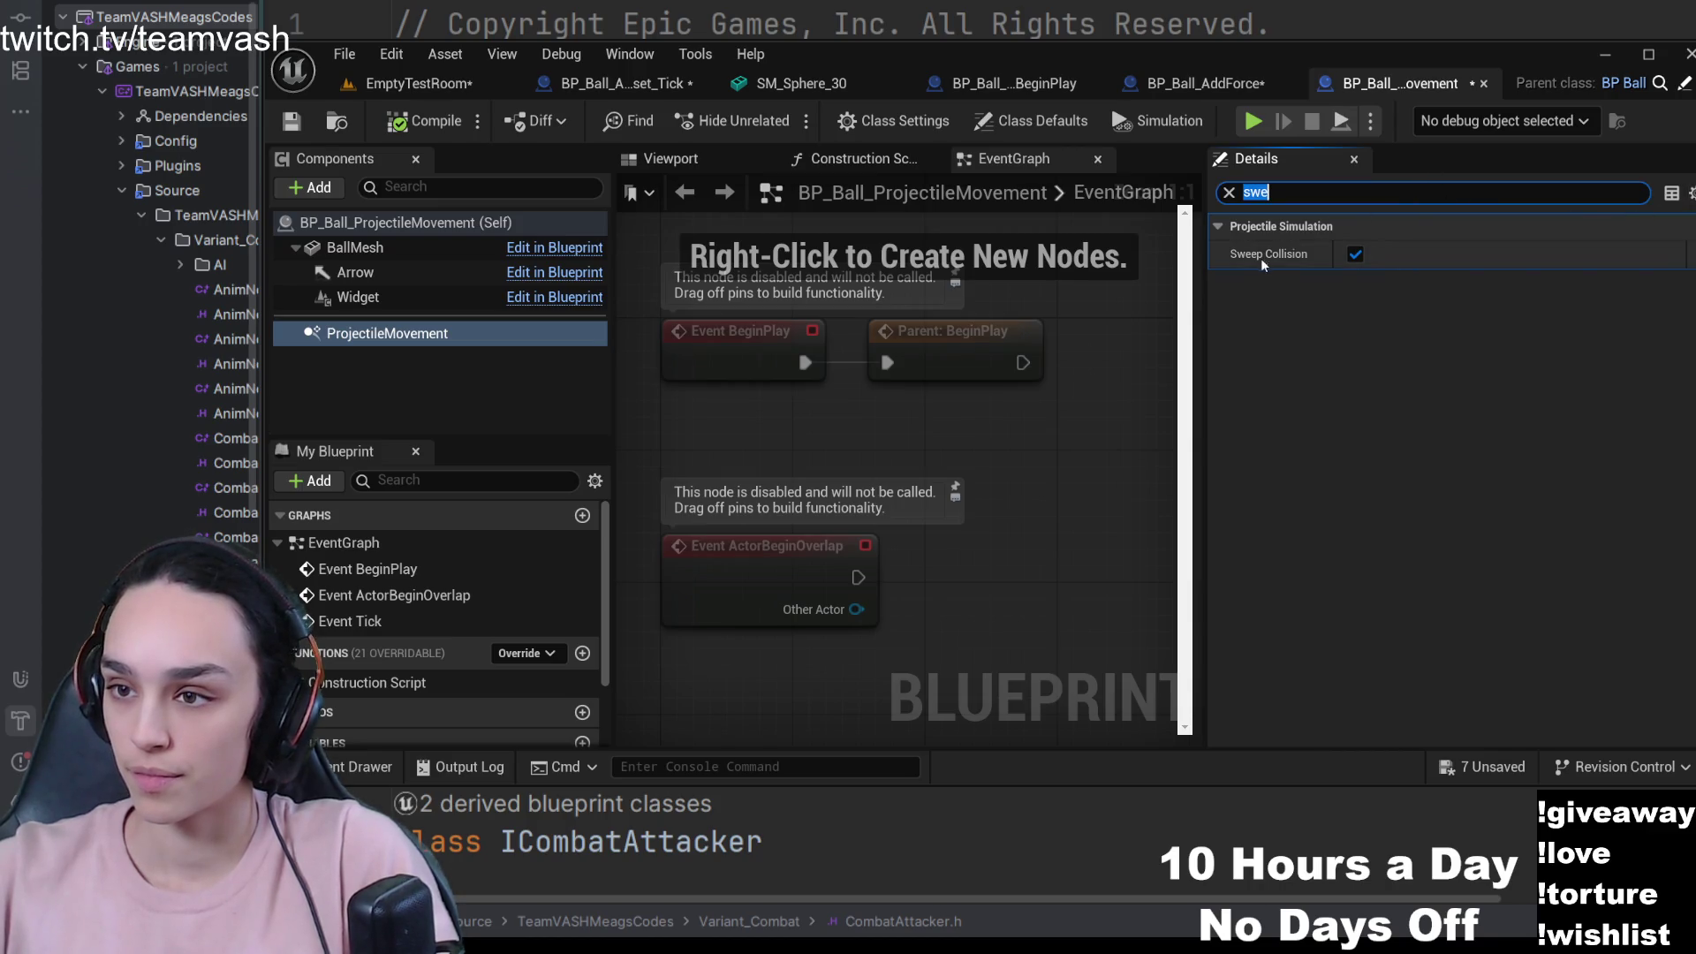
click(1355, 254)
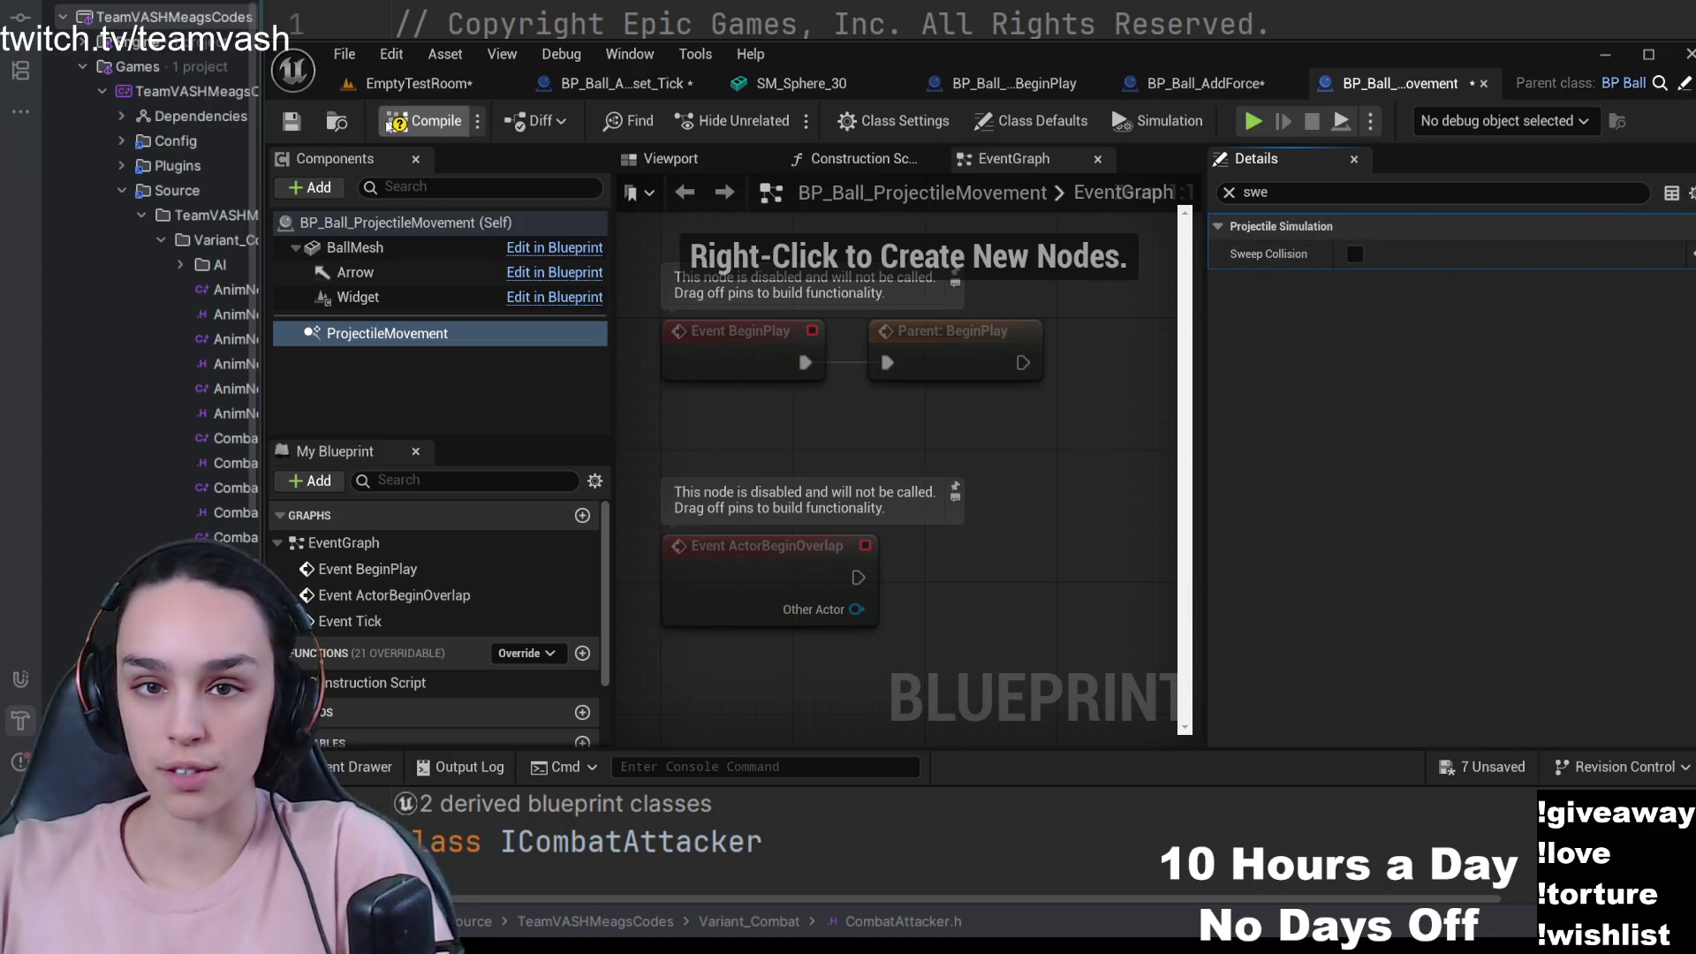
click(291, 121)
click(779, 119)
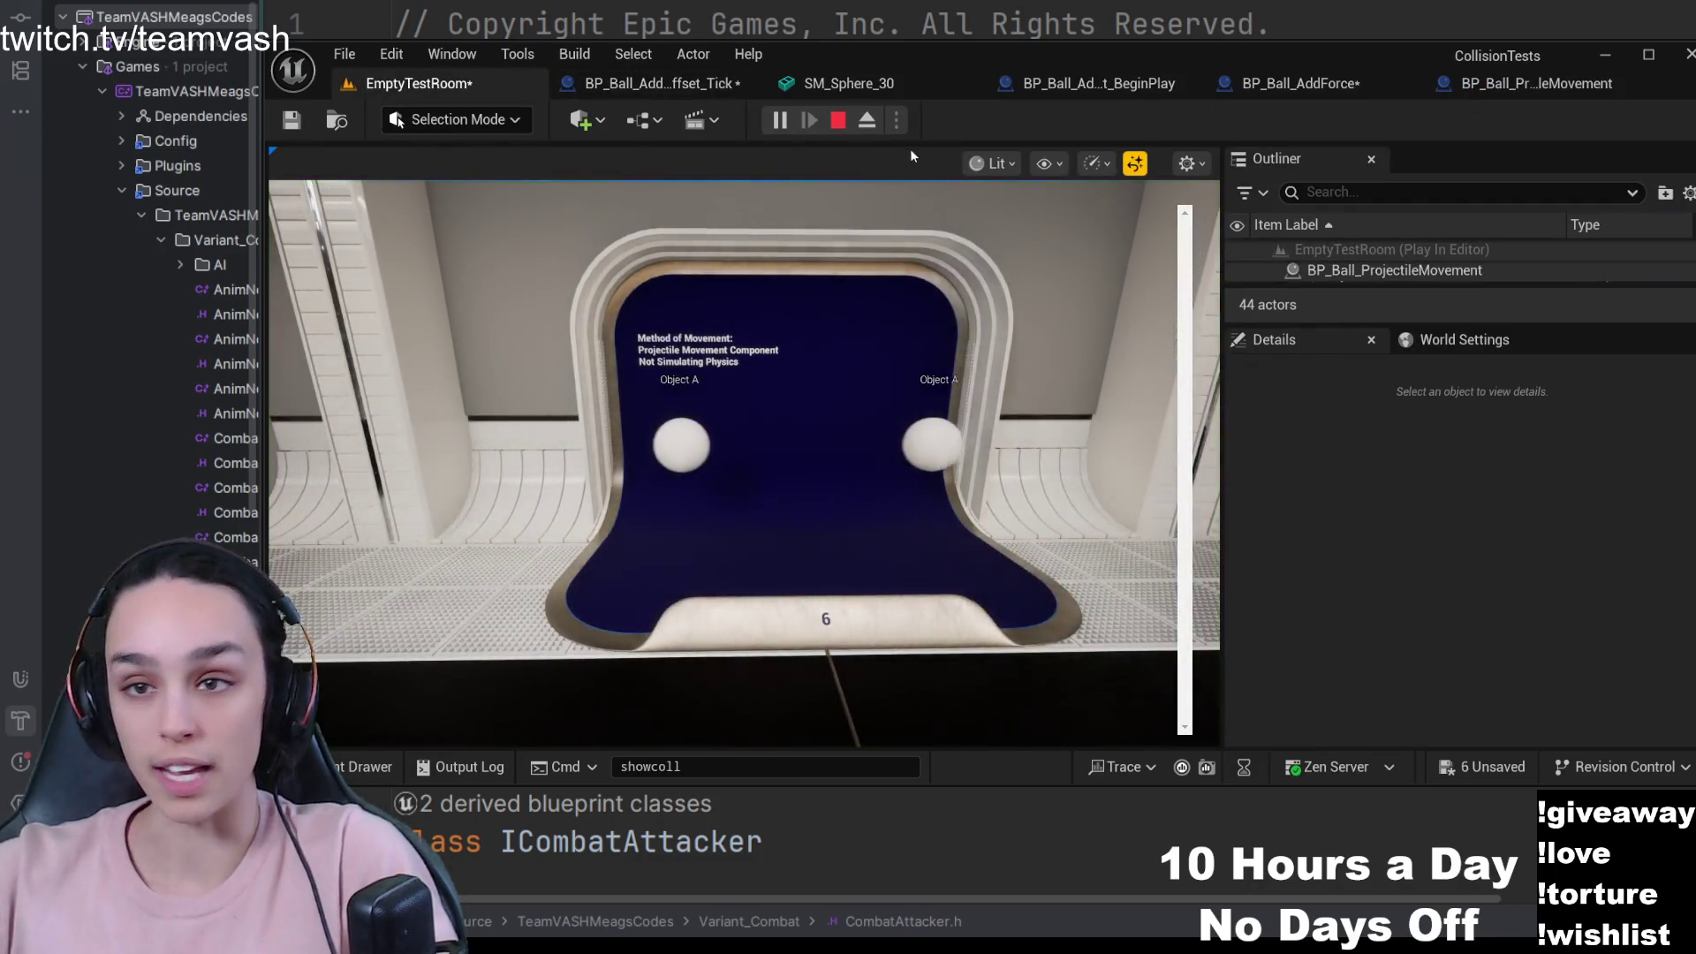
- Stop the play test and re-enable Sweep Collision on BP_Ball_ProjectileMovement
key(Escape)
click(1537, 83)
click(1352, 255)
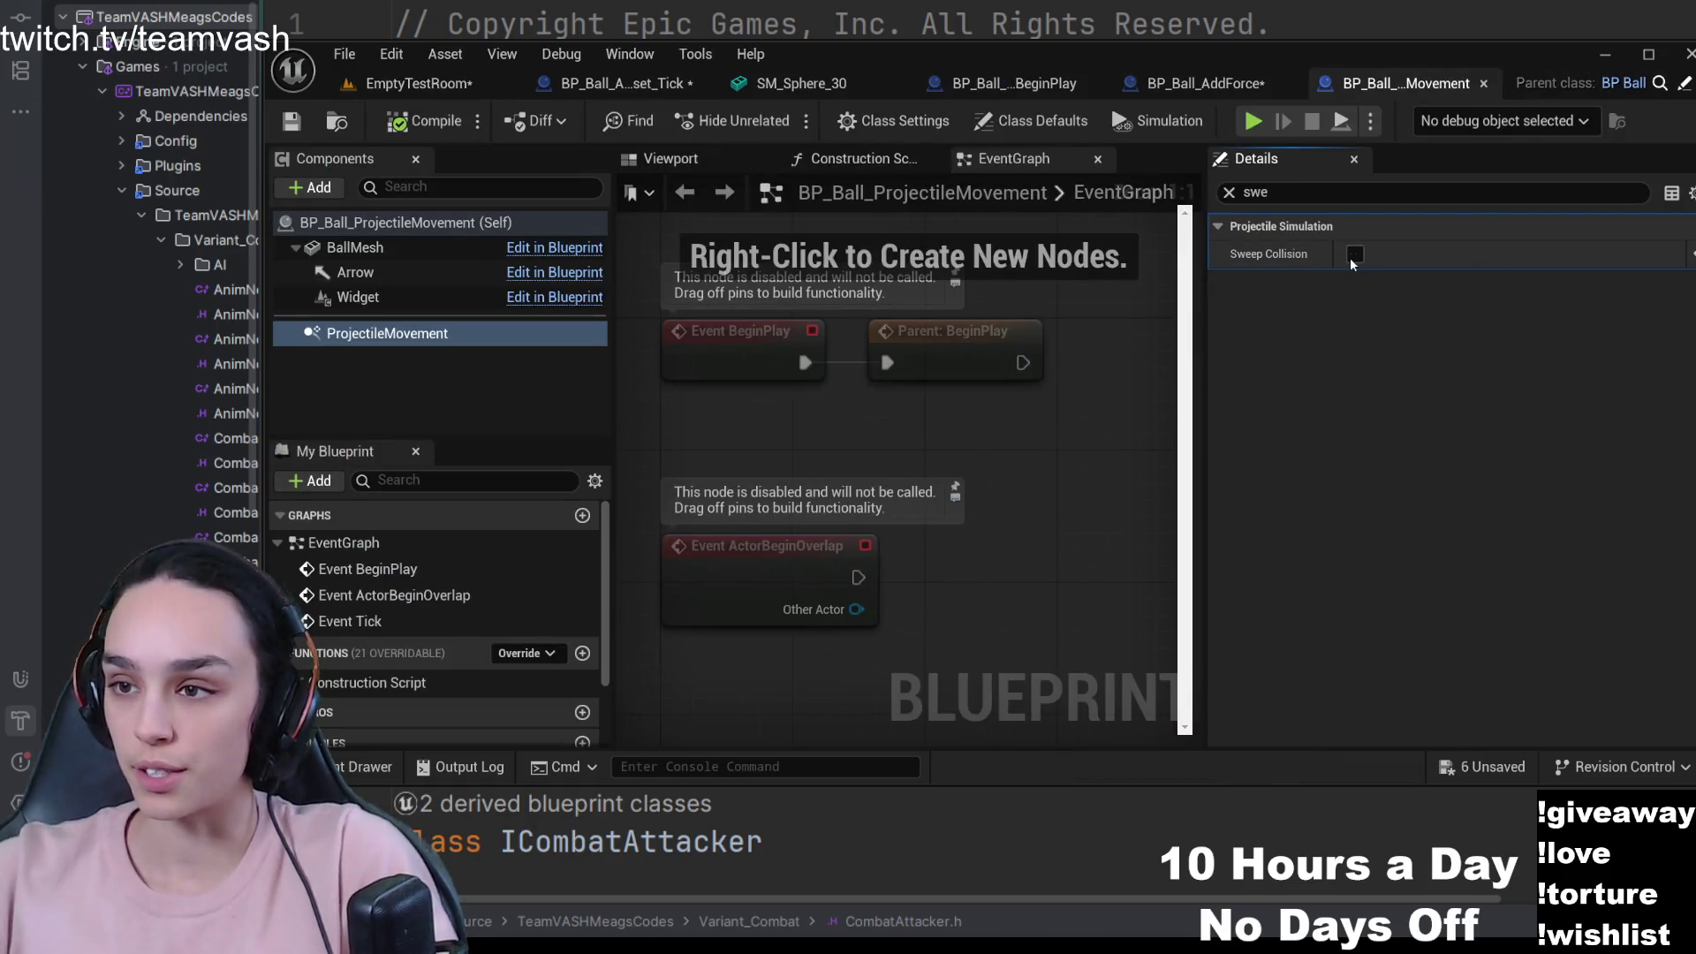
click(391, 85)
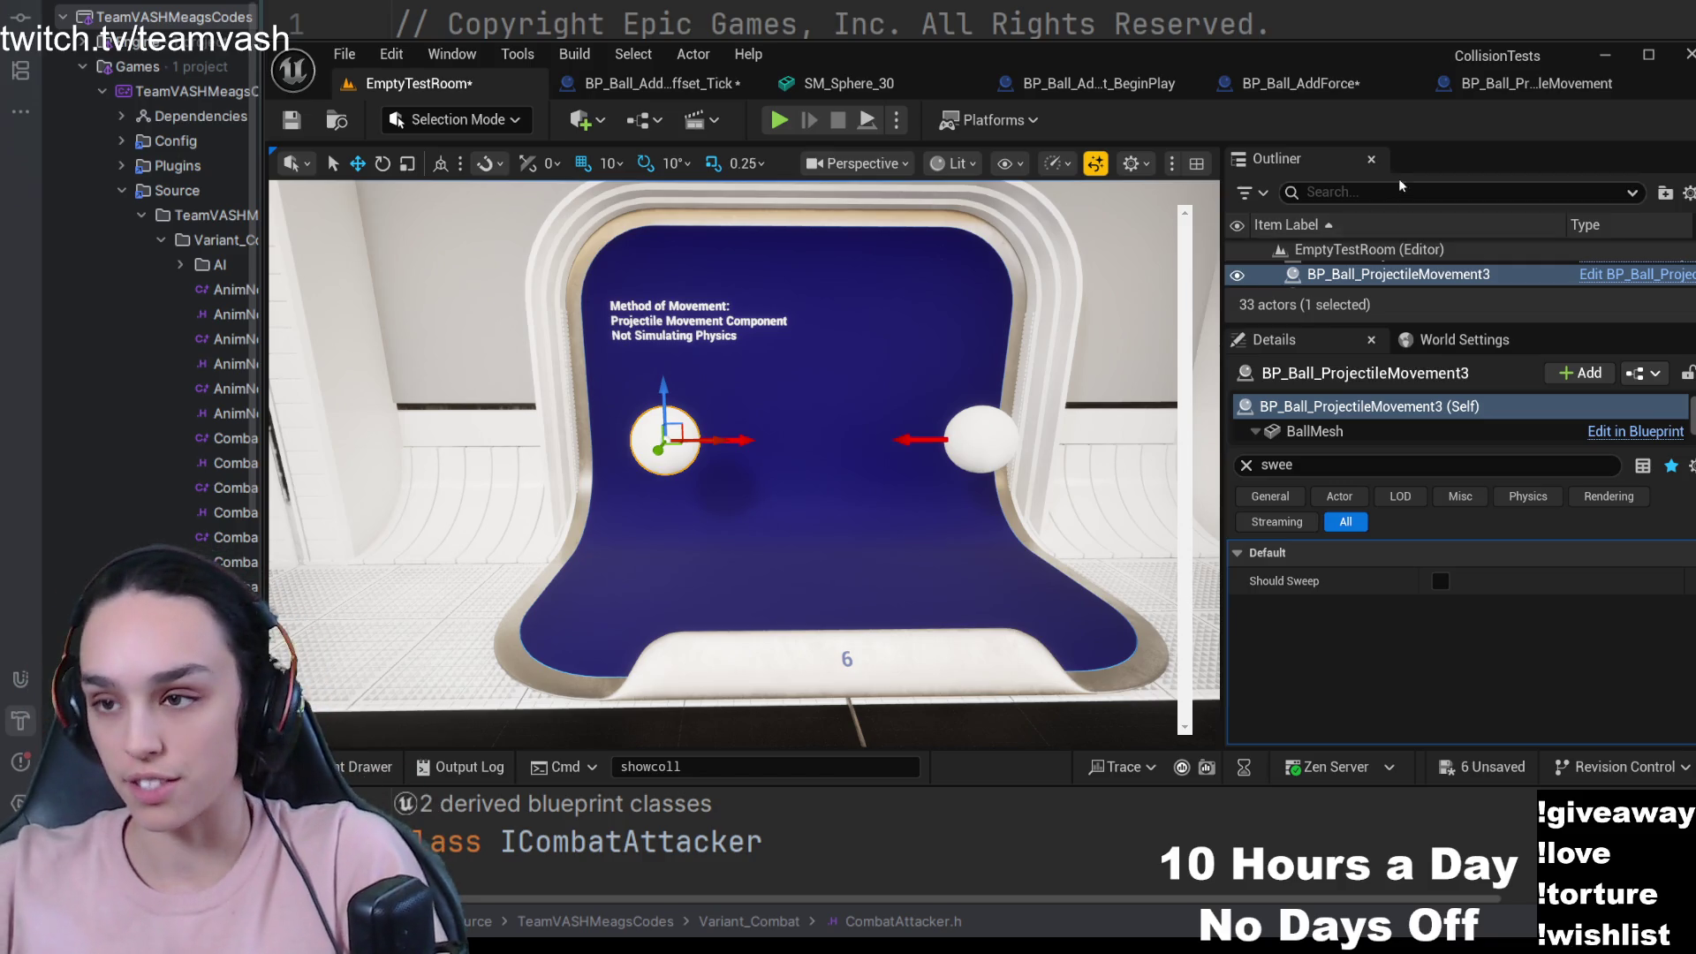
click(1475, 87)
click(1288, 196)
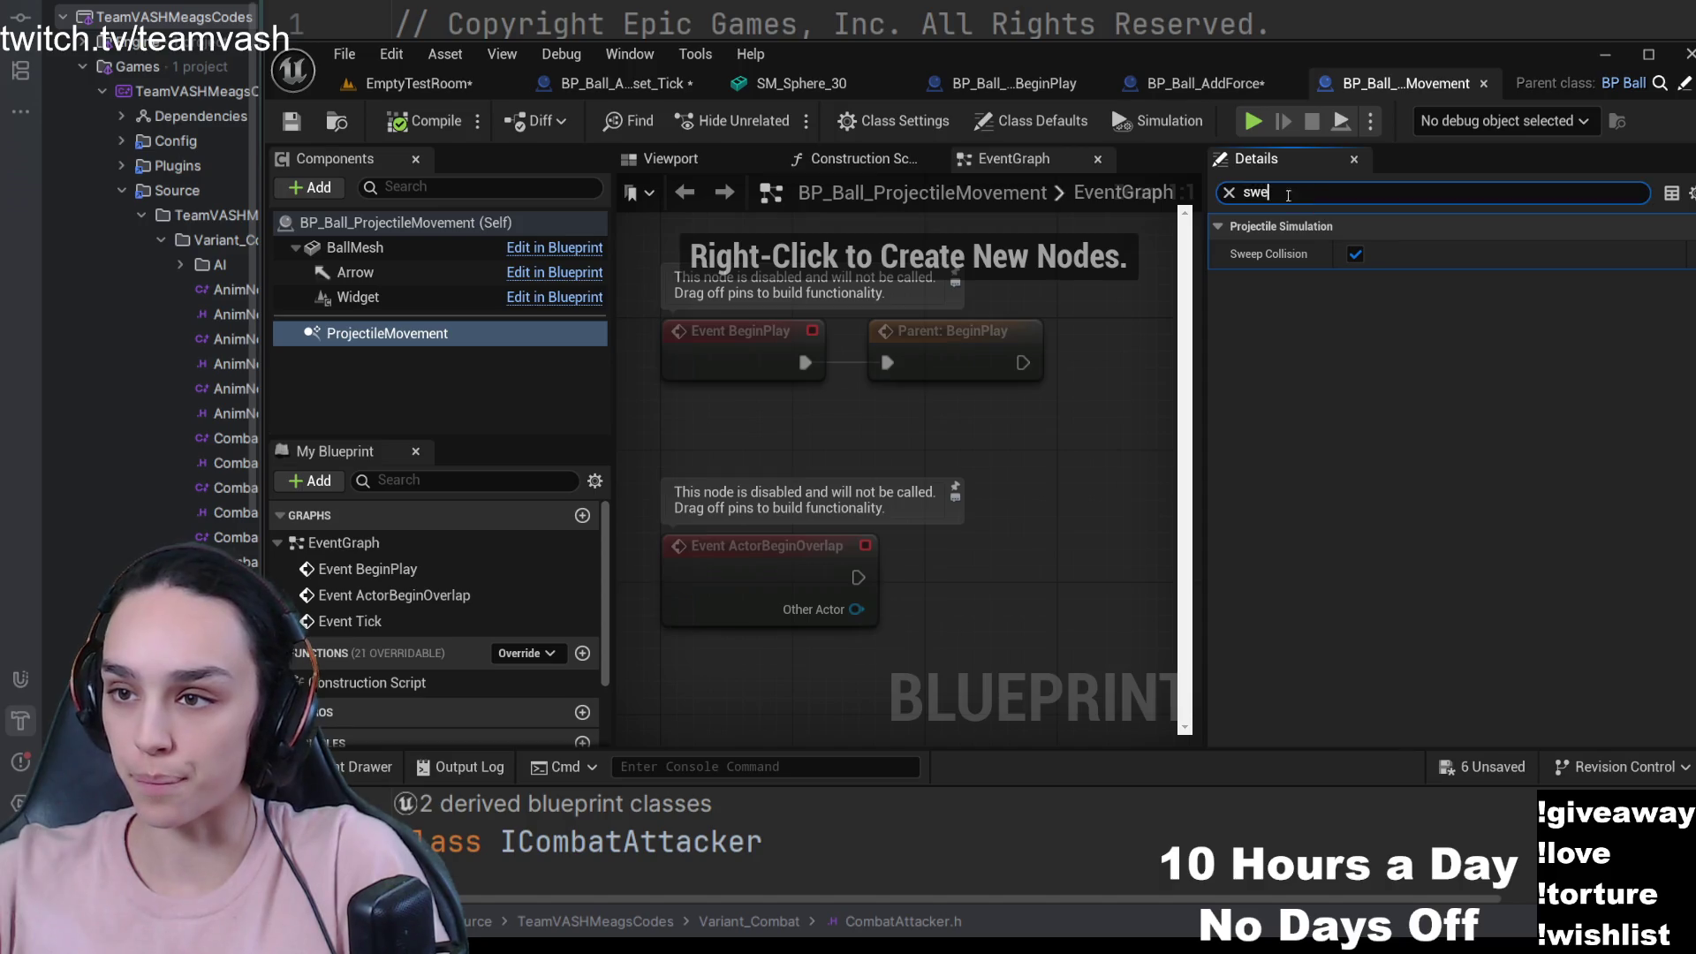
key(BackSpace)
key(BackSpace)
key(BackSpace)
- Enable Should Bounce via a 'boun' search, compile, and play-test the room
text(boun)
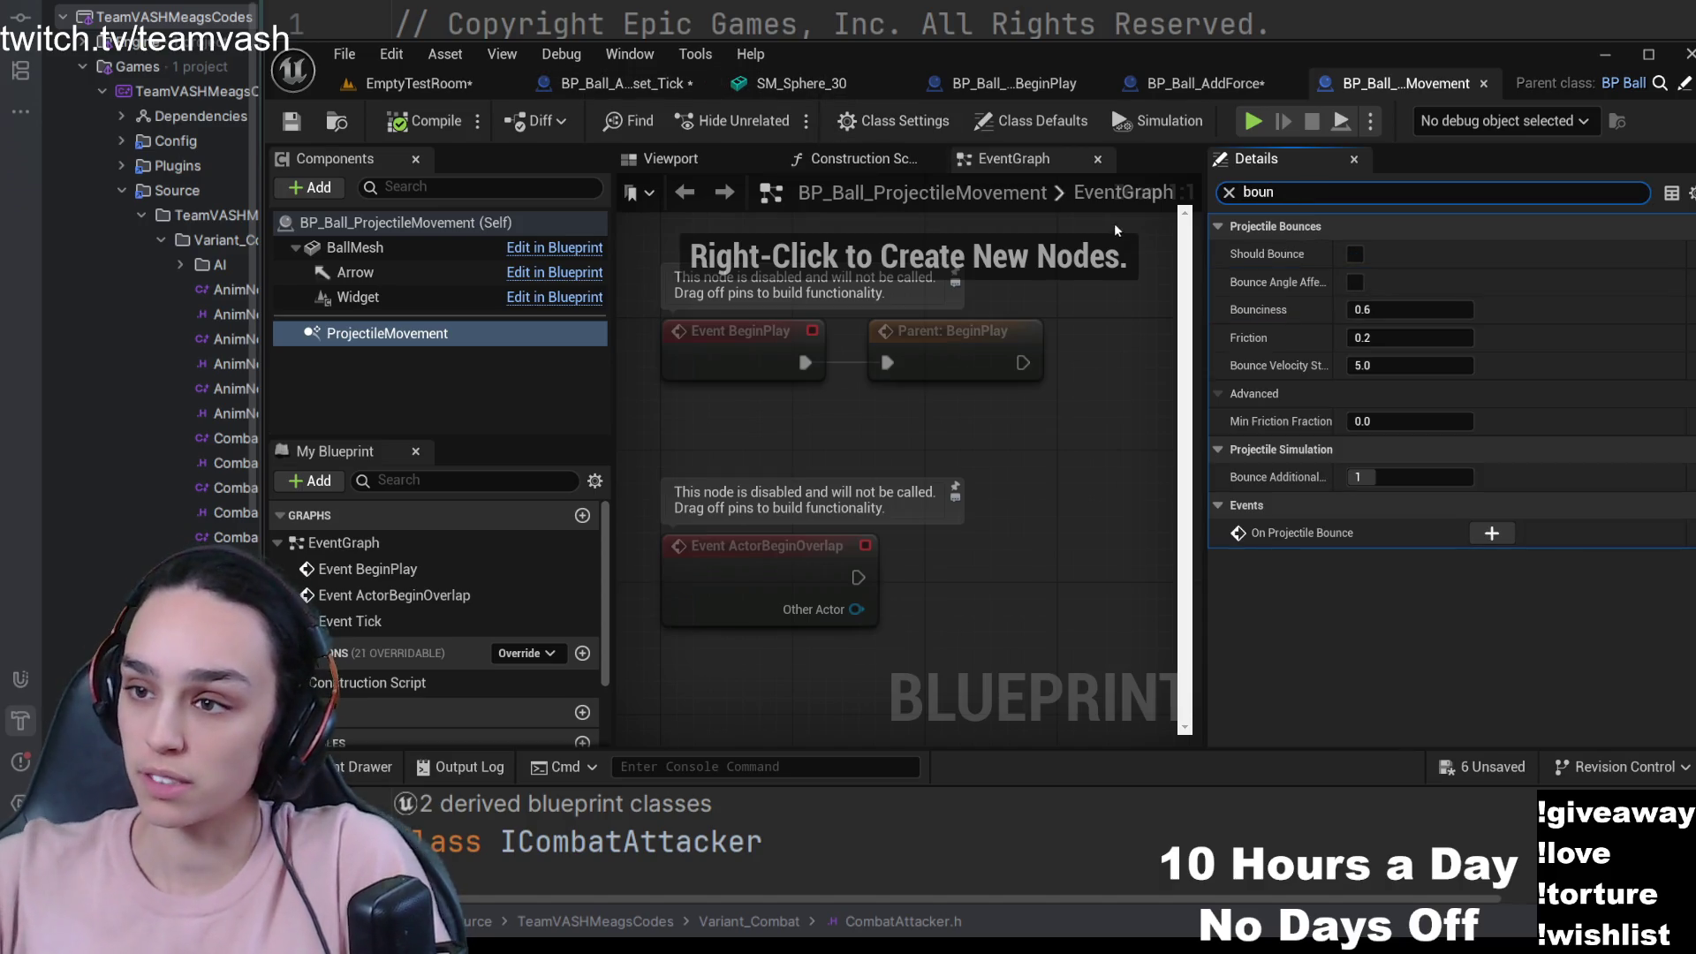
click(1354, 253)
click(424, 120)
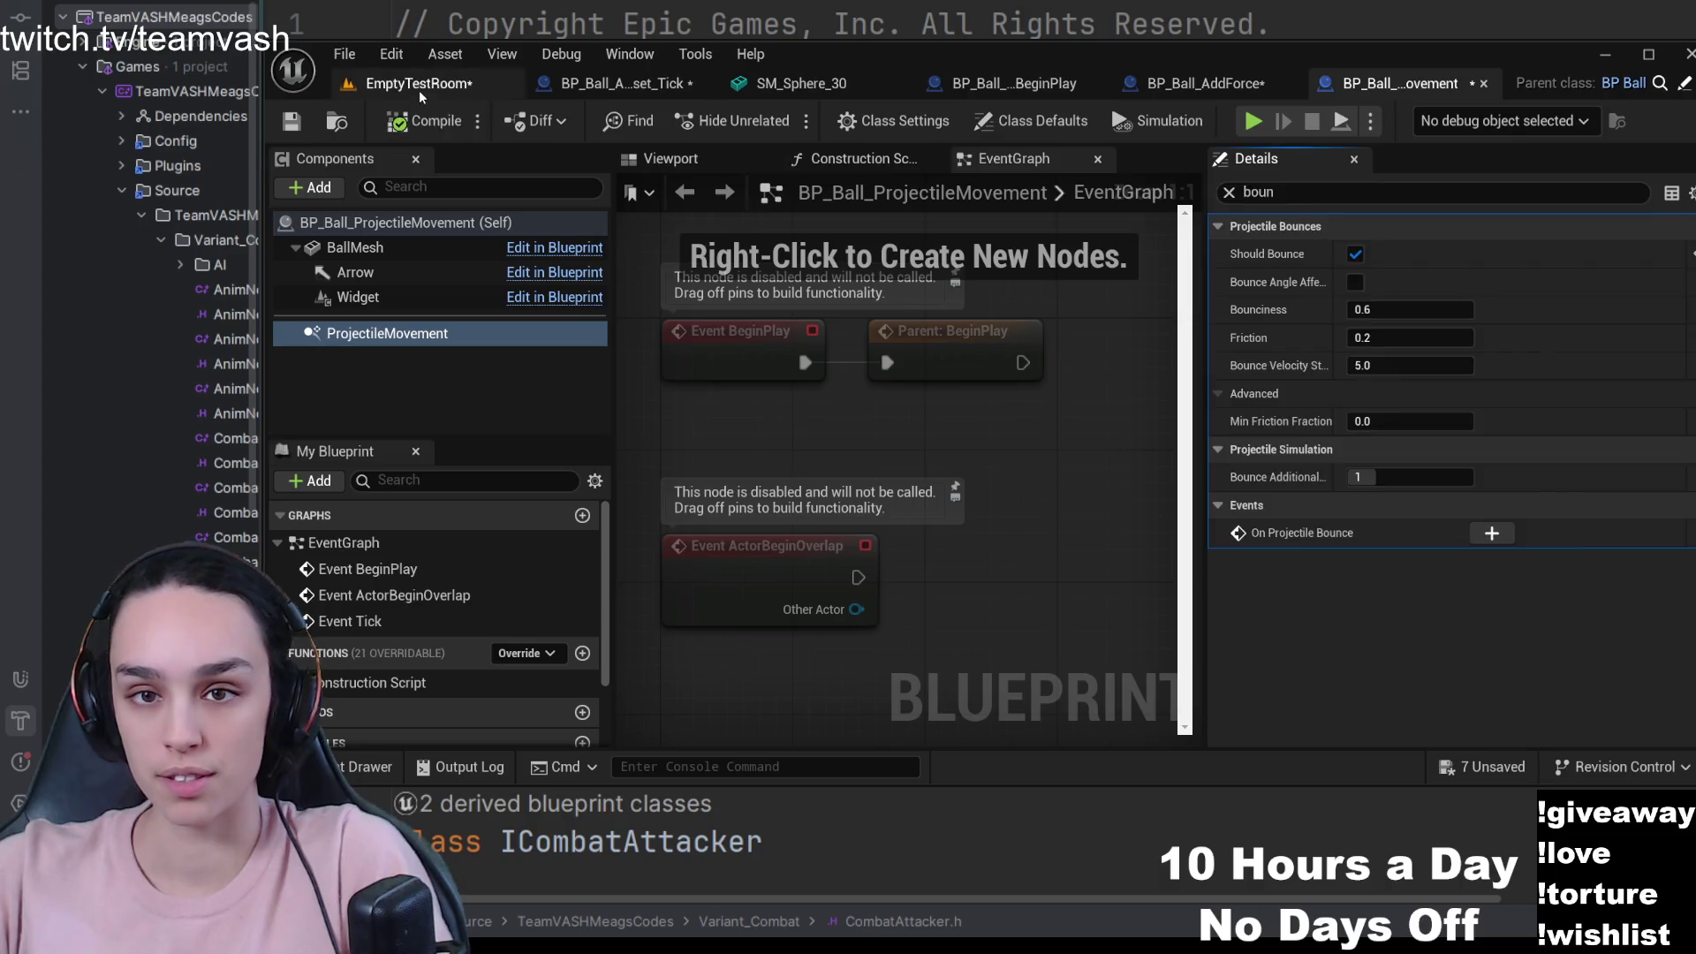
click(421, 93)
click(775, 122)
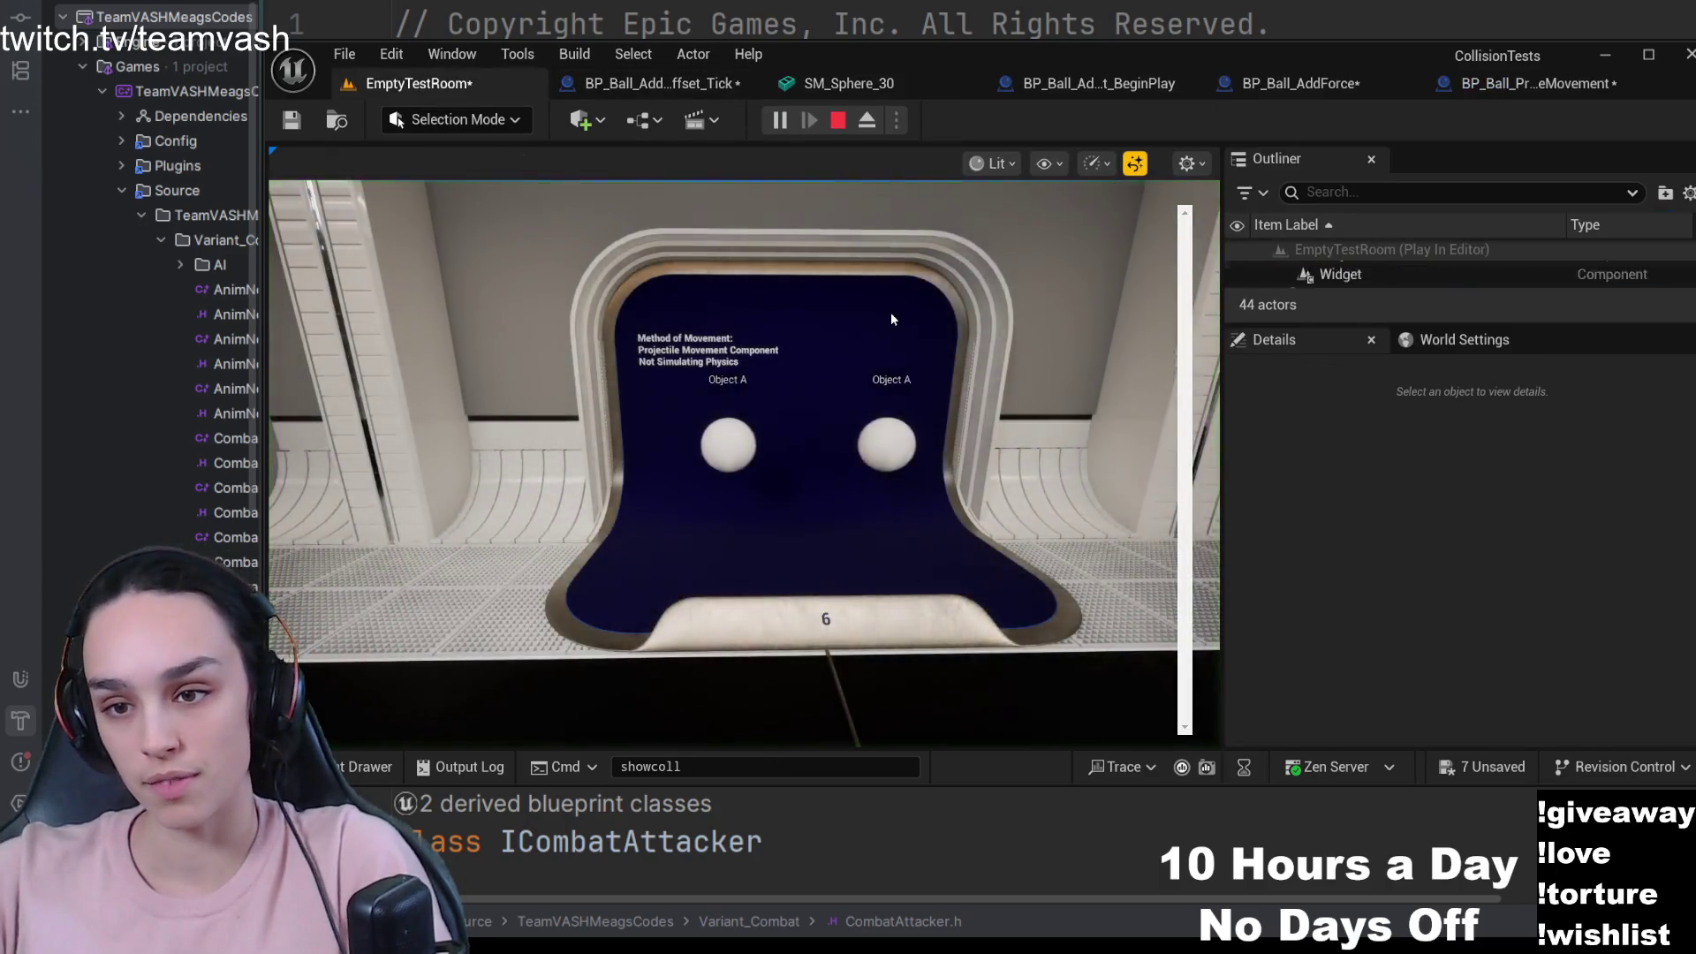
click(839, 121)
- Turn Should Bounce back off and save the blueprint
click(1493, 83)
click(1354, 255)
click(290, 124)
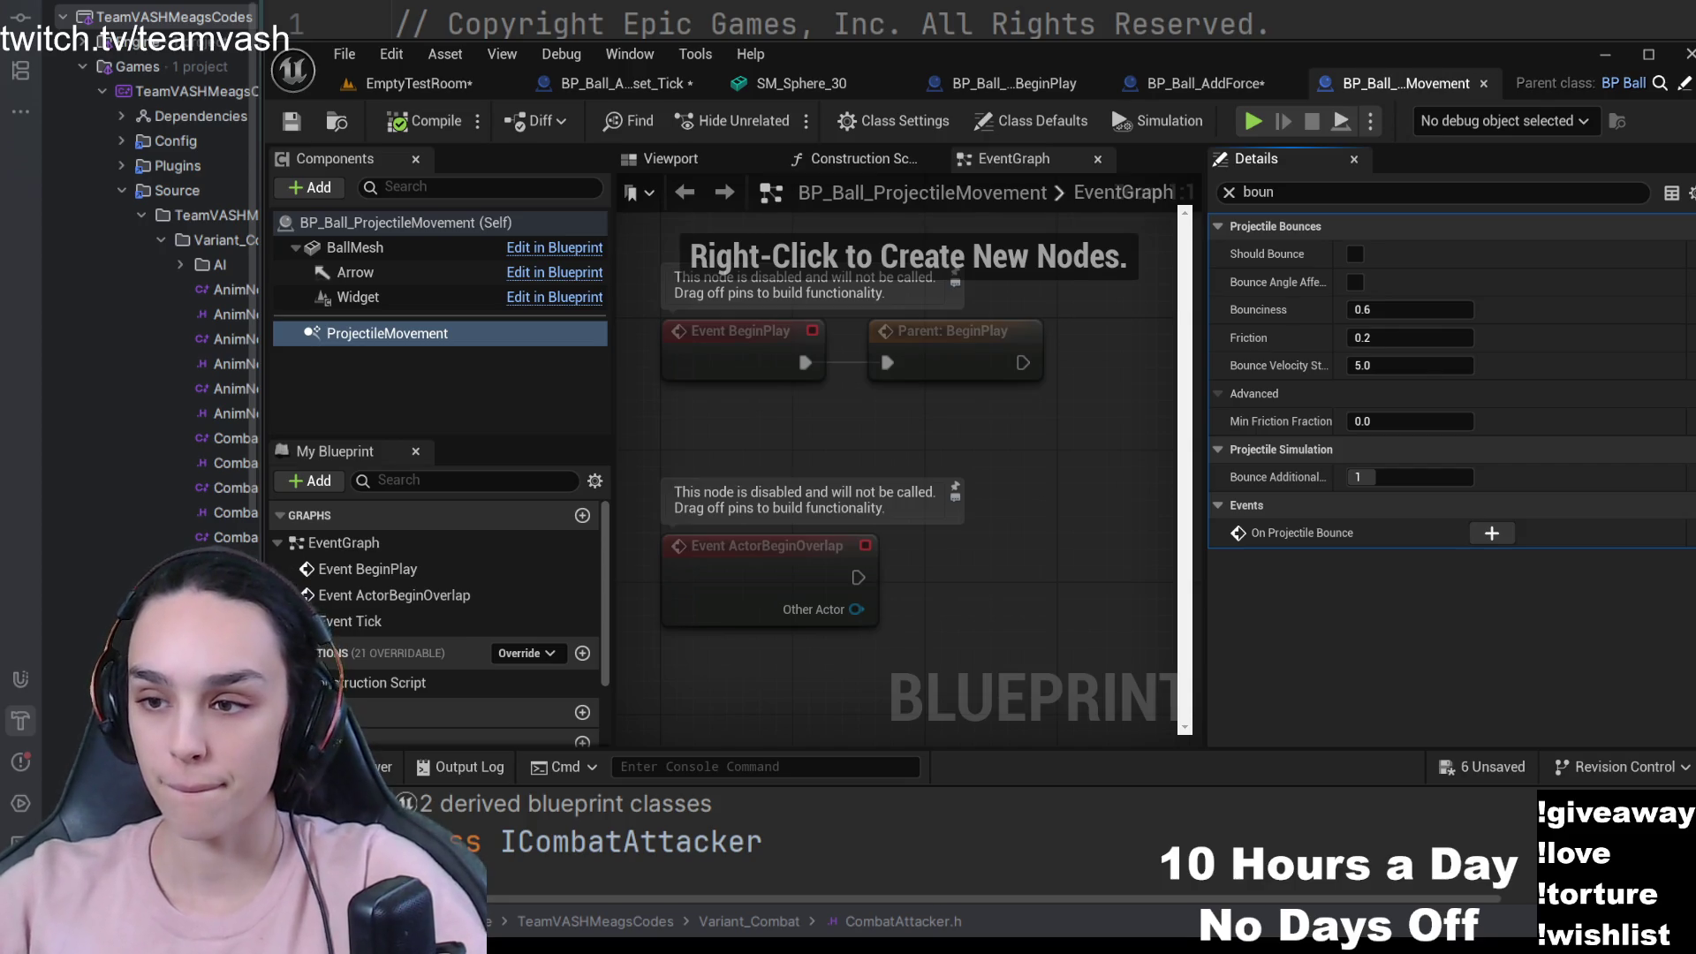
- Turn bouncing on, set Bounciness to 1.0, and play-test the room
click(1325, 191)
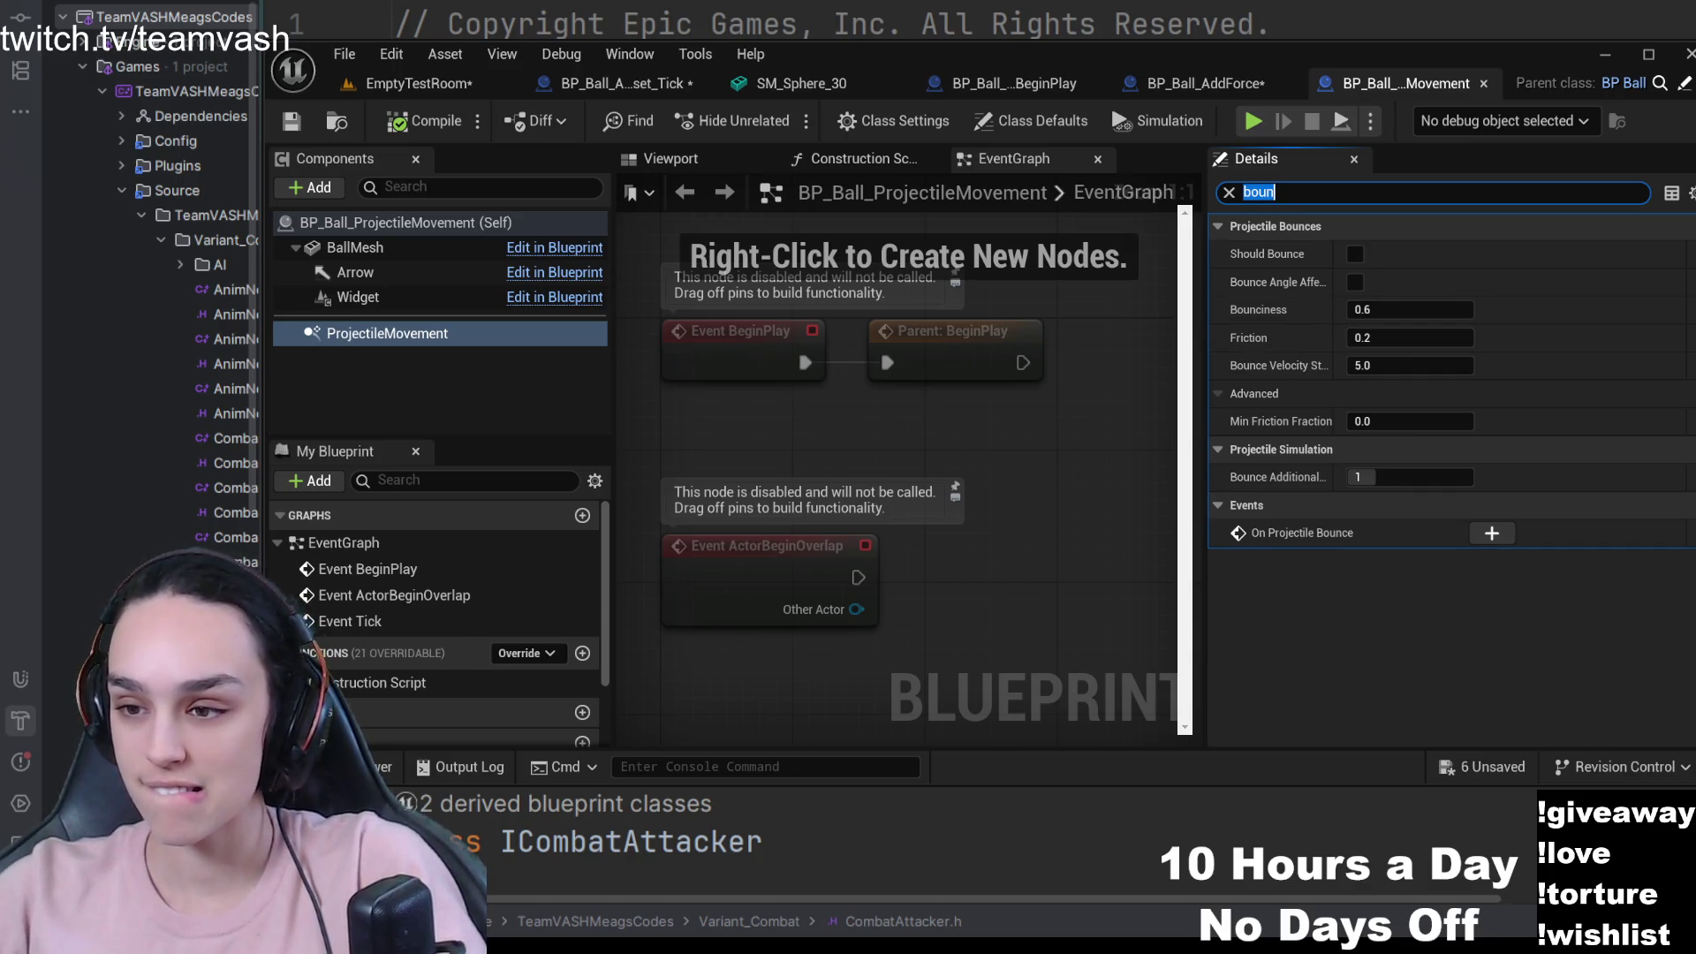
click(1355, 255)
click(1404, 309)
text(1)
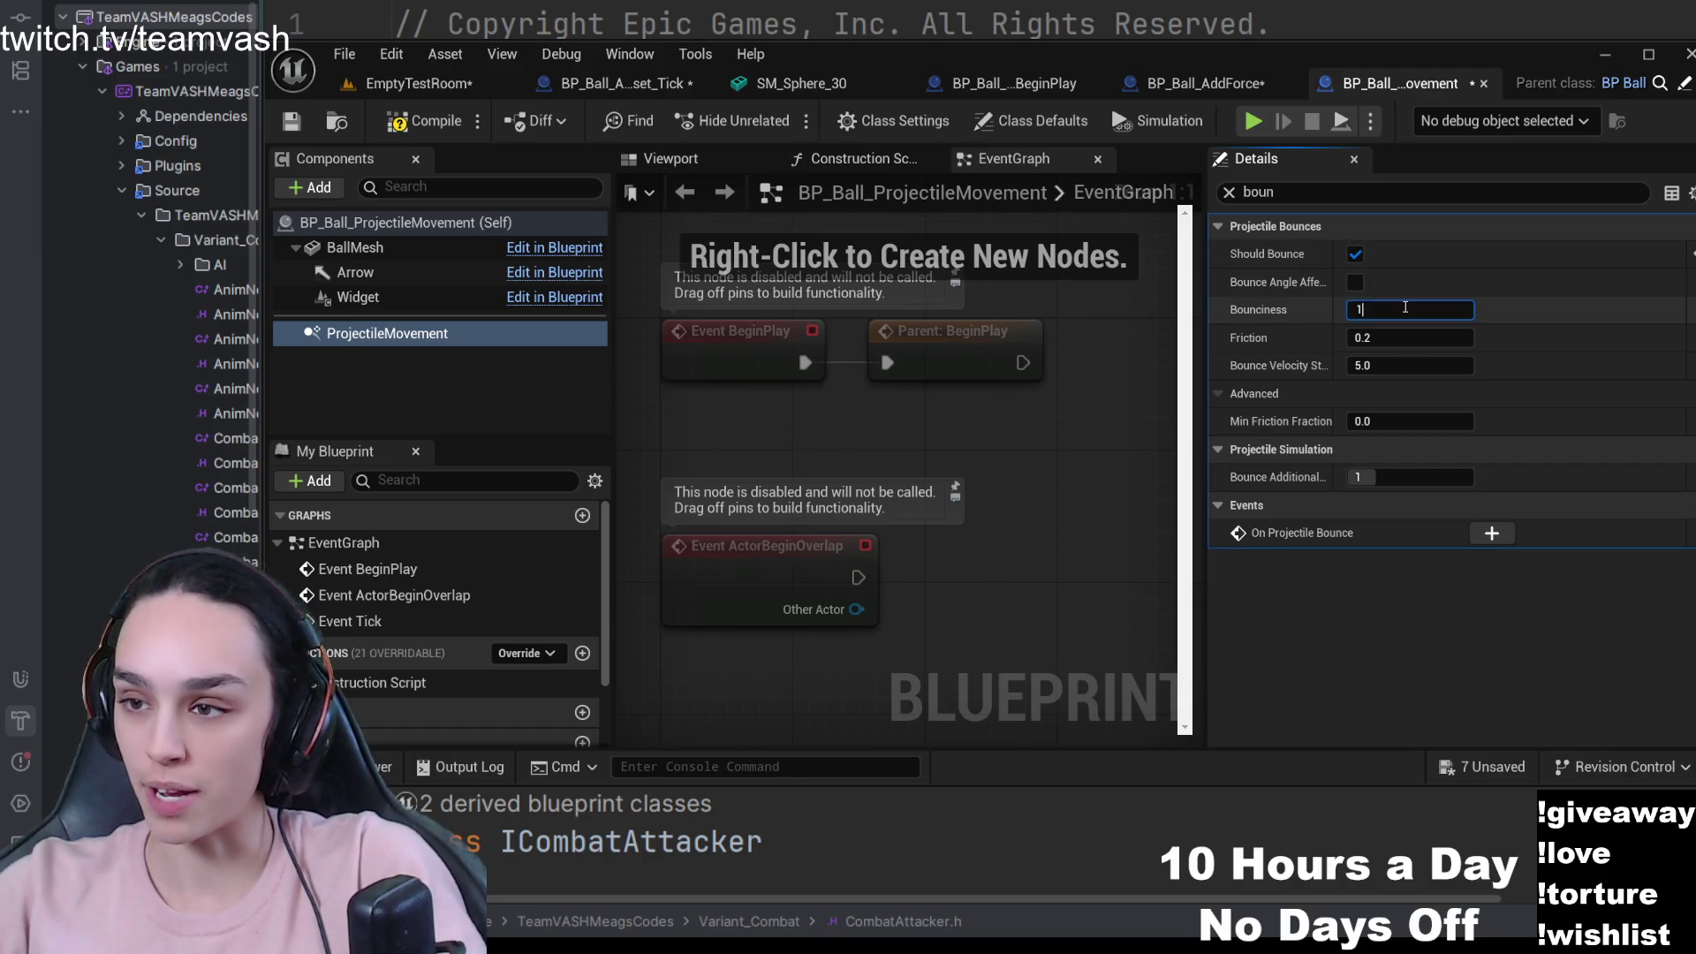
key(Return)
click(415, 84)
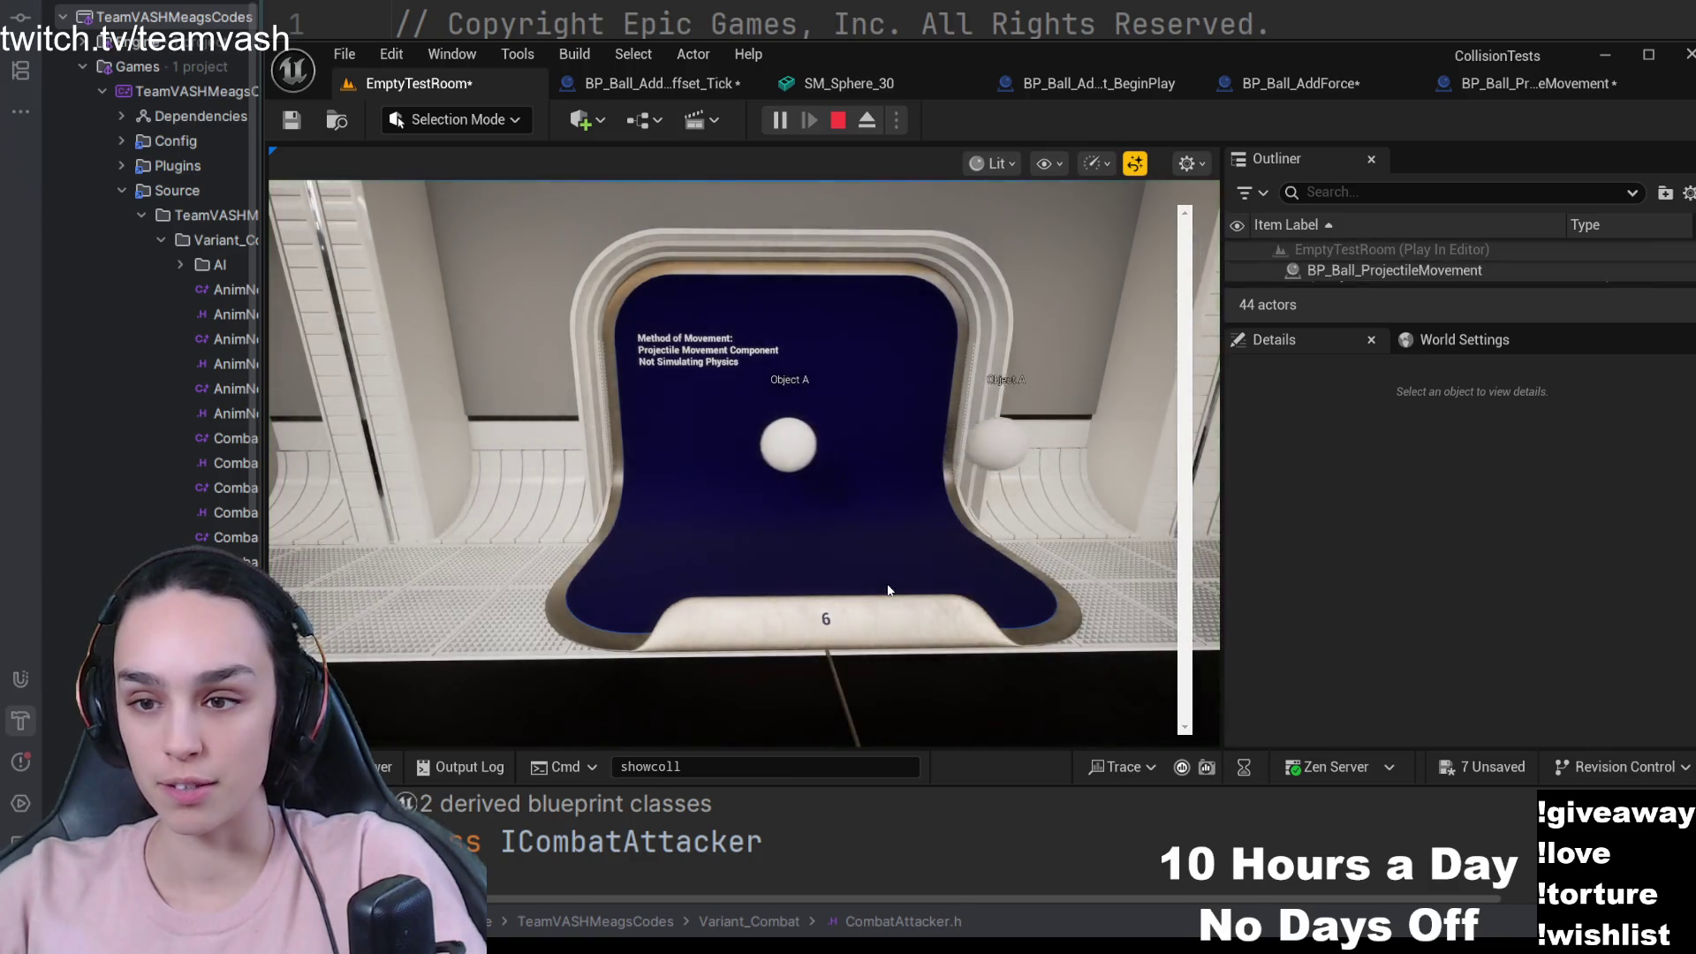
click(837, 121)
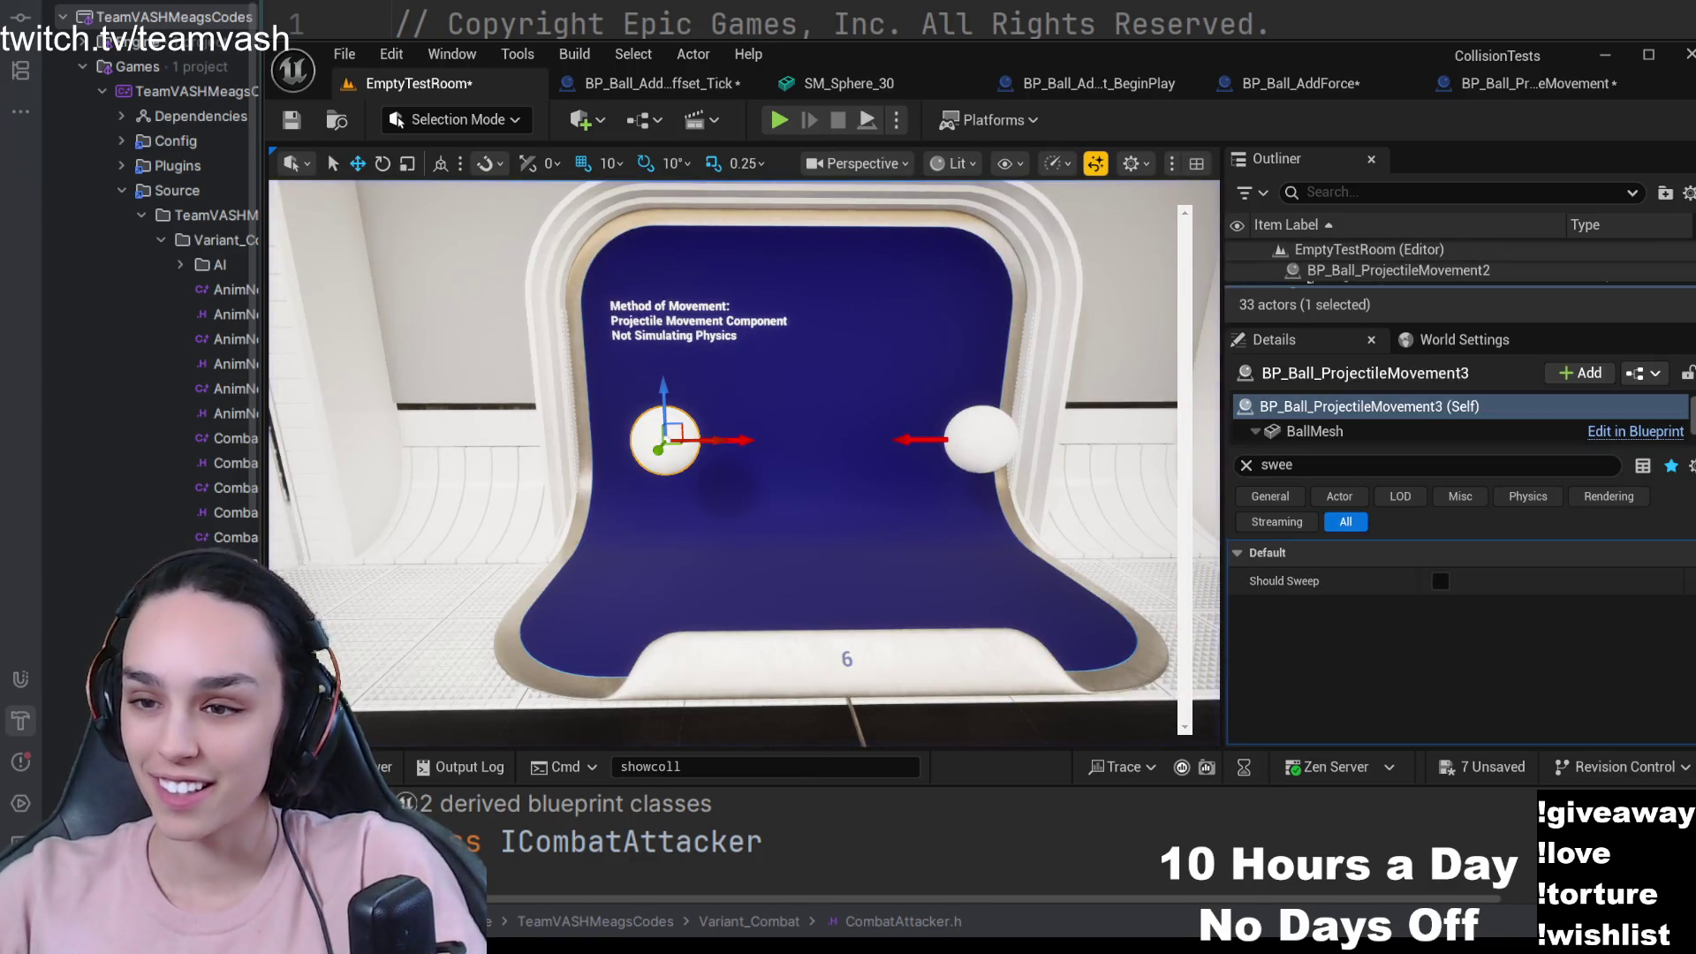
- Set Bounciness to 0.6 under Projectile Bounces and save the blueprint
click(1498, 83)
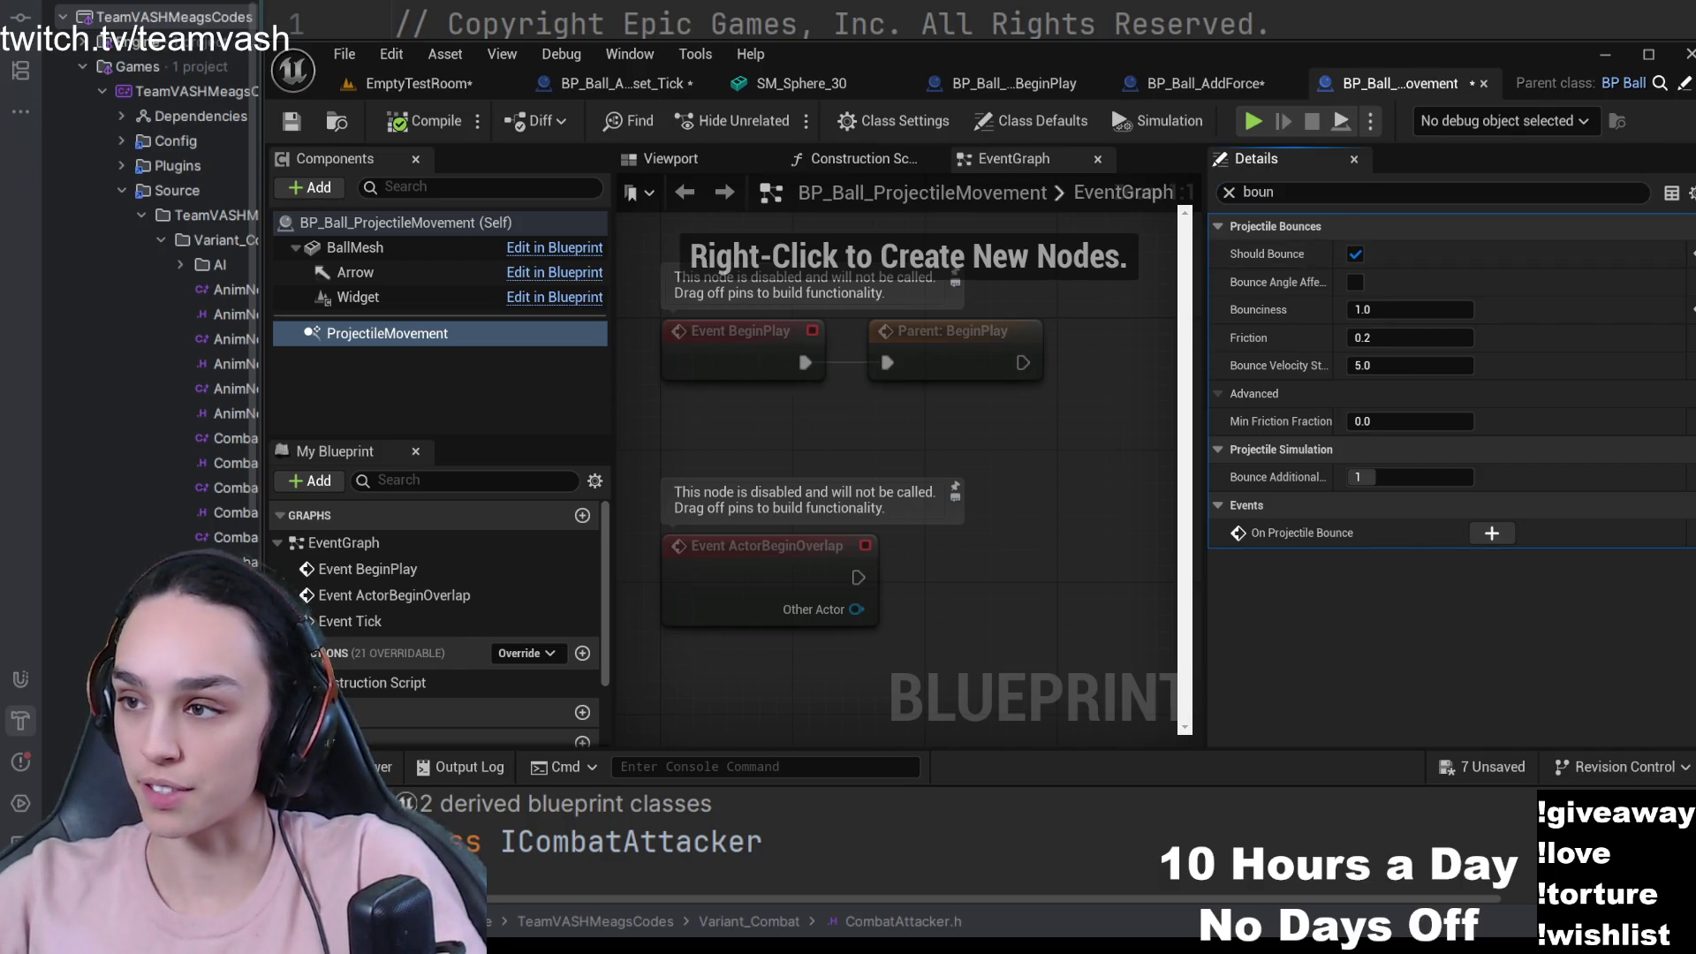
click(1691, 194)
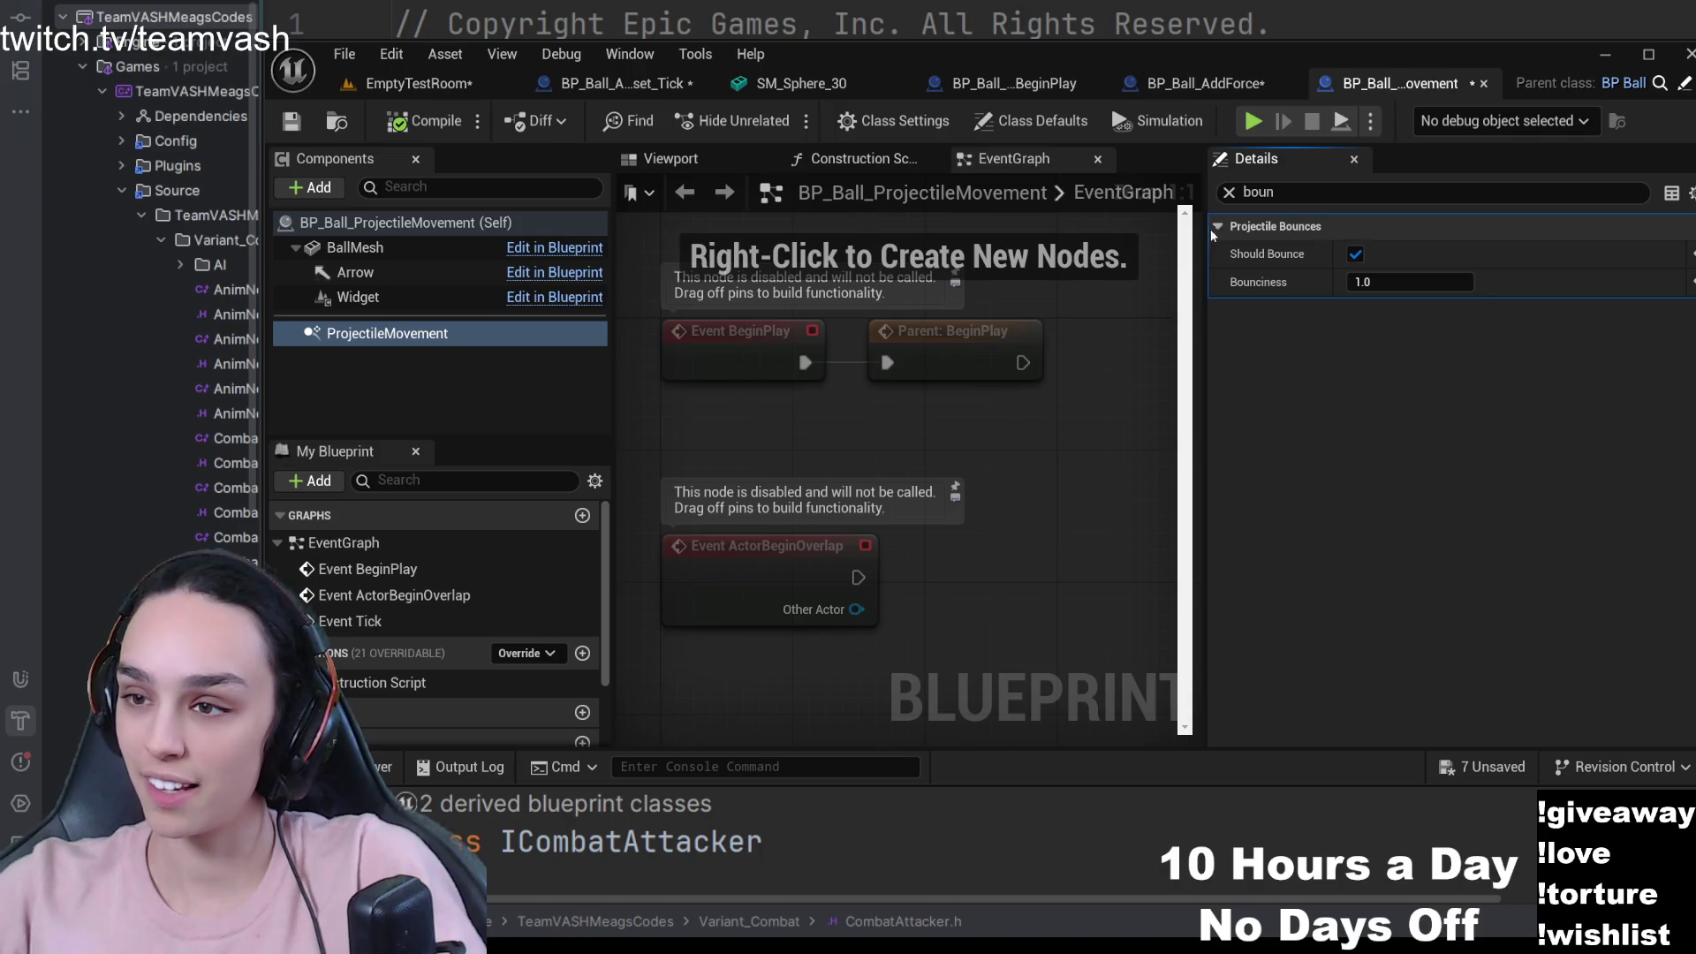
click(1228, 193)
click(1237, 321)
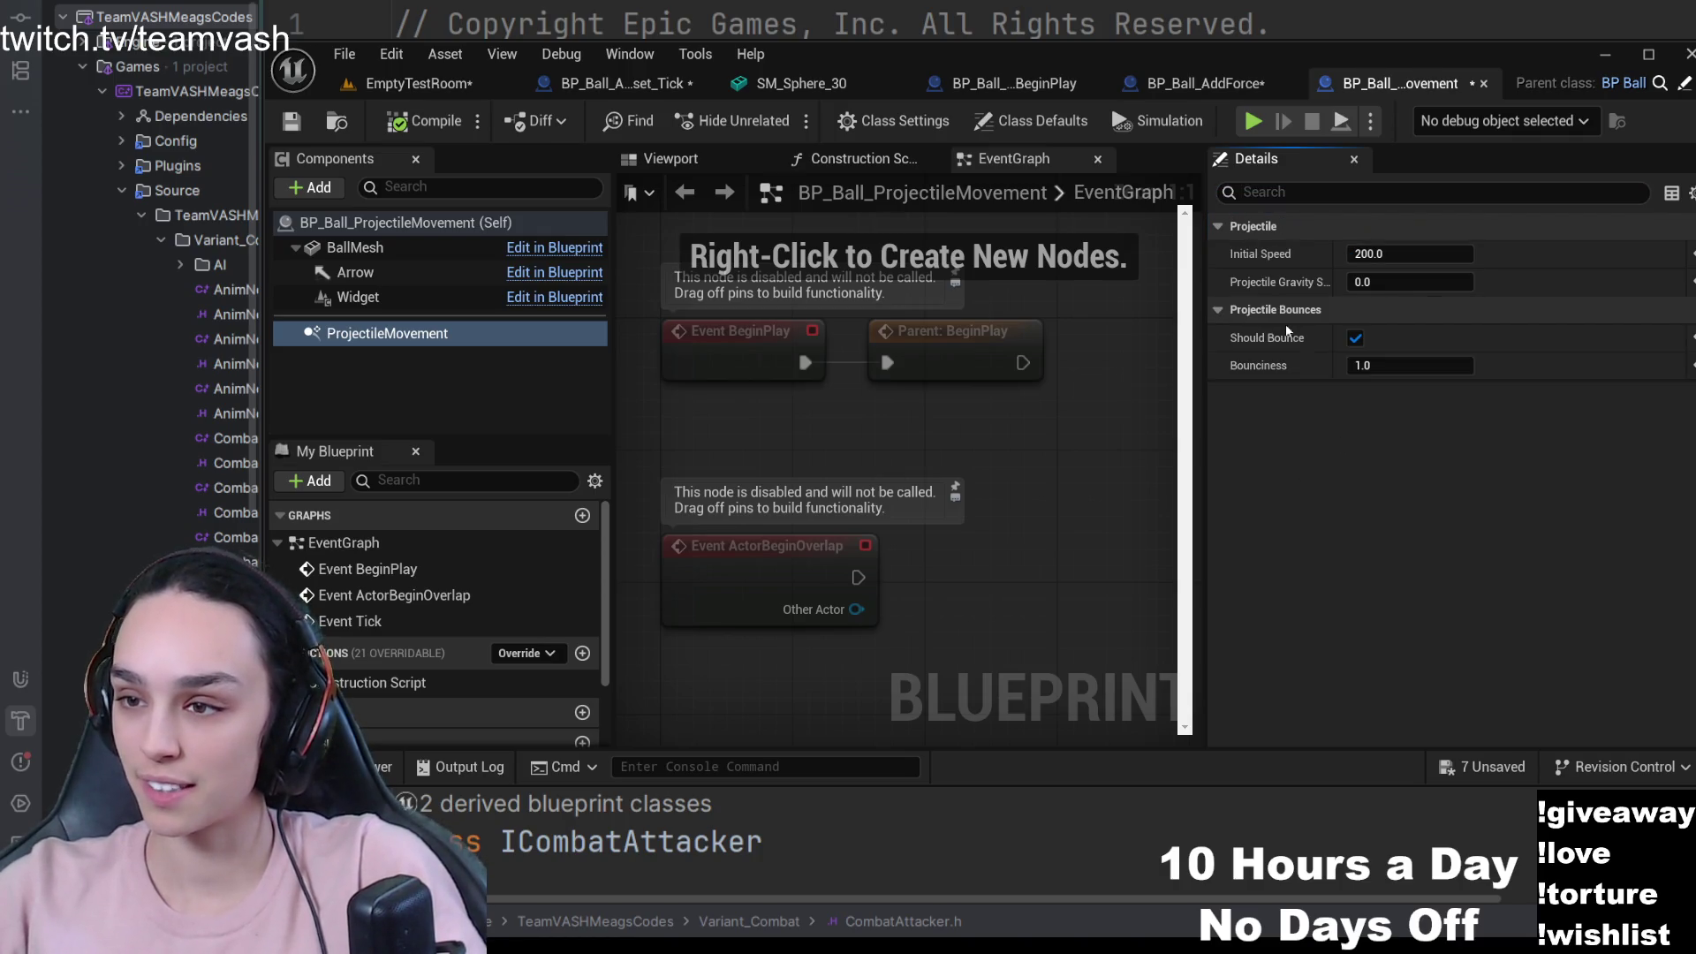
click(1420, 368)
text(0.6)
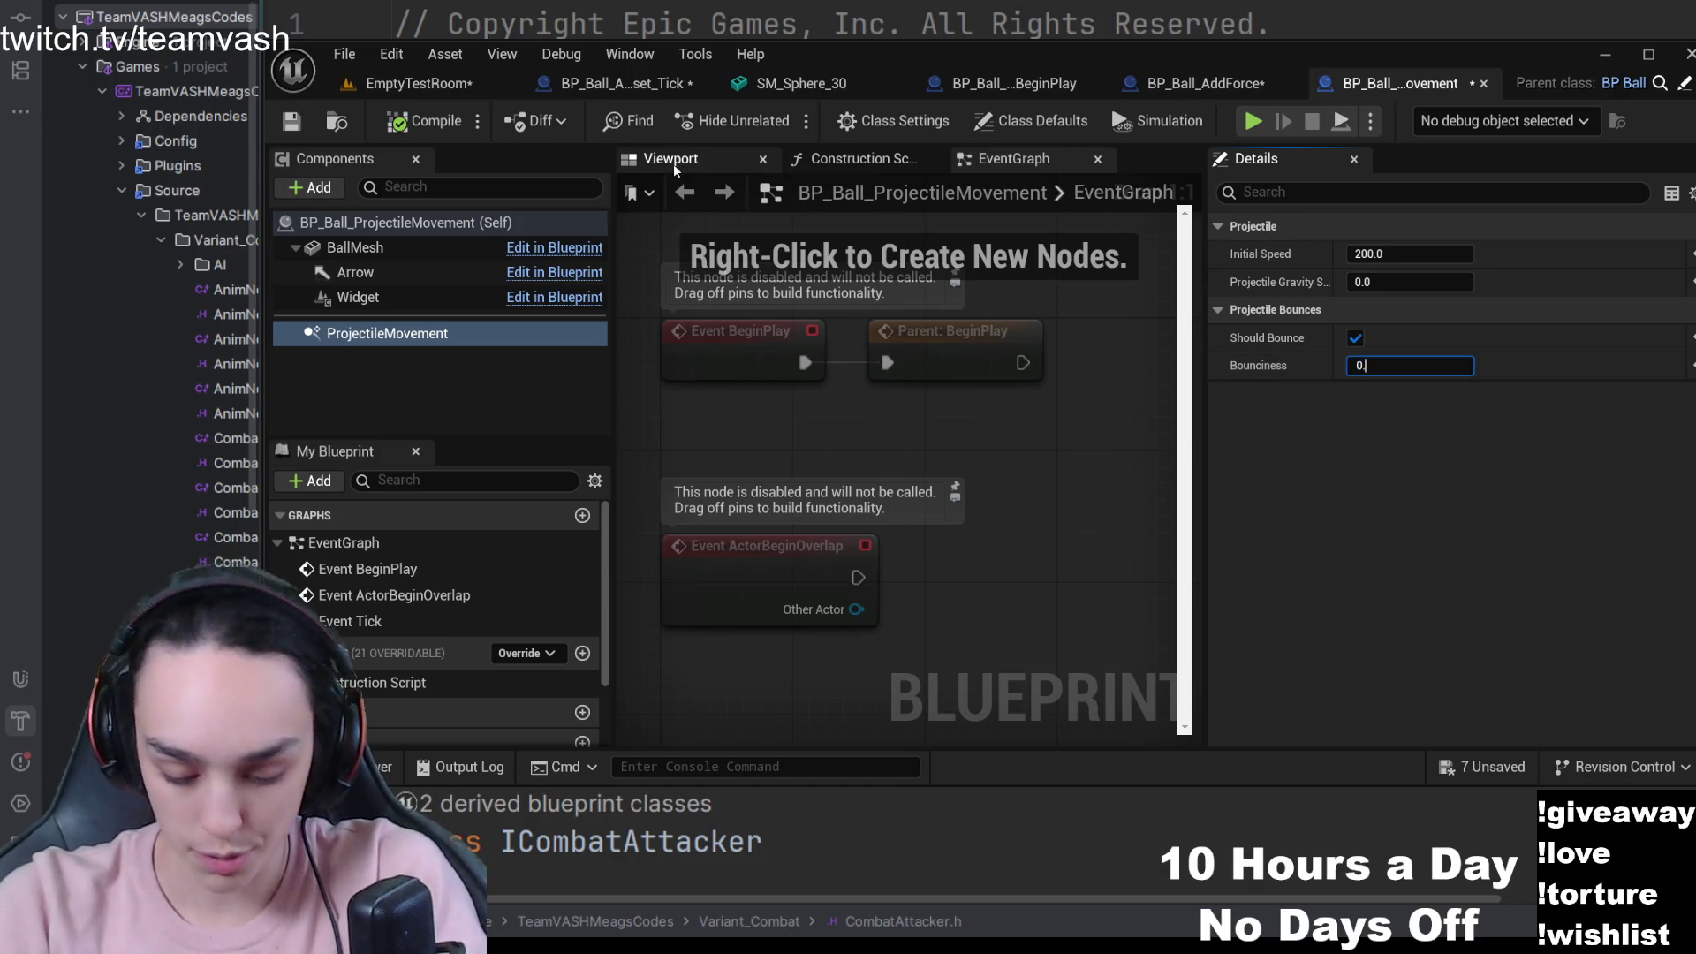
key(ctrl+s)
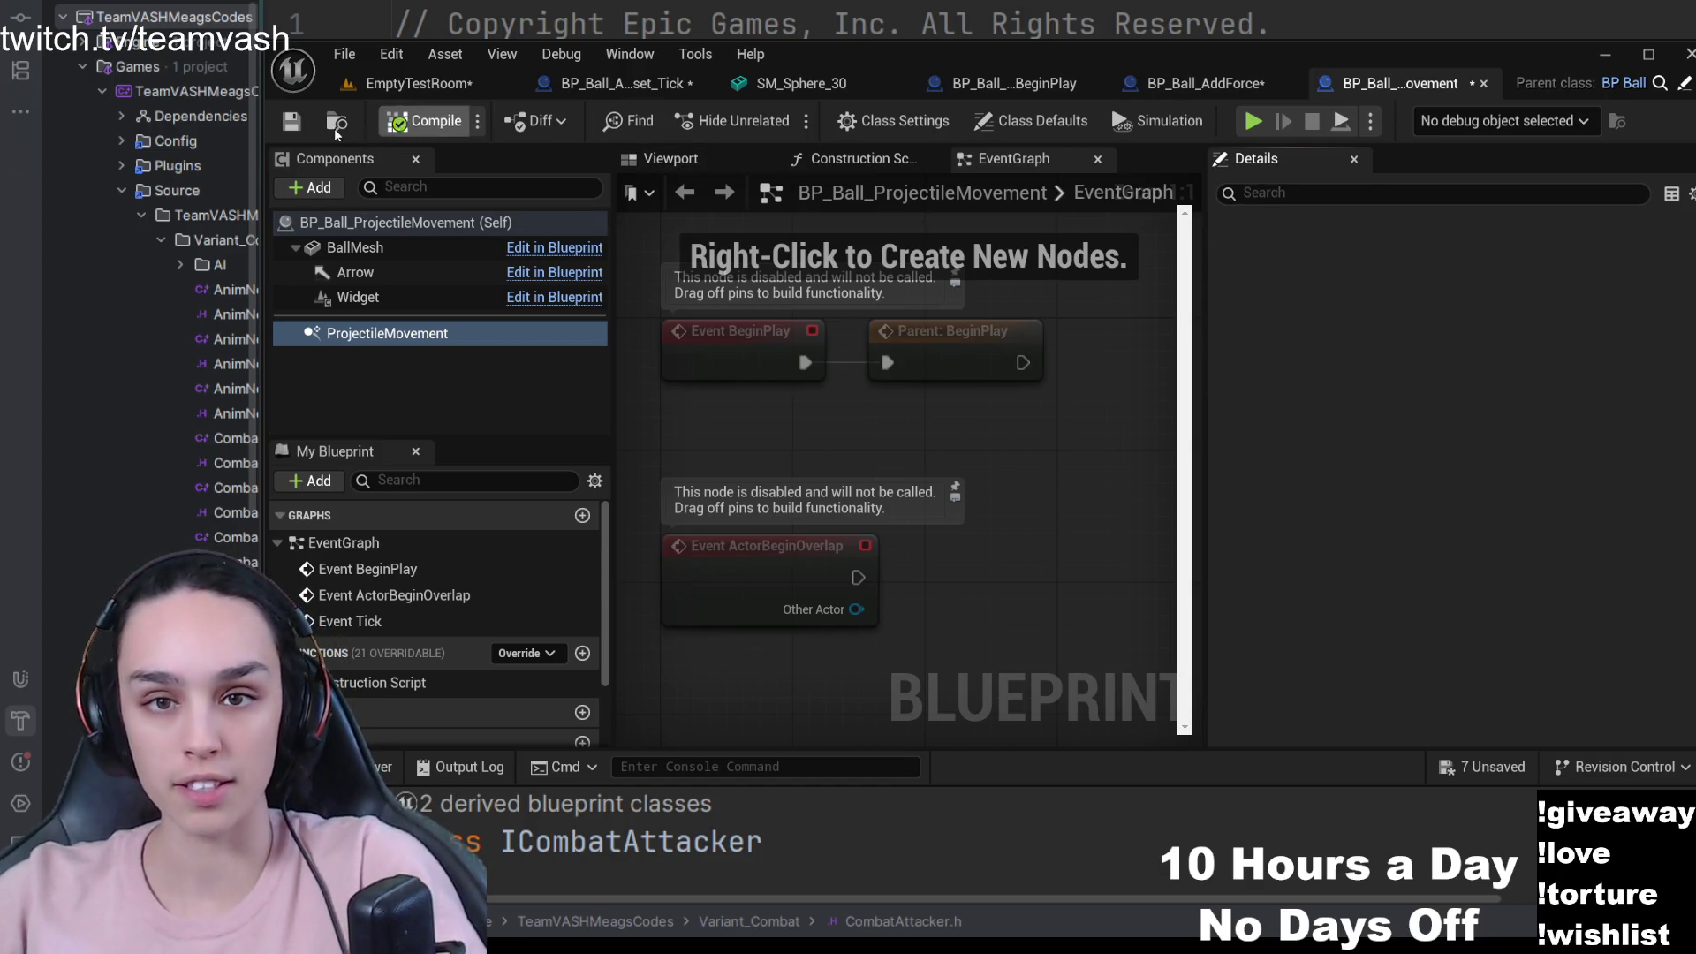
- Play-test the room with Bounciness at 0.6
click(369, 90)
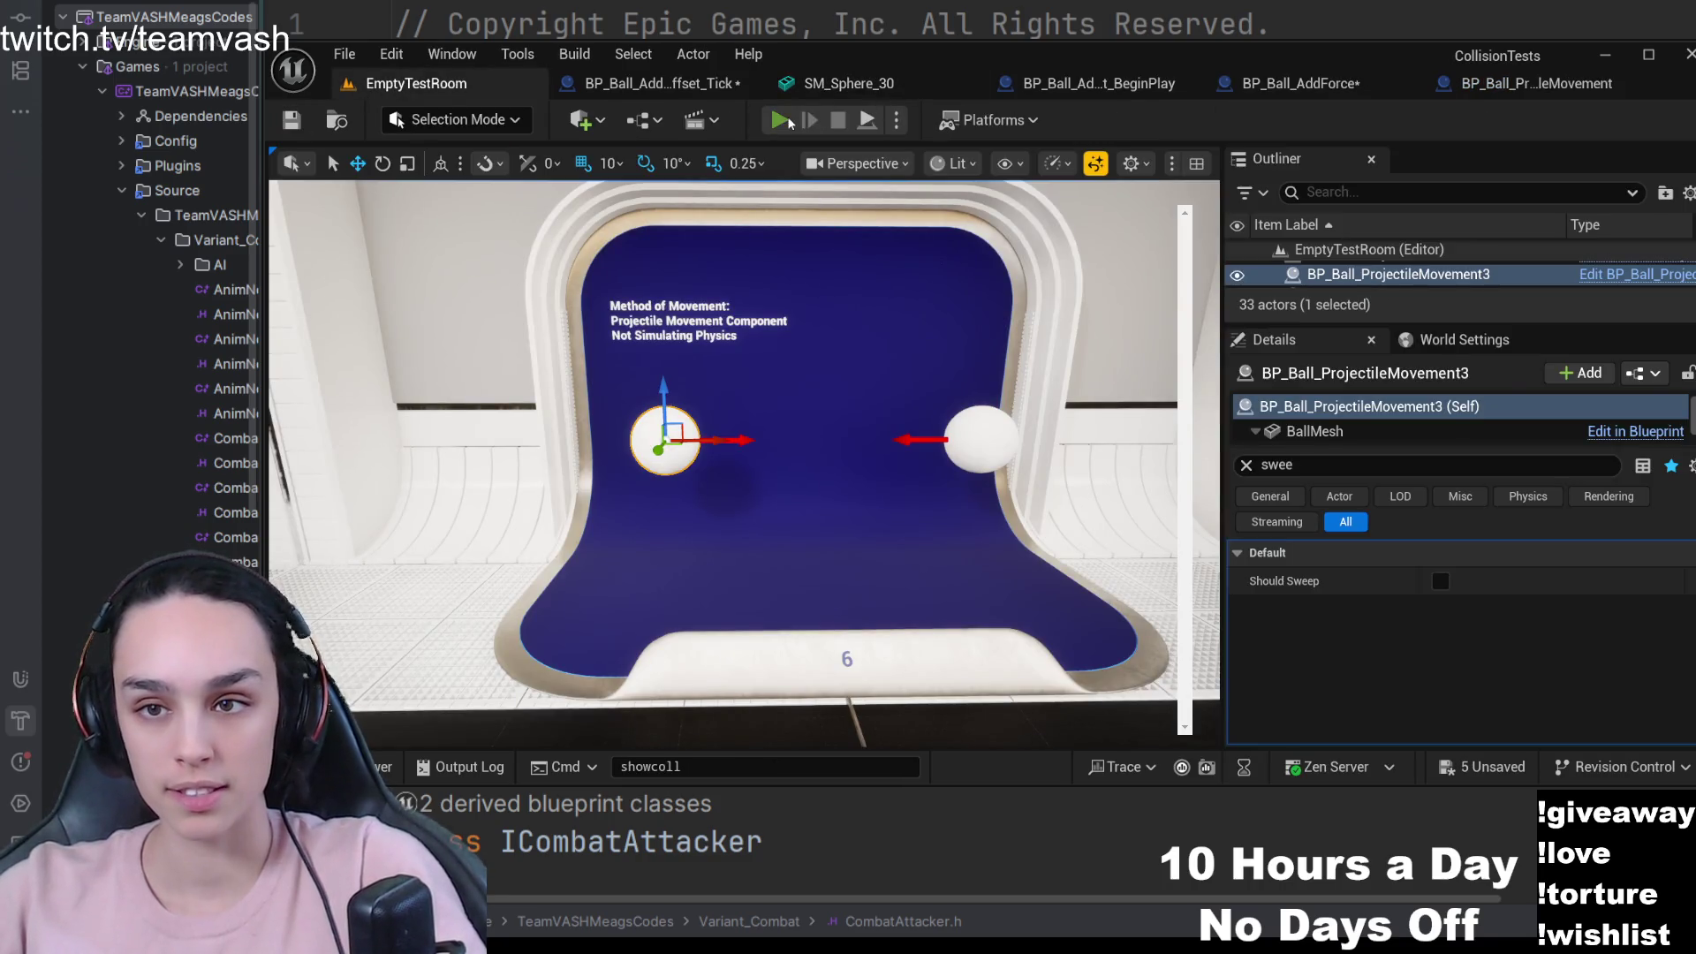
click(779, 120)
click(837, 120)
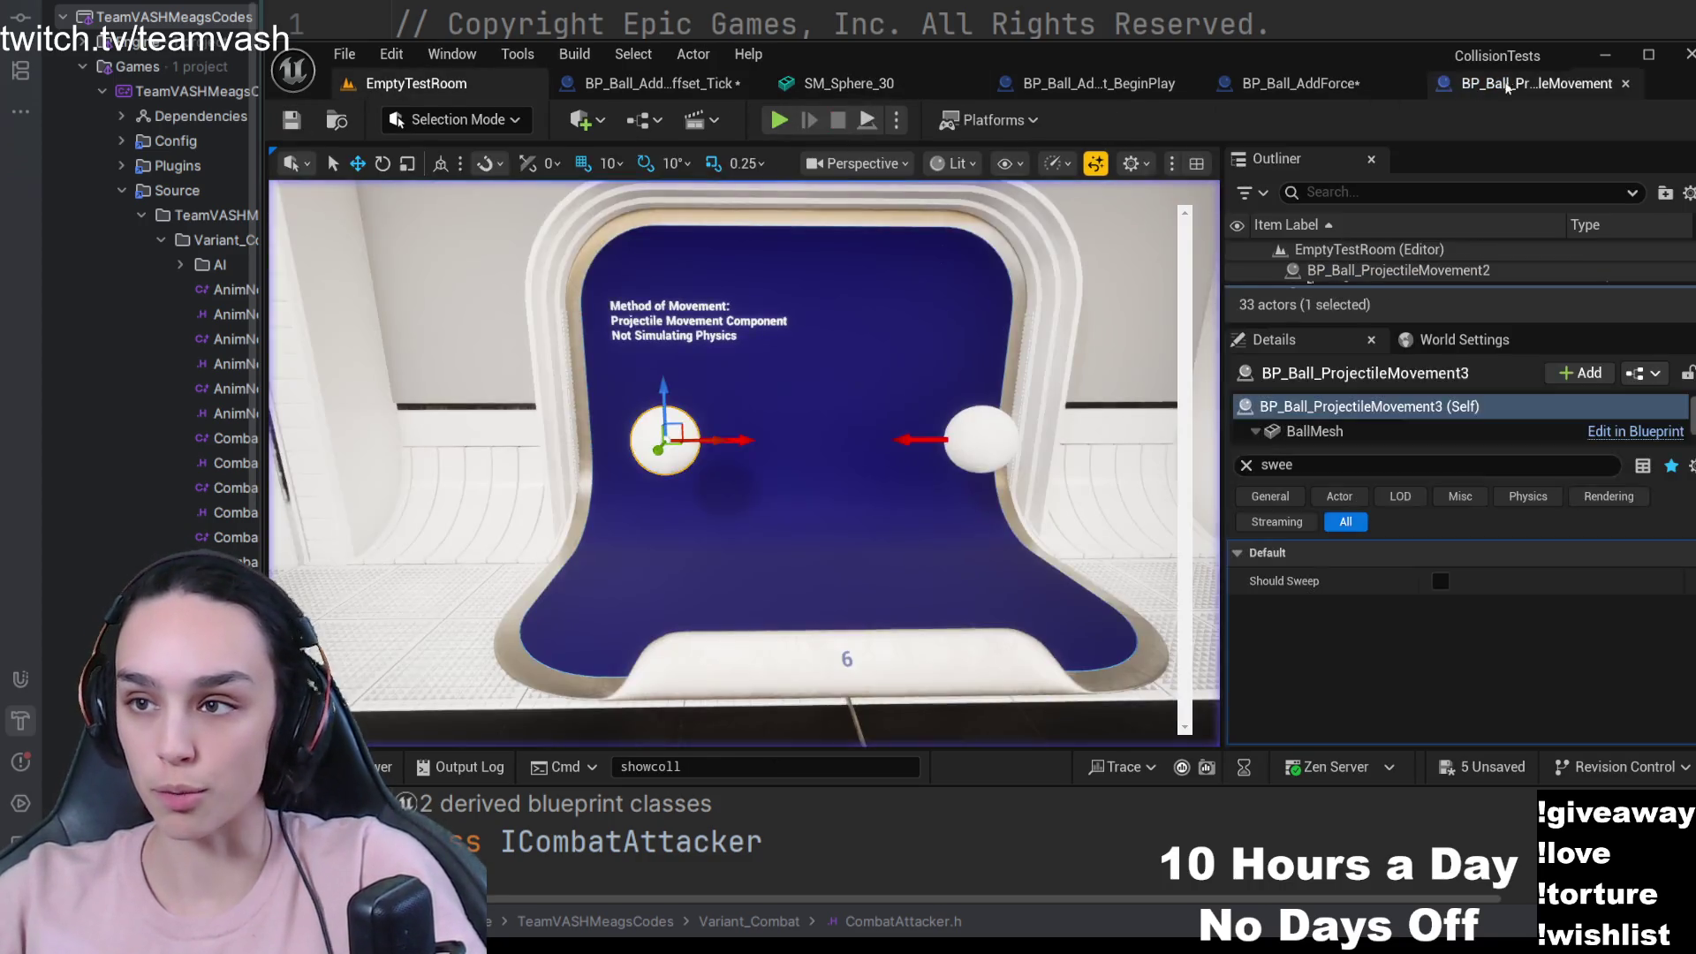
- Set Bounciness back to 1.0, compile, save, and play-test the bounce
double_click(1398, 369)
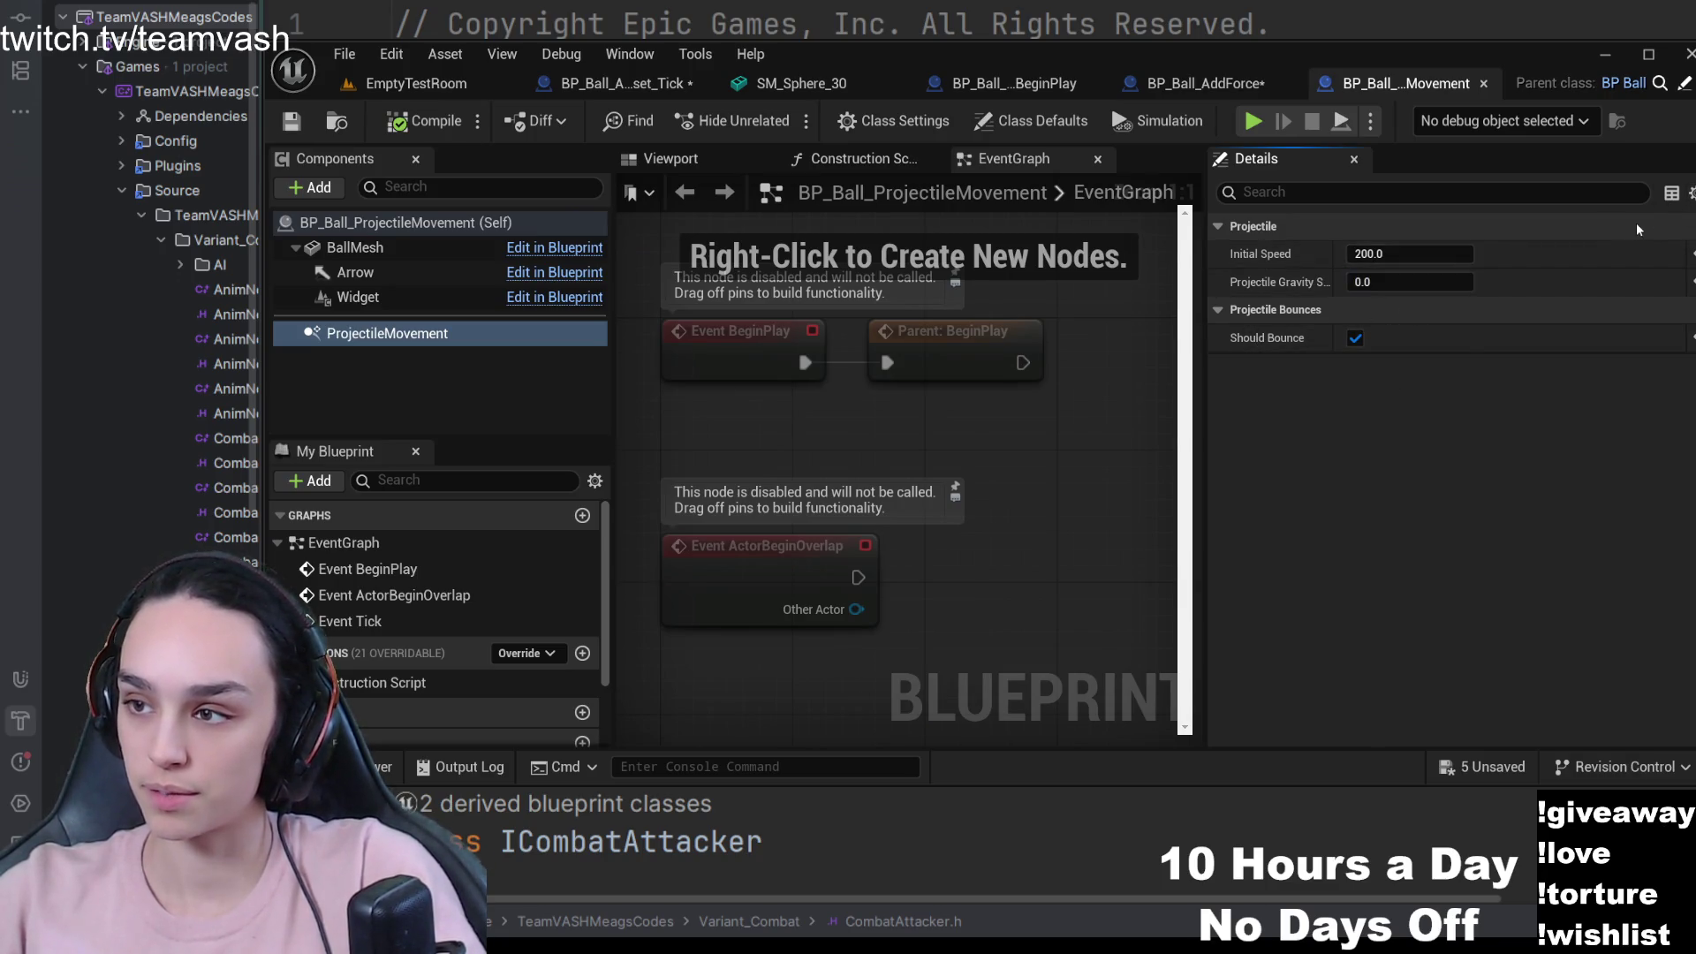
click(1313, 191)
text(boun)
click(1410, 309)
text(1)
key(Return)
click(424, 121)
click(292, 121)
click(415, 83)
click(778, 120)
key(Escape)
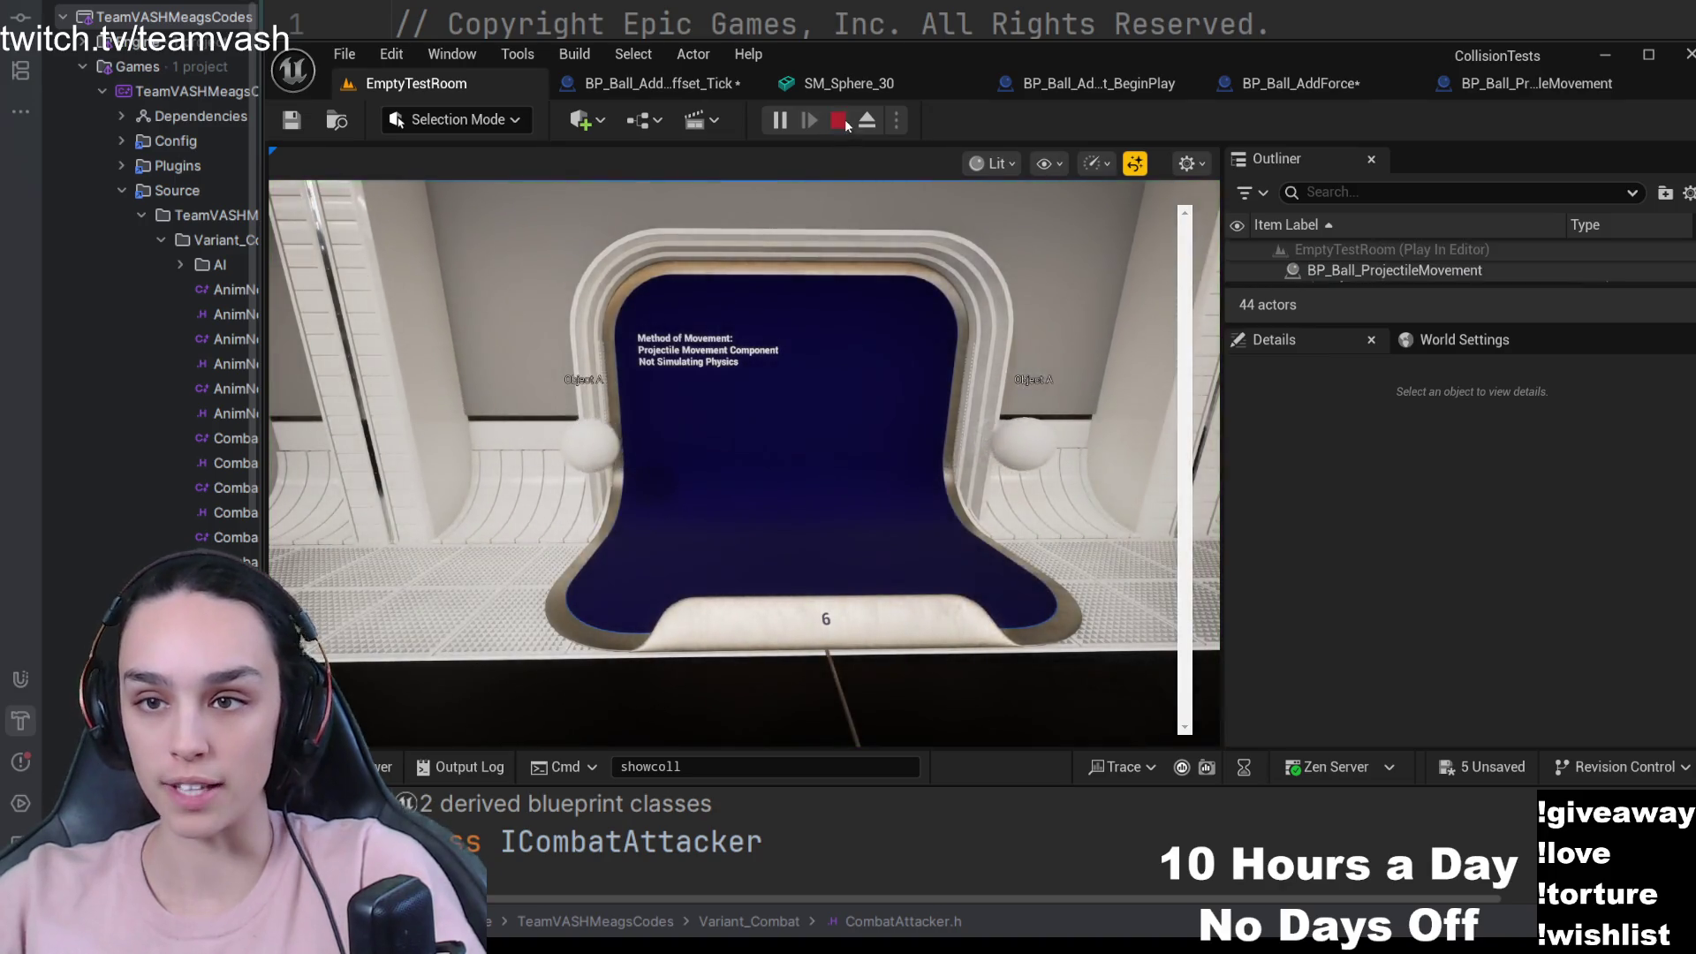
- Raise Bounciness to 50.0, compile, and play-test the room
click(1542, 85)
click(1400, 310)
text(50)
key(Return)
click(385, 115)
click(416, 83)
click(778, 119)
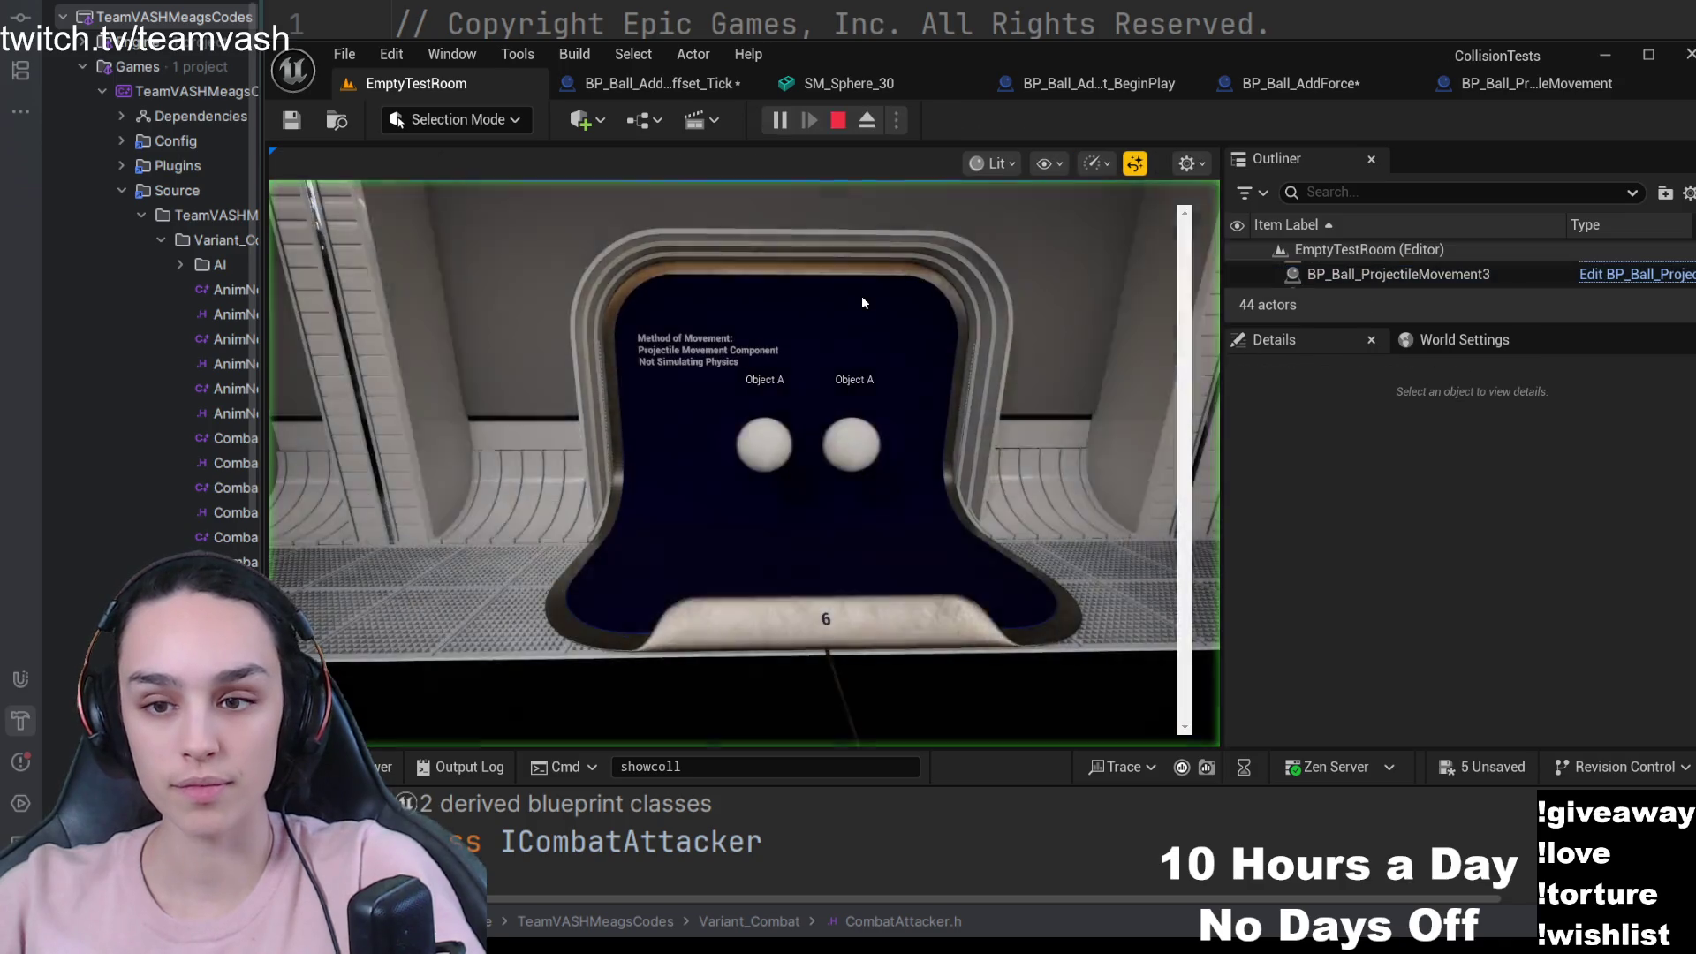
click(837, 119)
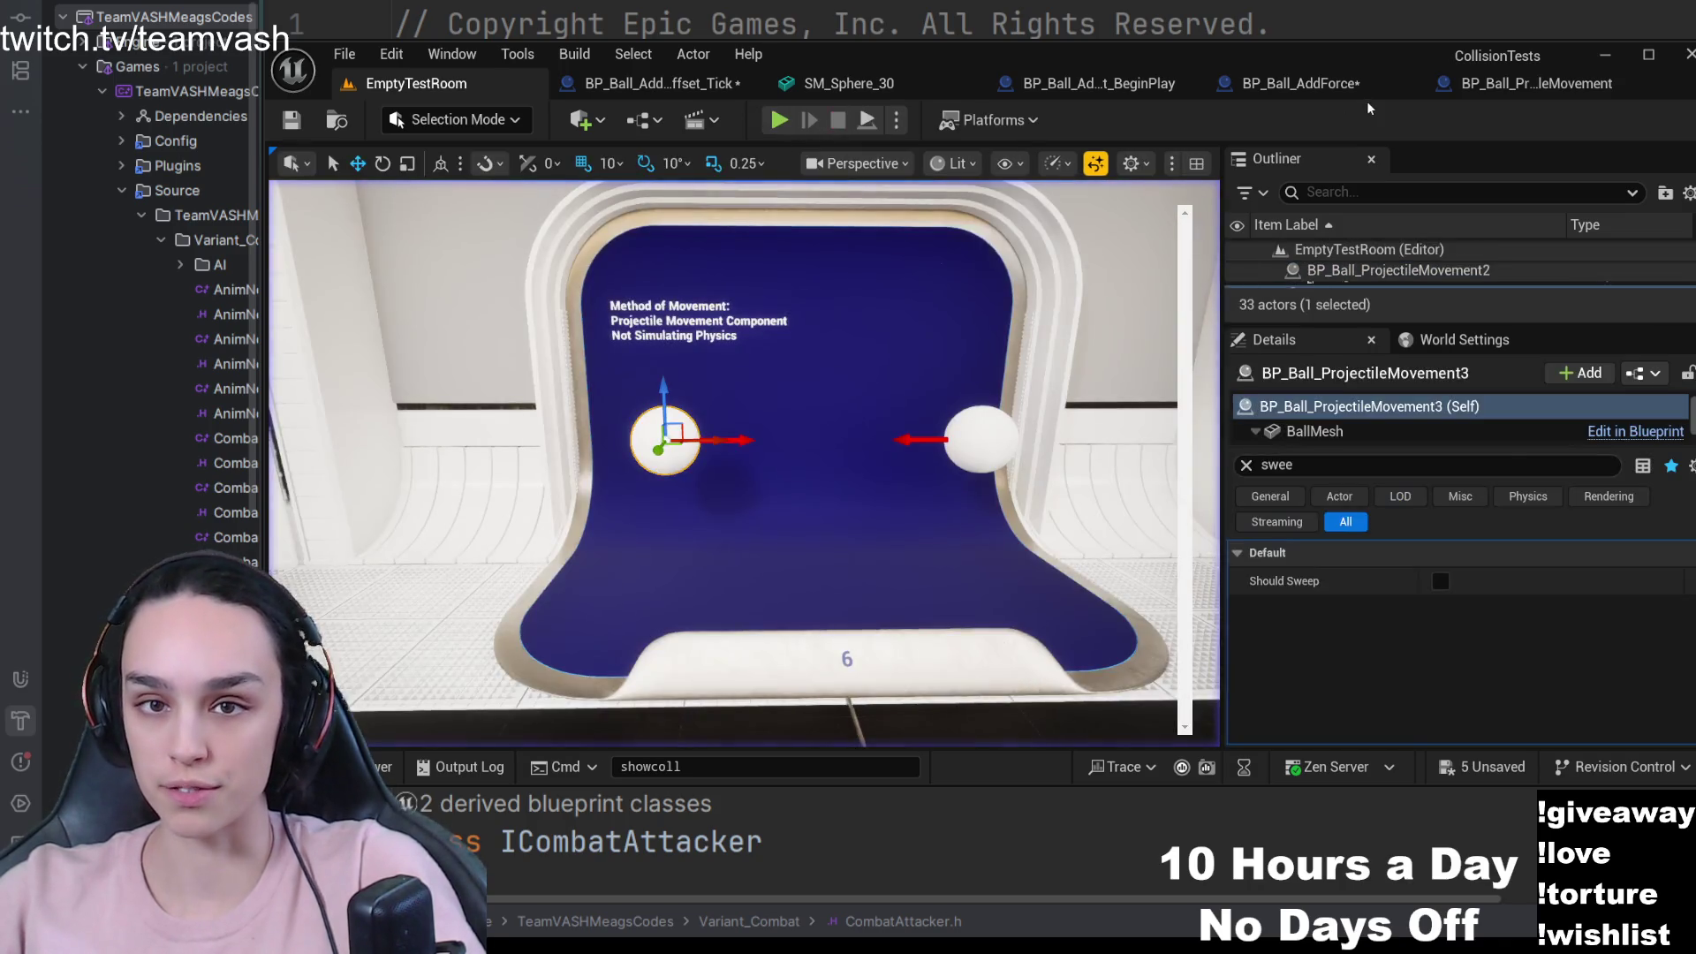
- Recompile and play-test the ball with Bounciness 50.0 twice more
click(1466, 83)
click(385, 115)
click(416, 83)
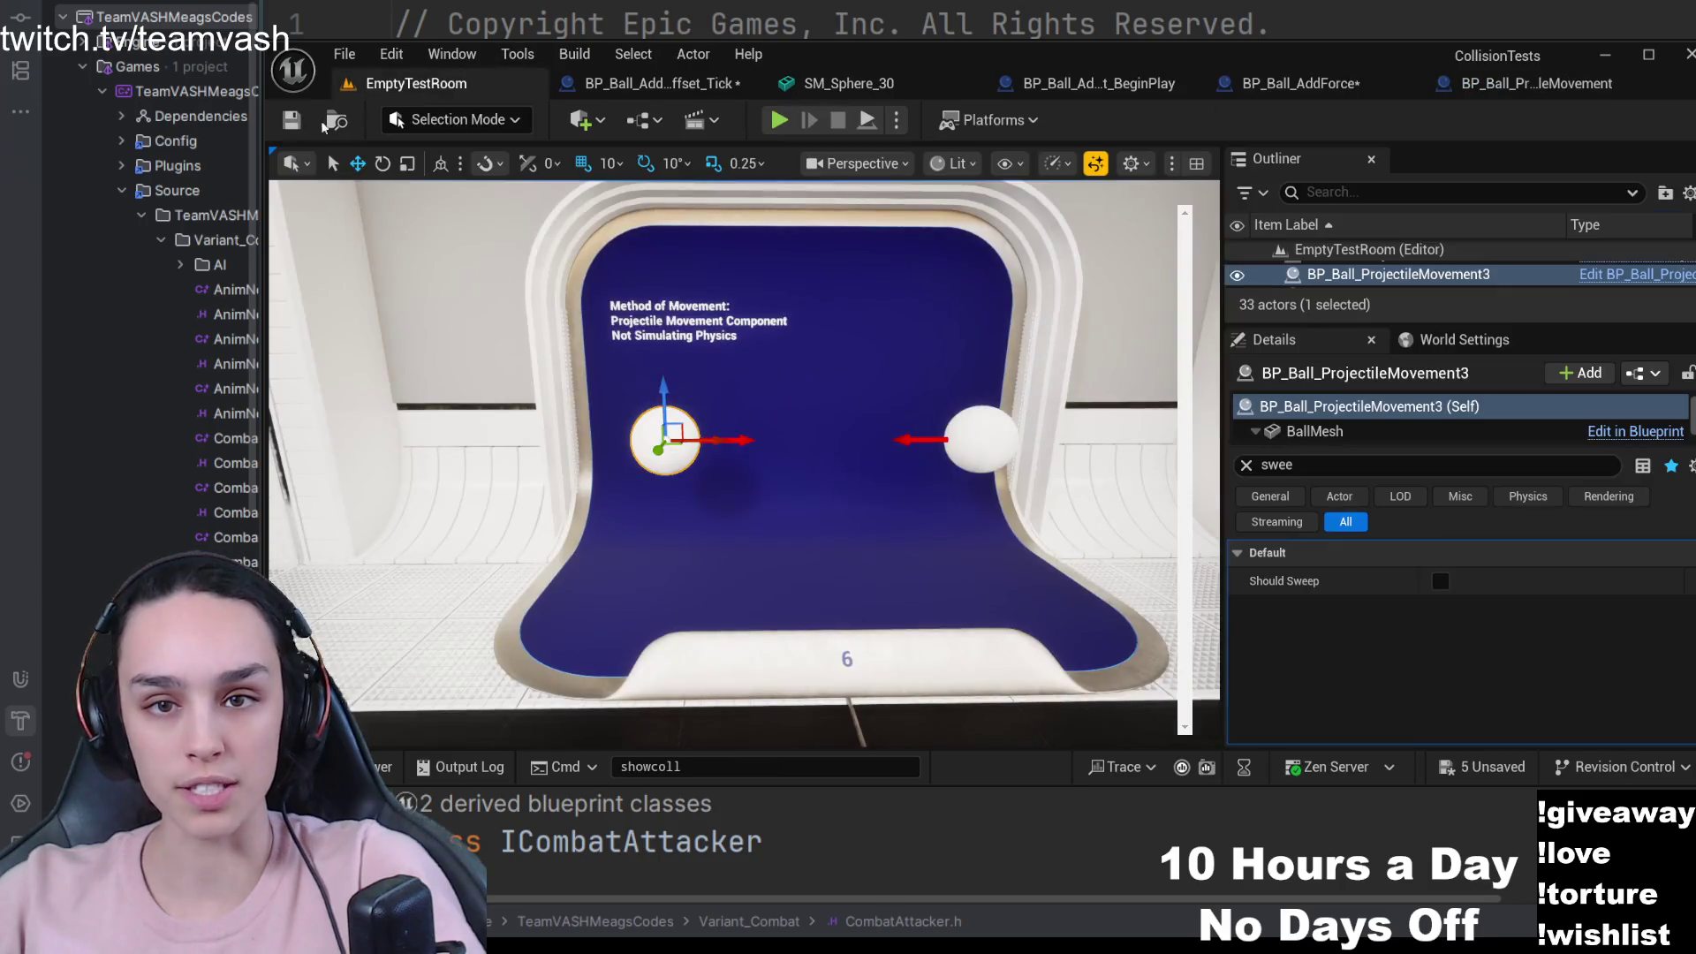
click(779, 120)
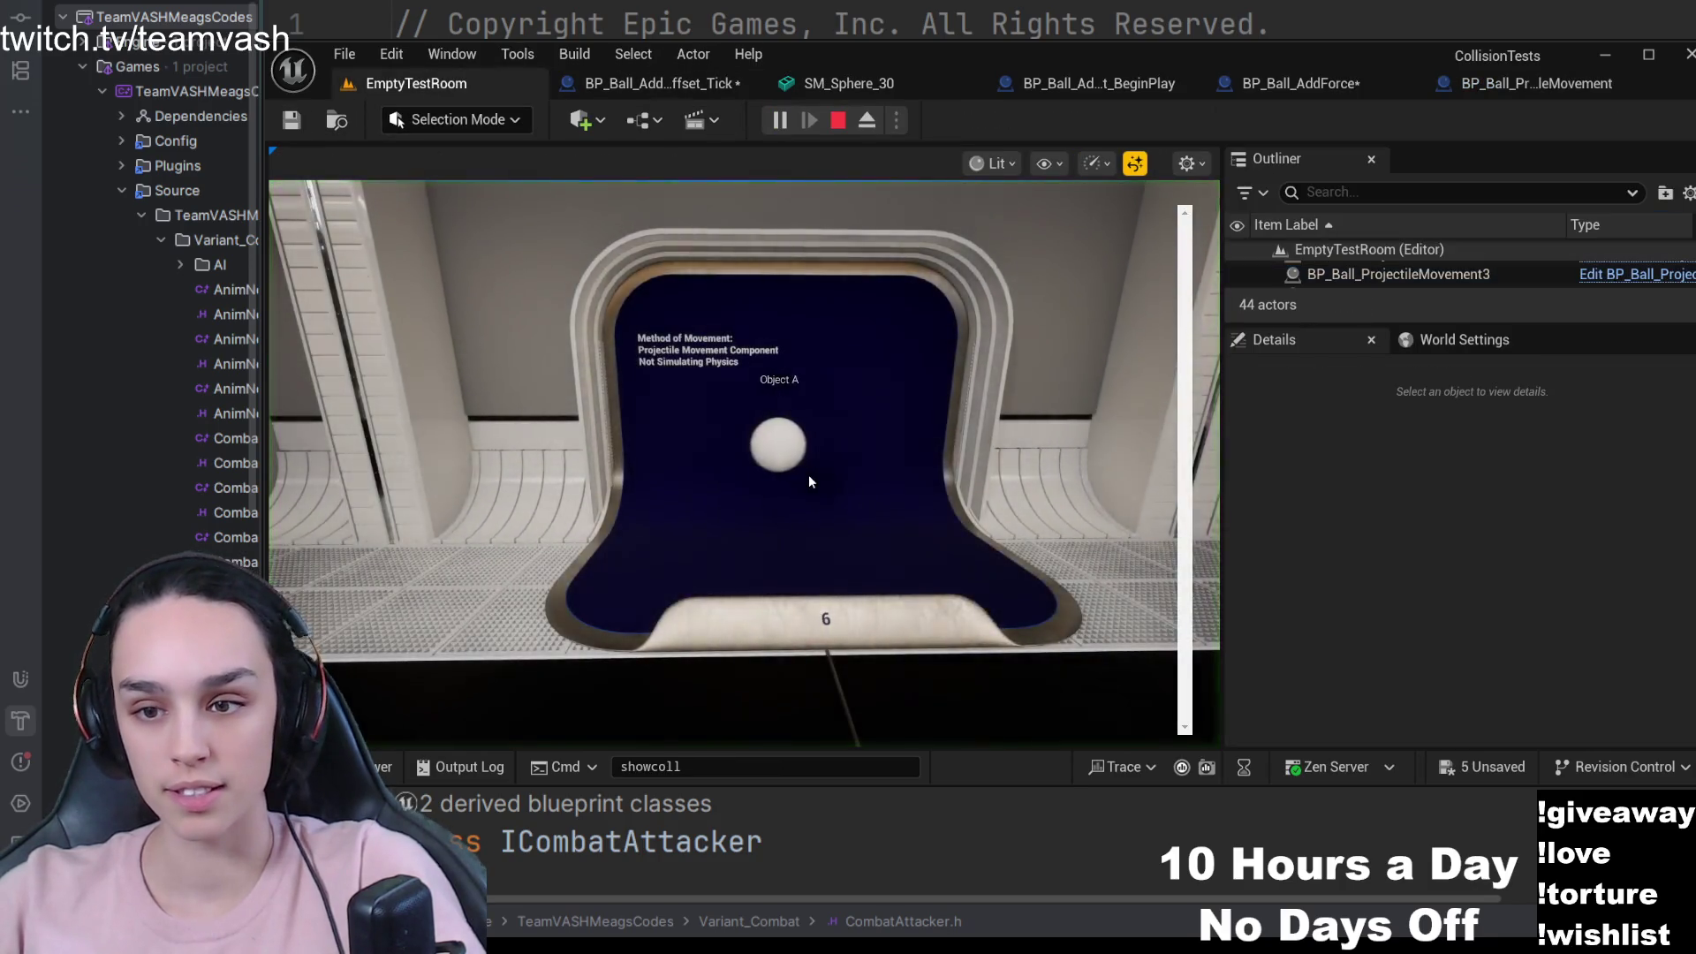
click(836, 120)
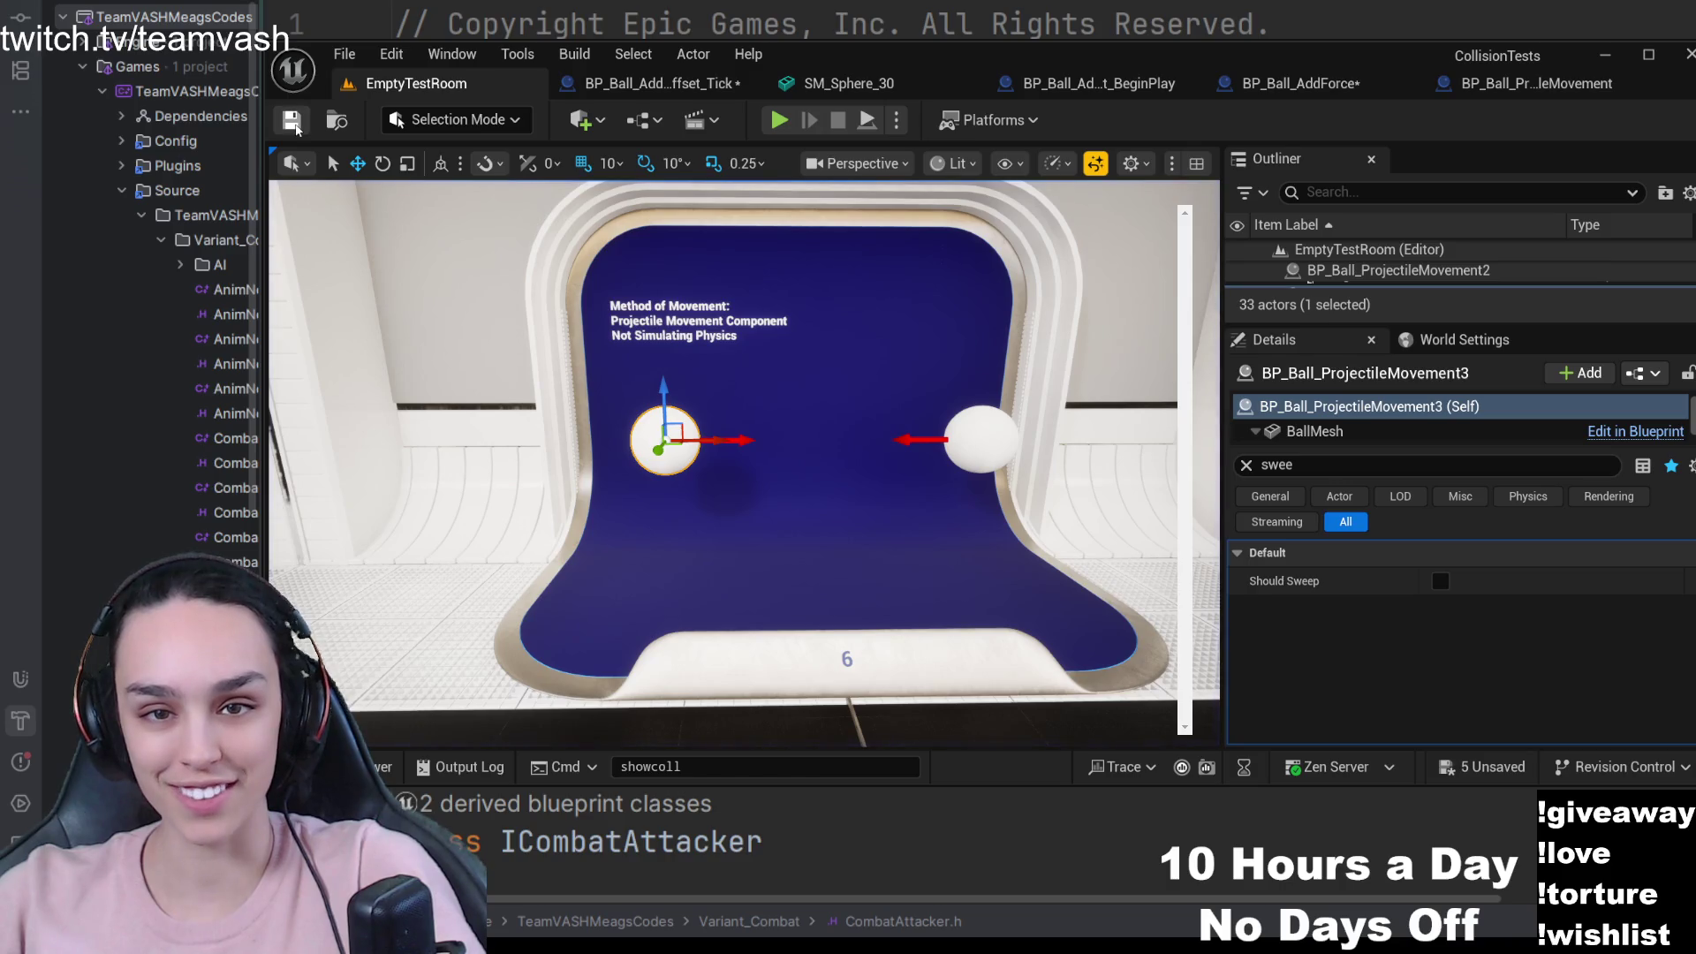
click(783, 124)
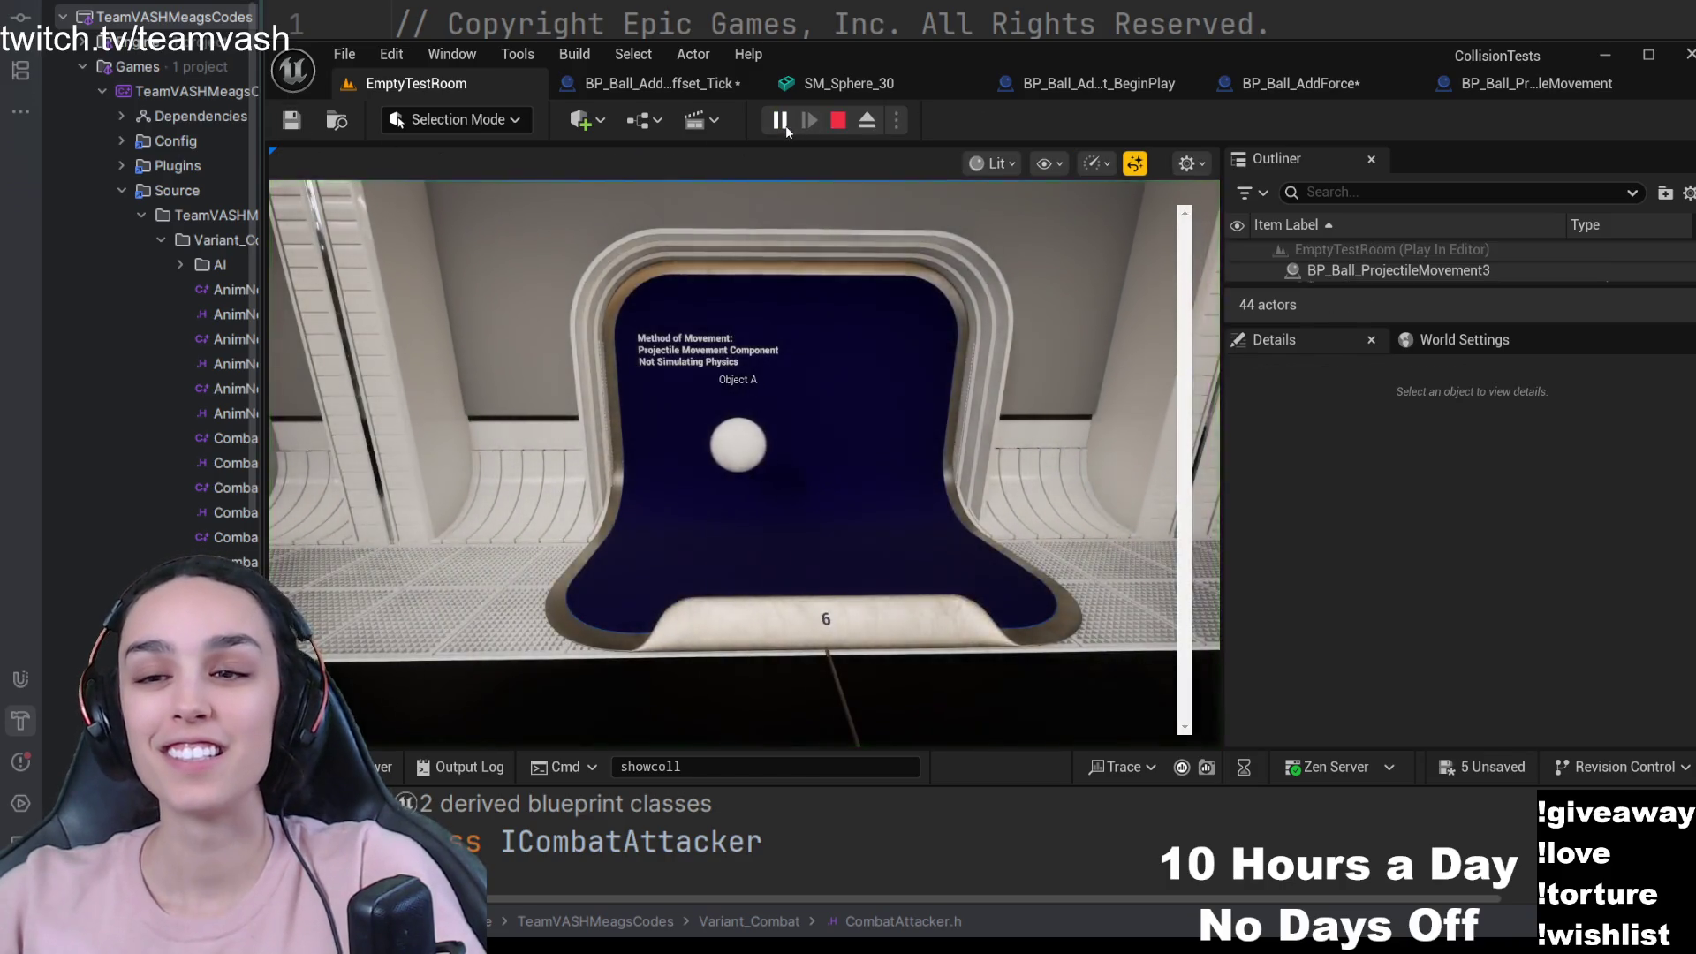
click(837, 120)
click(1469, 84)
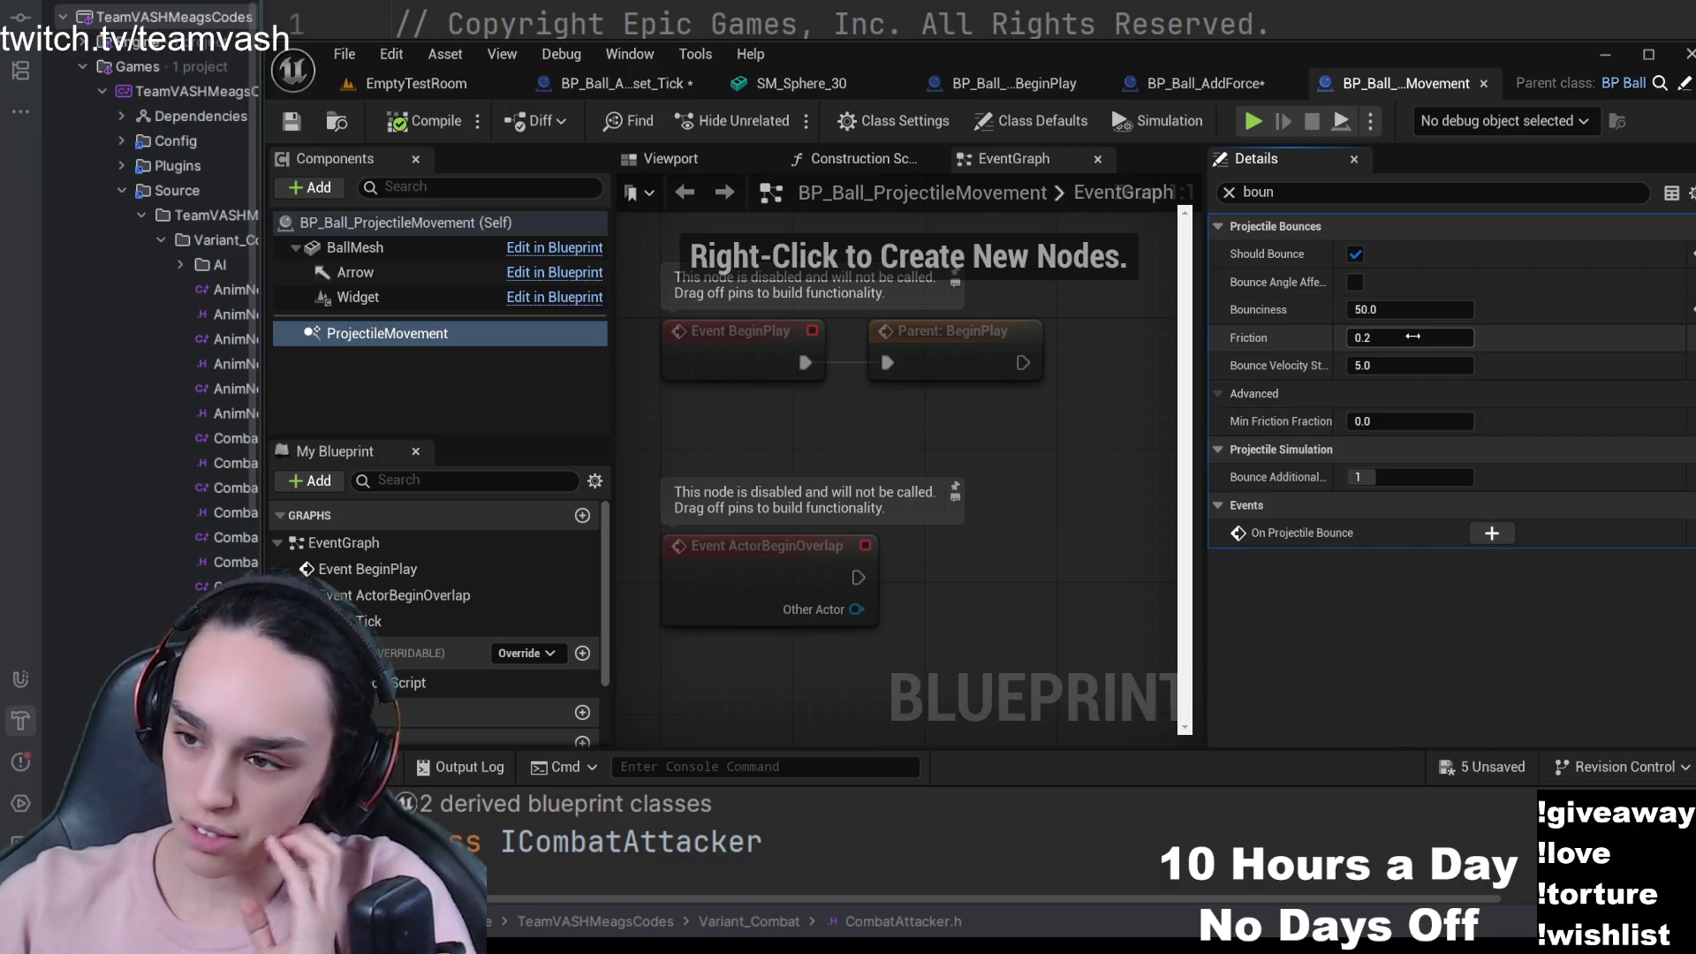
- Reset Bounciness to 0.6, turn off Should Bounce, and save the blueprint
click(1692, 309)
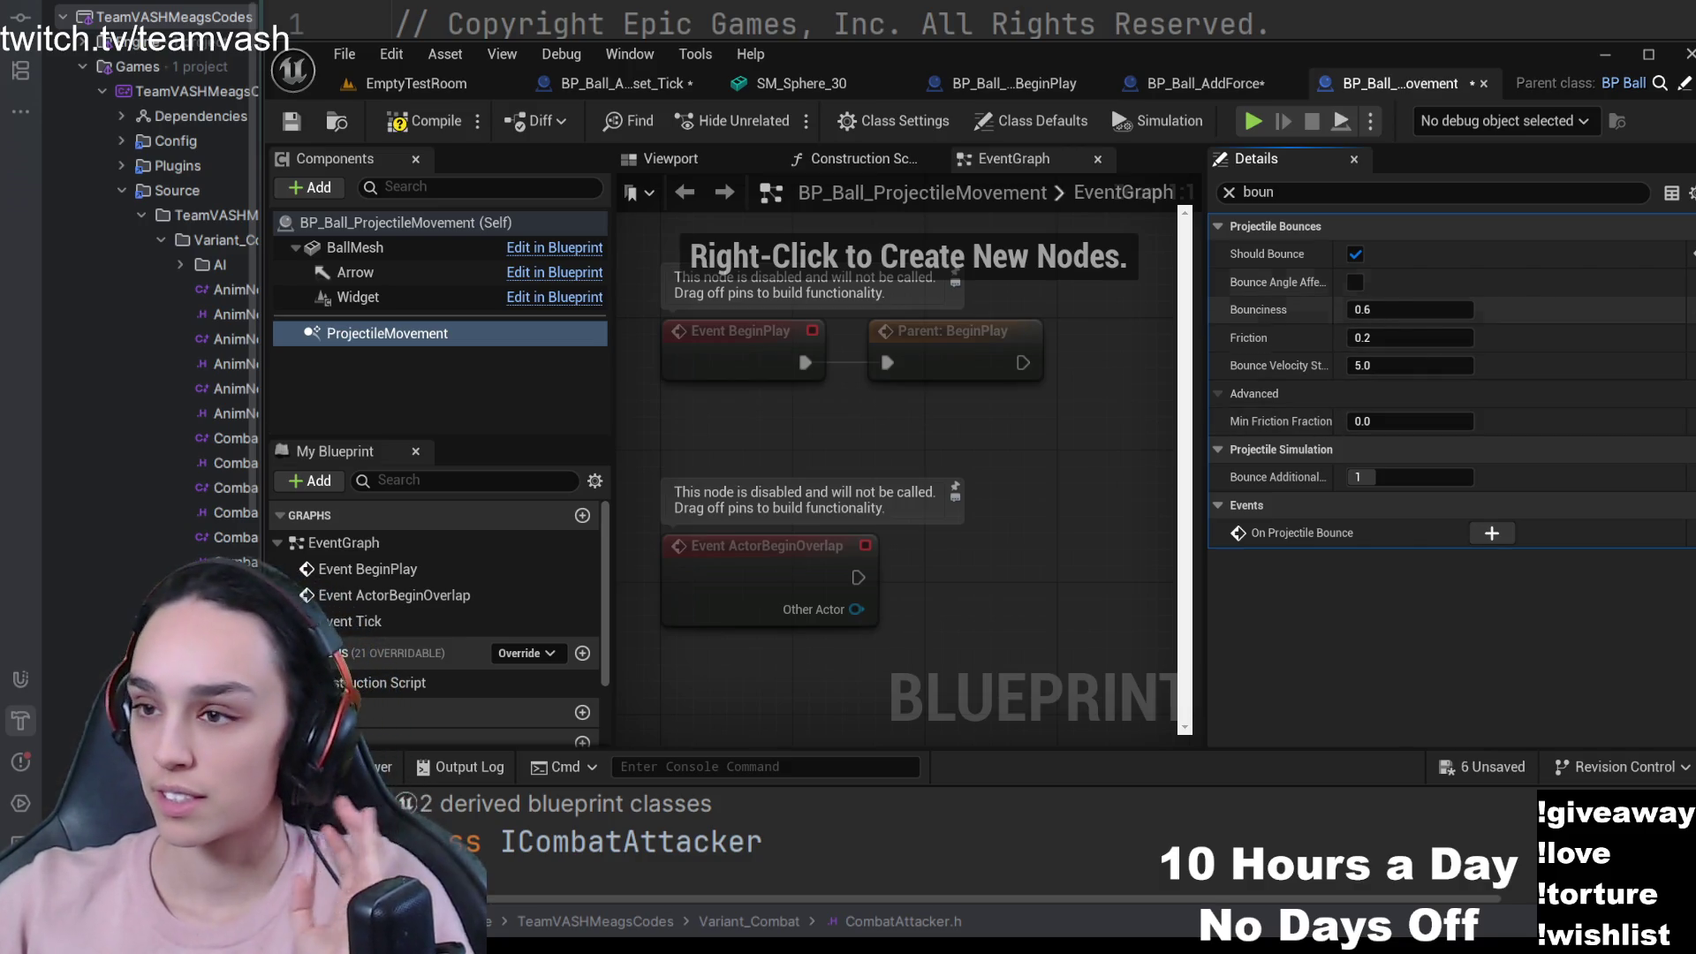
click(1692, 254)
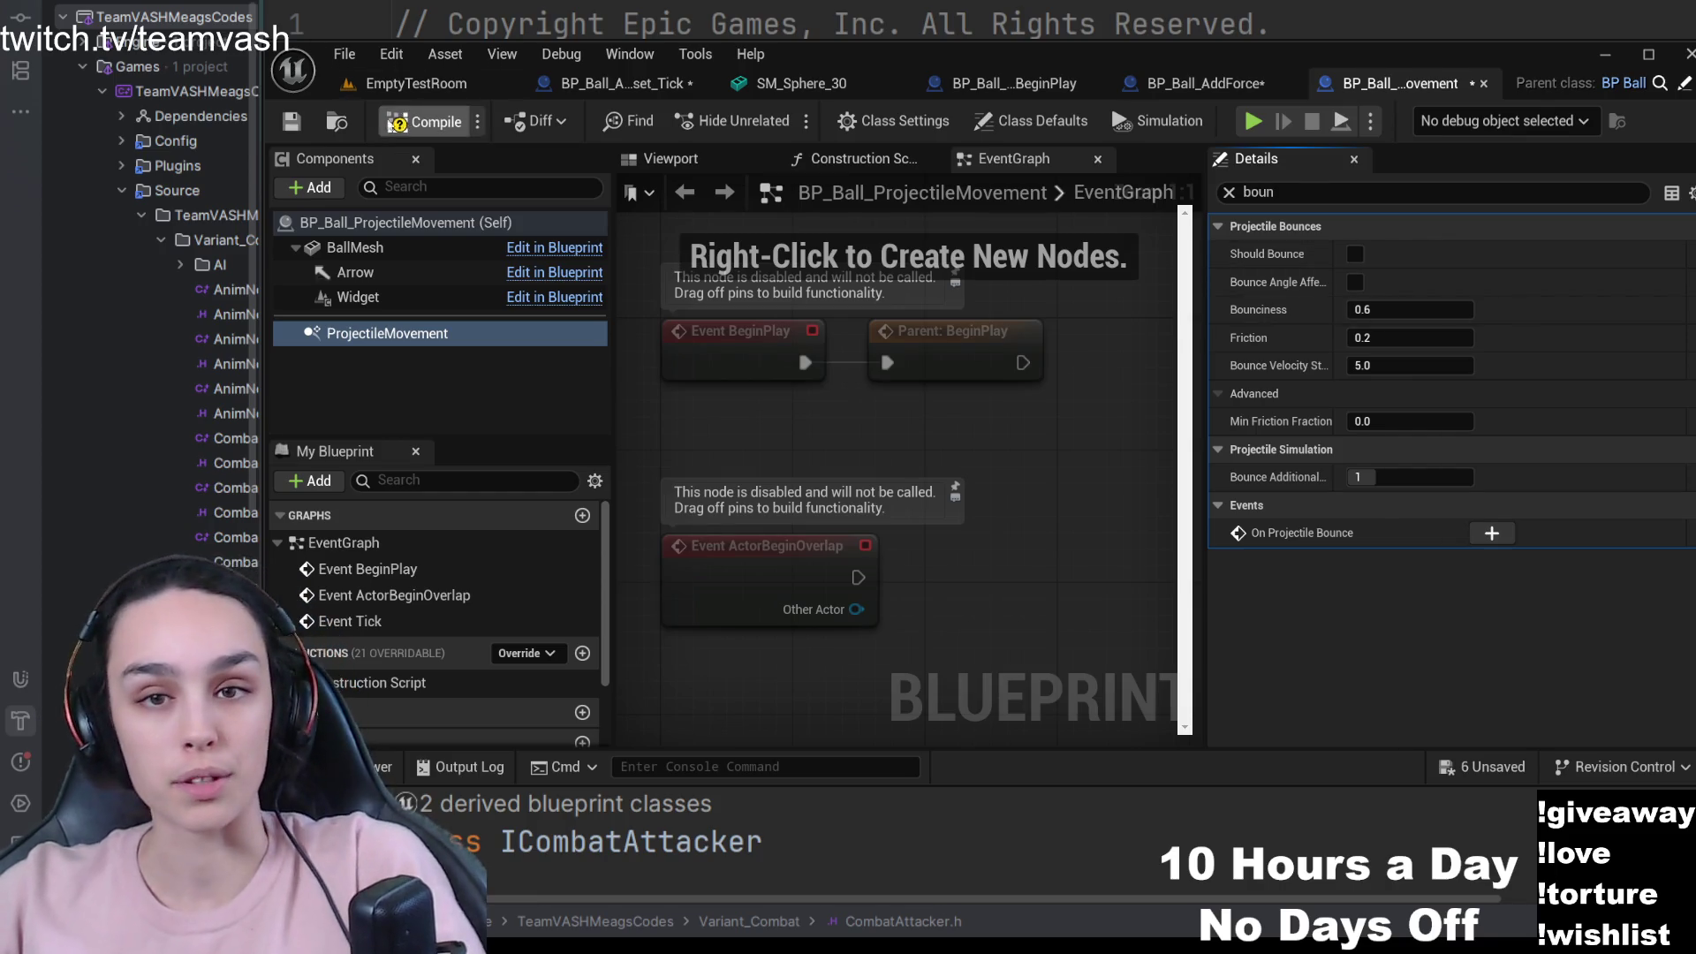
click(291, 121)
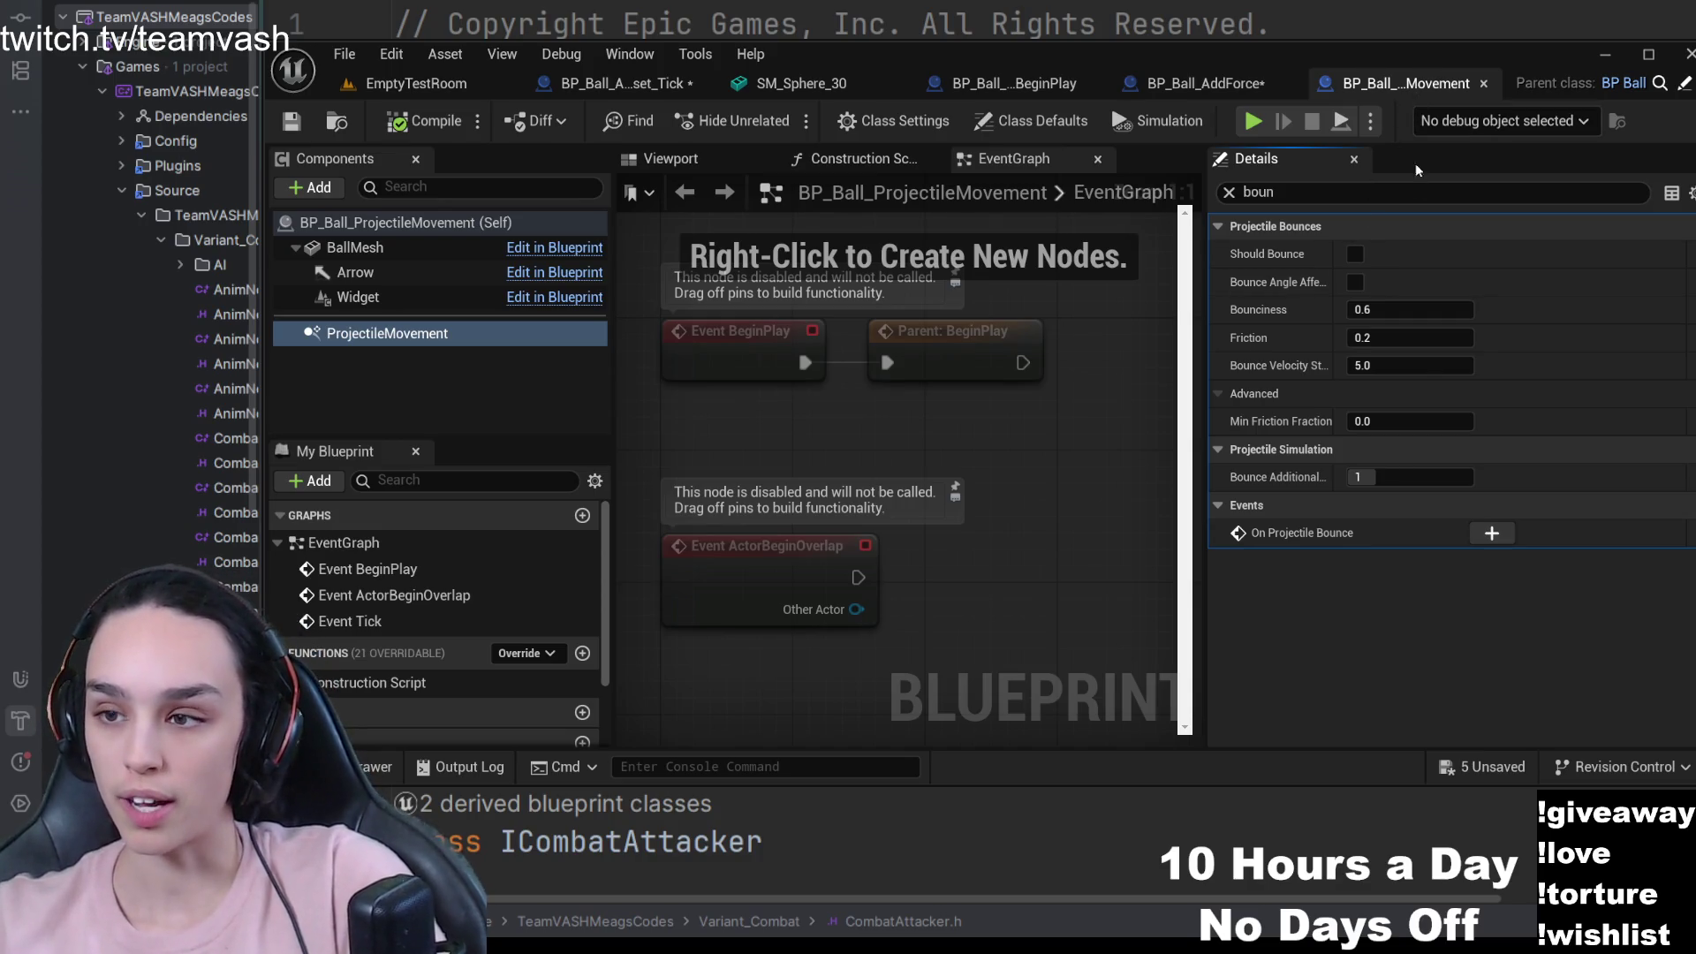
click(1314, 193)
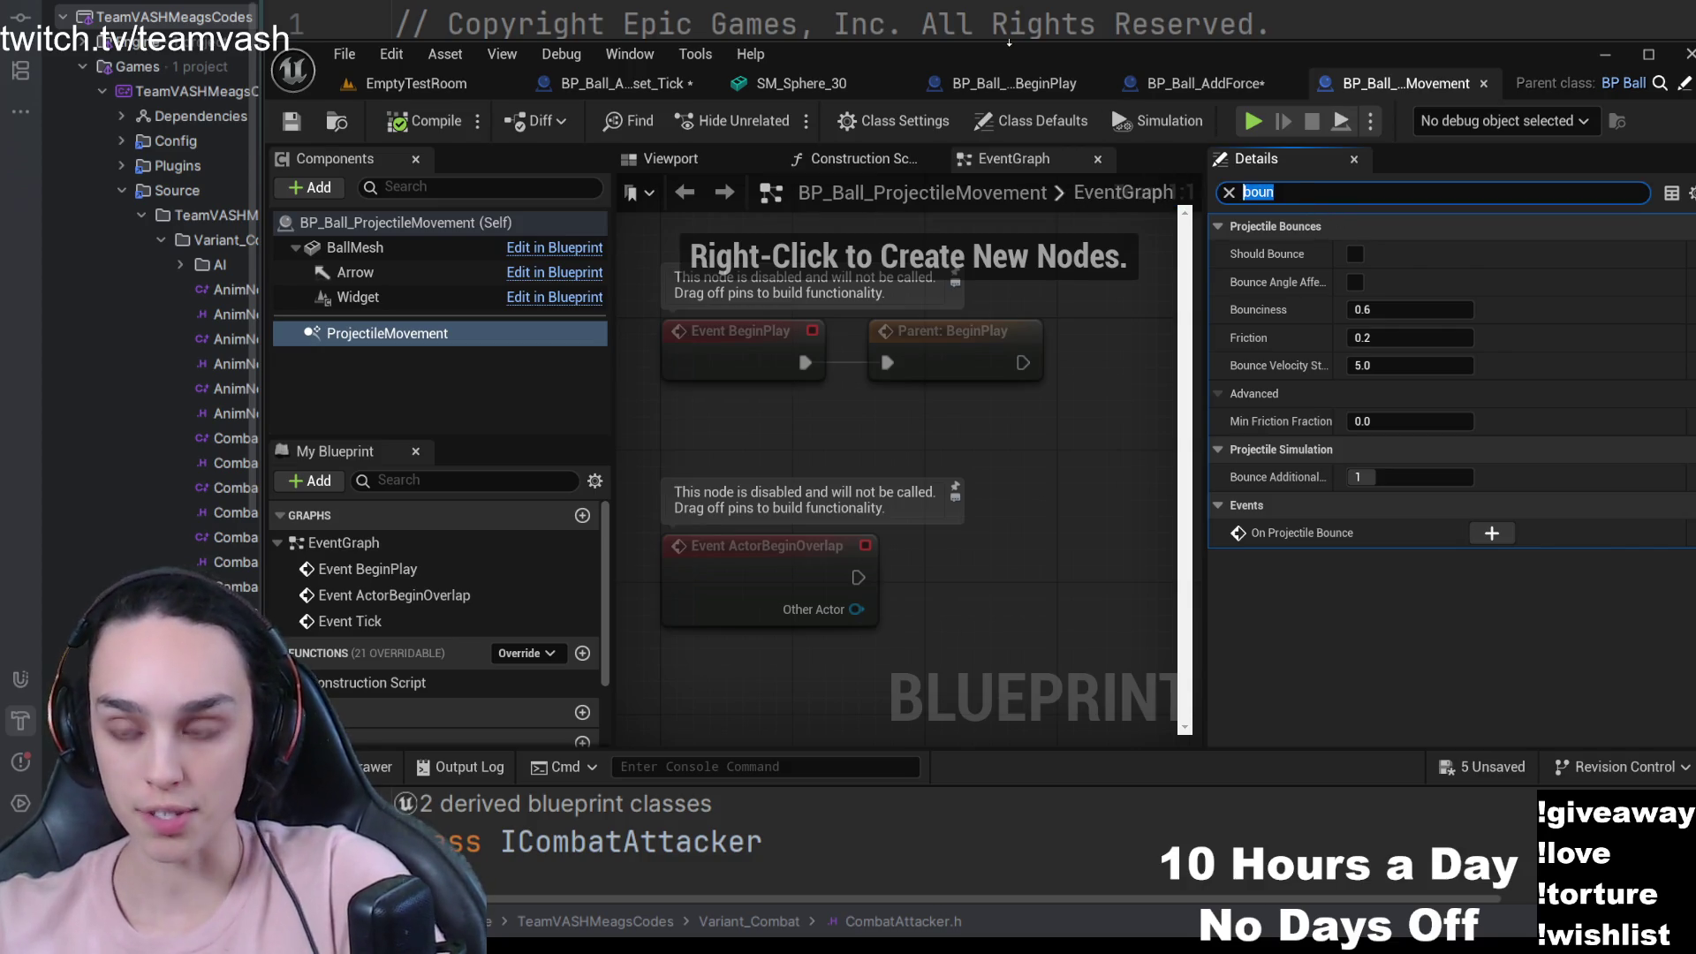
- Search Details for 'sweep', then fly through the test room and select the world-offset hit ball
text(sweep)
click(415, 83)
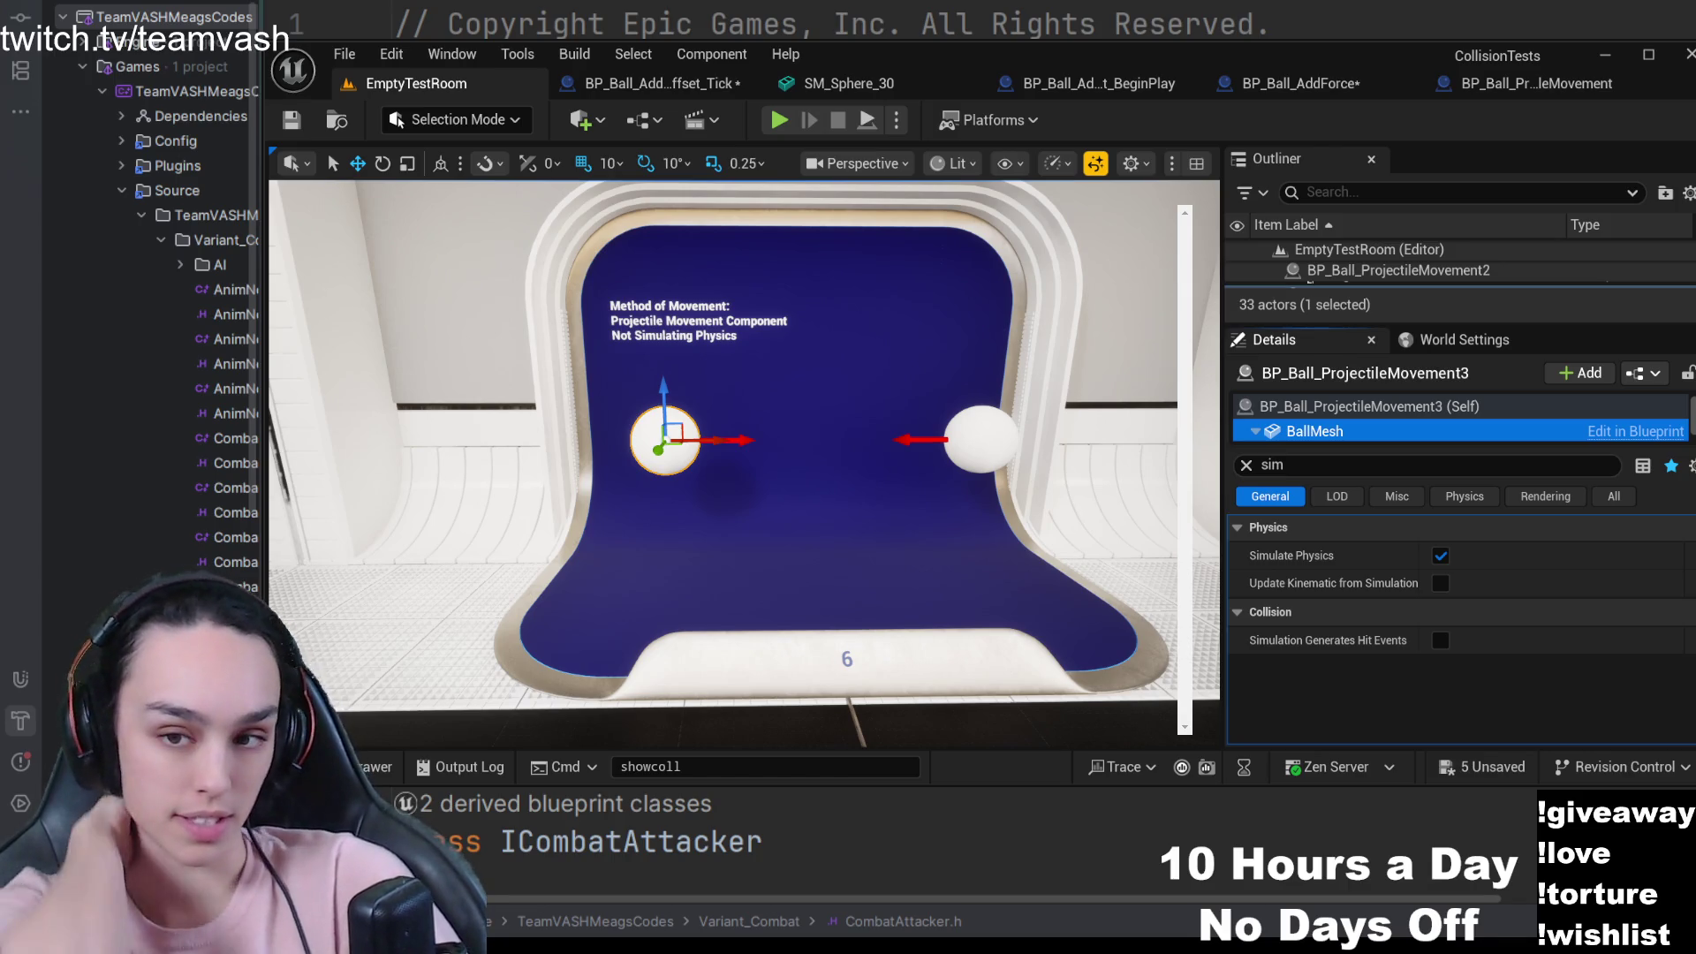
mouse_move(846, 536)
mouse_down()
mouse_move(1016, 541)
mouse_move(871, 526)
mouse_up()
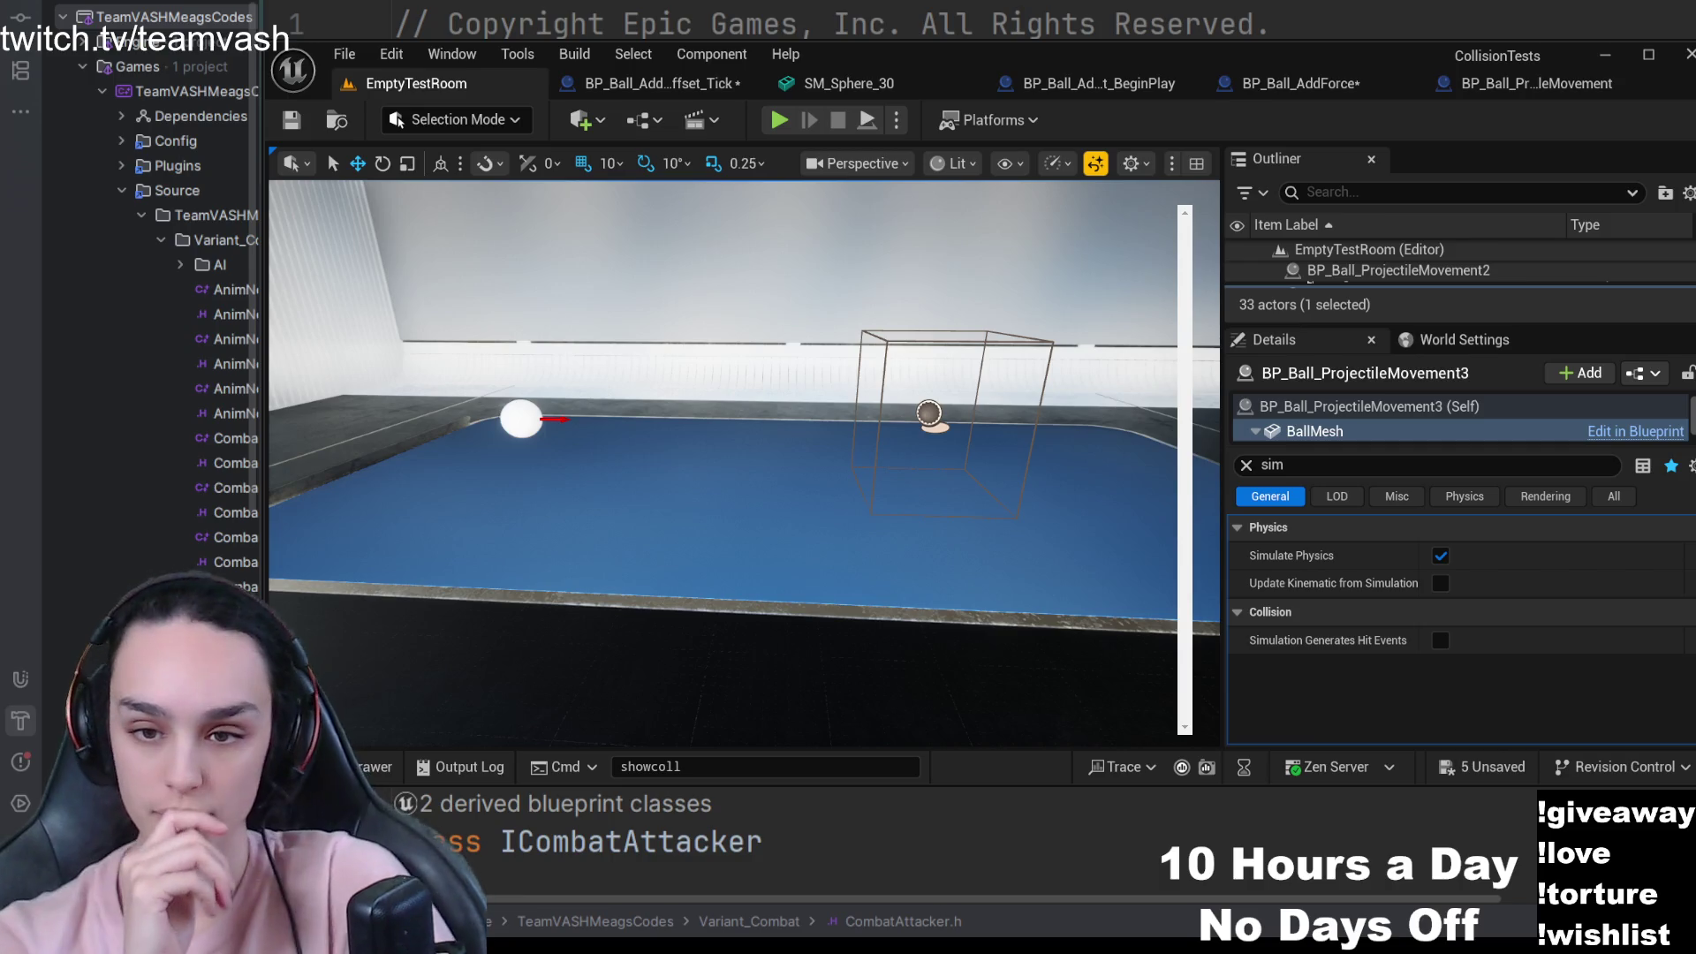
drag(870, 526, 782, 508)
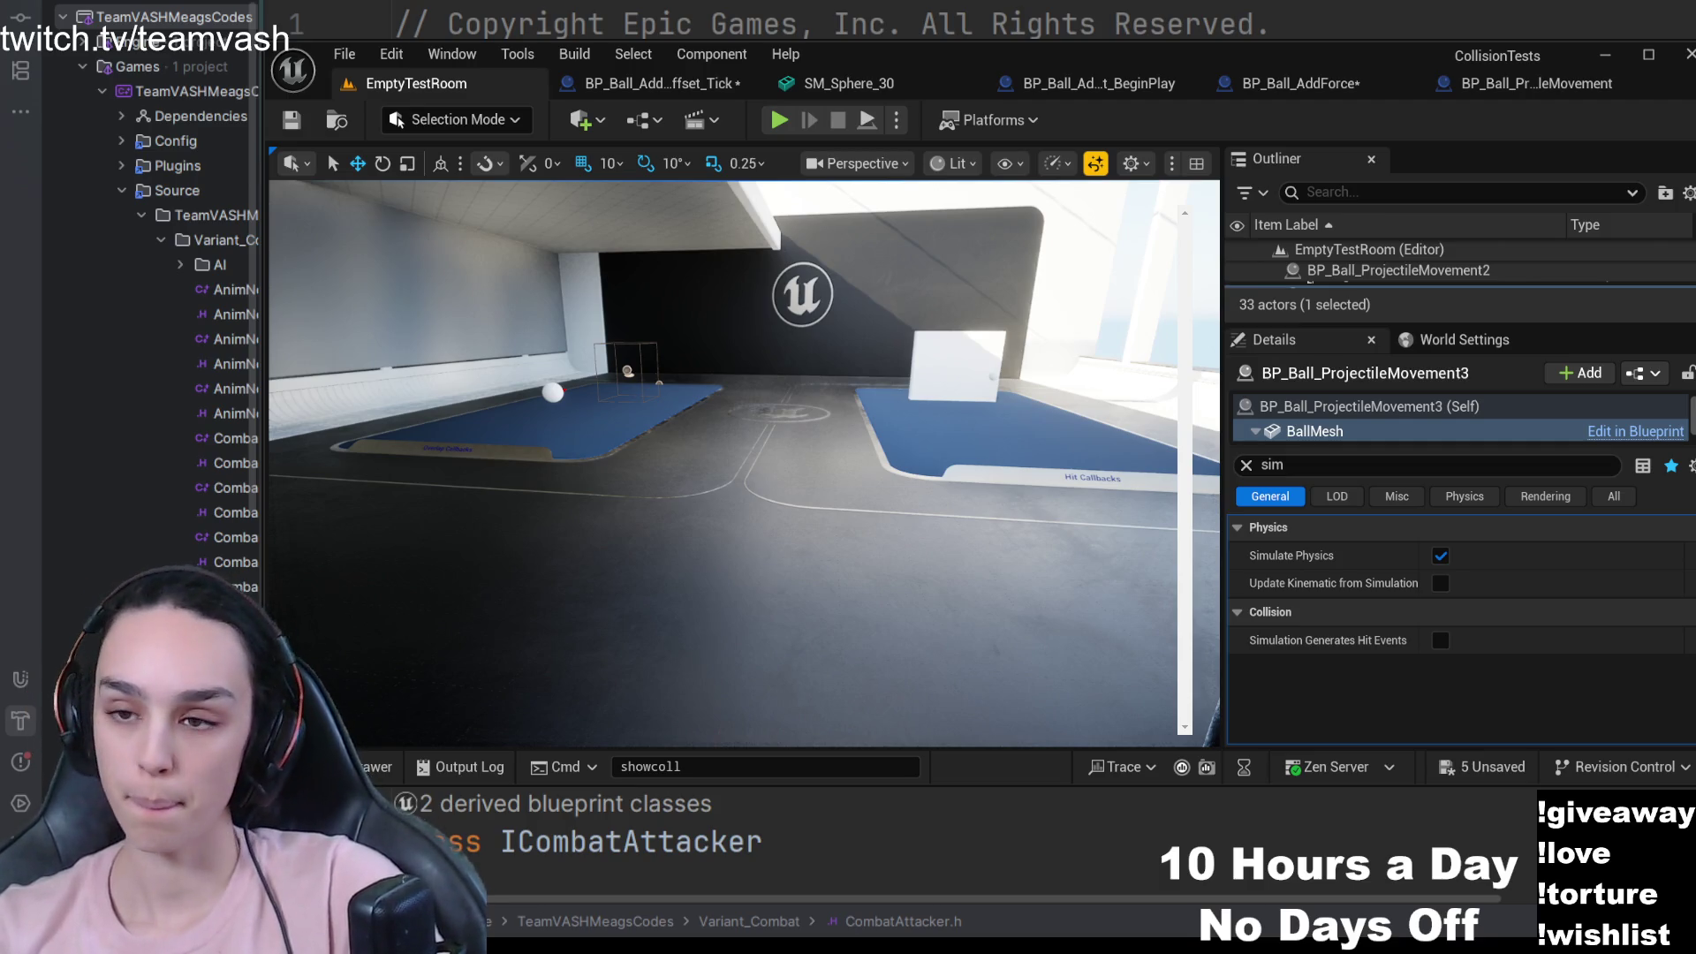
drag(1002, 461, 828, 504)
click(745, 496)
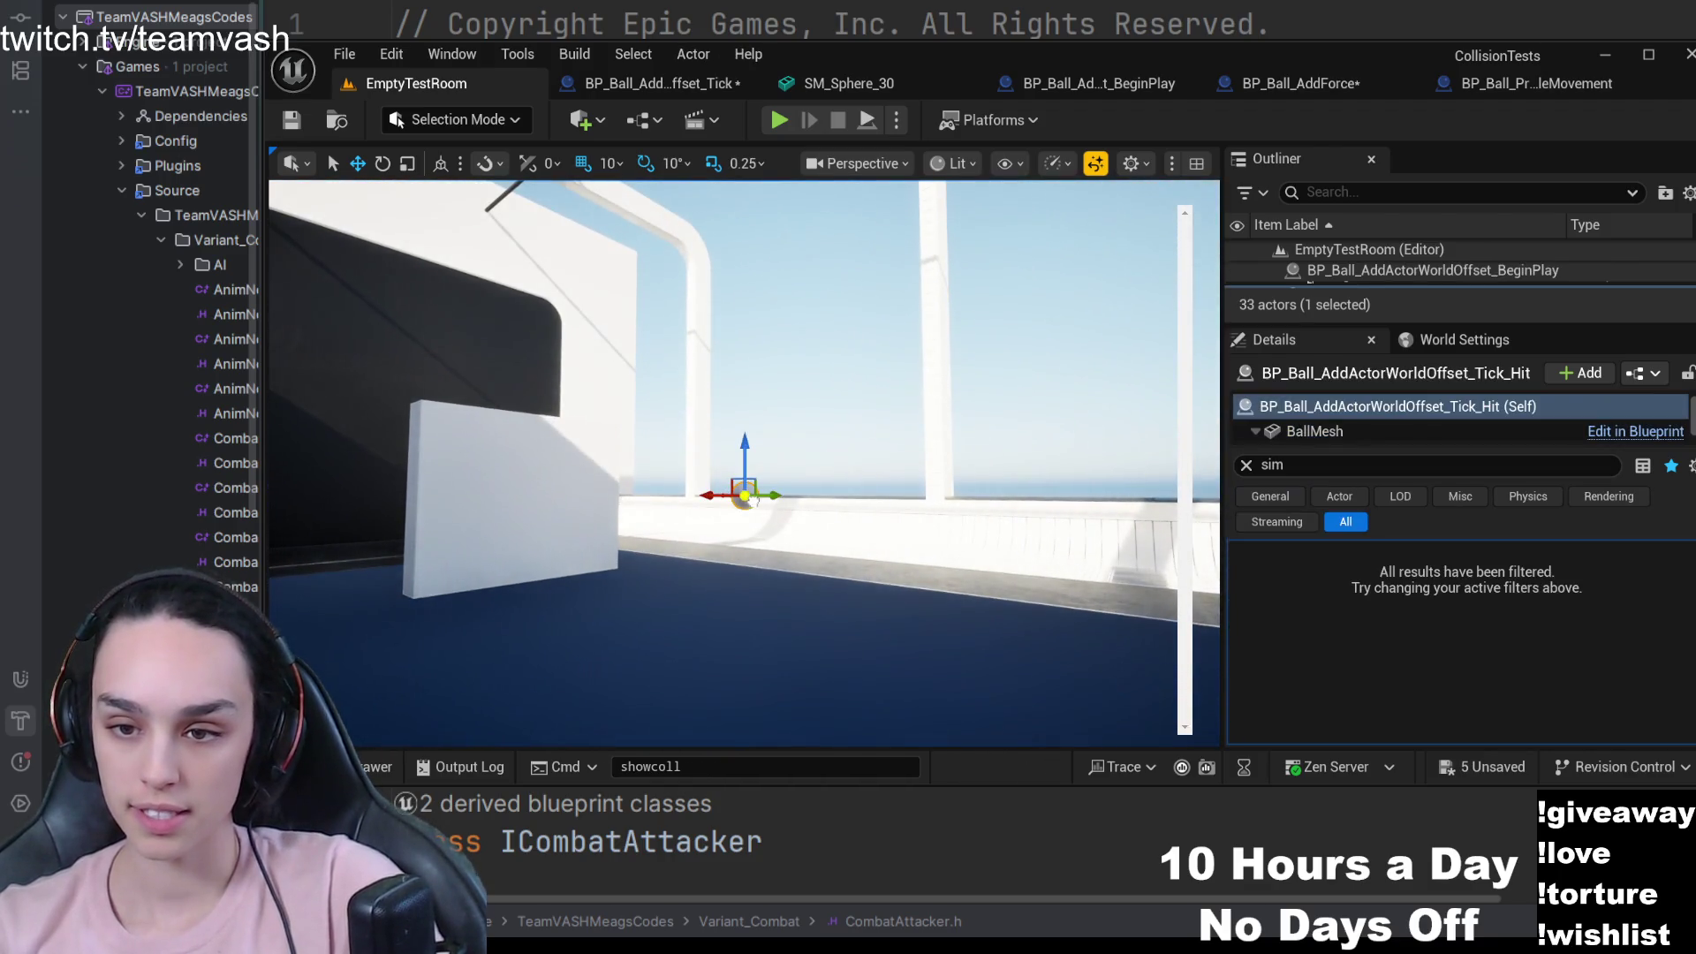
- Open the selected ball's blueprint, then find BP_Ball_AddActorWorldOffset_Tick_Hit in Blueprints > Ball > MovementMethods and open it
key(ctrl+e)
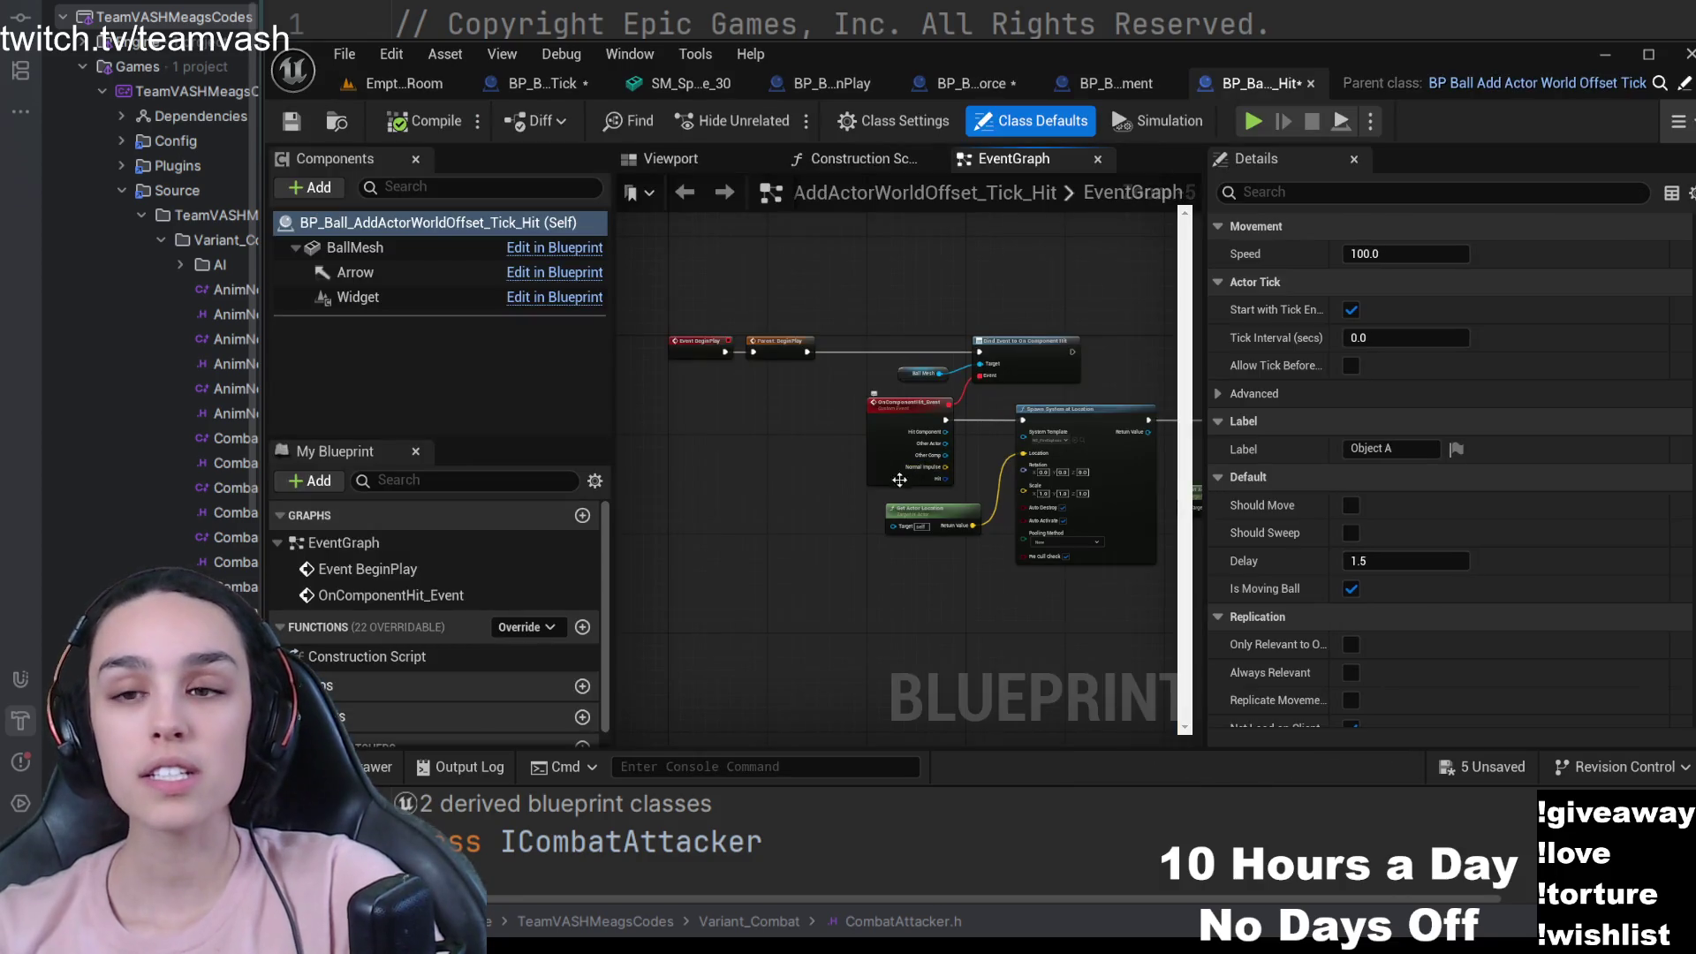
drag(813, 492, 766, 536)
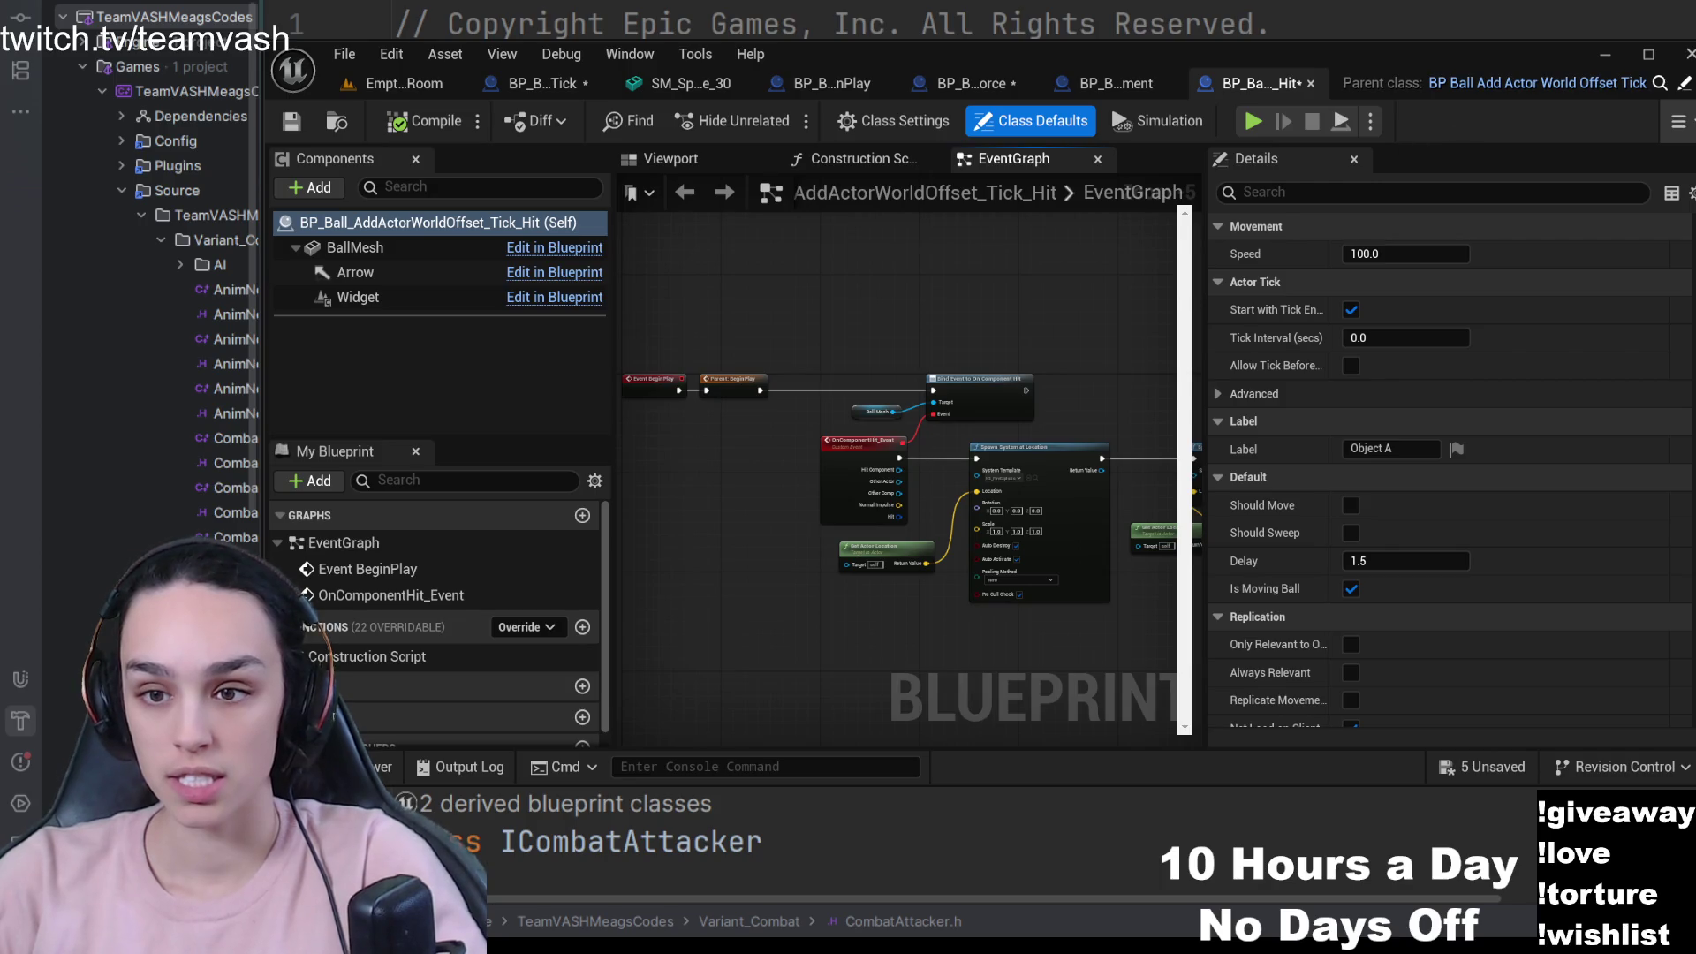
key(ctrl+space)
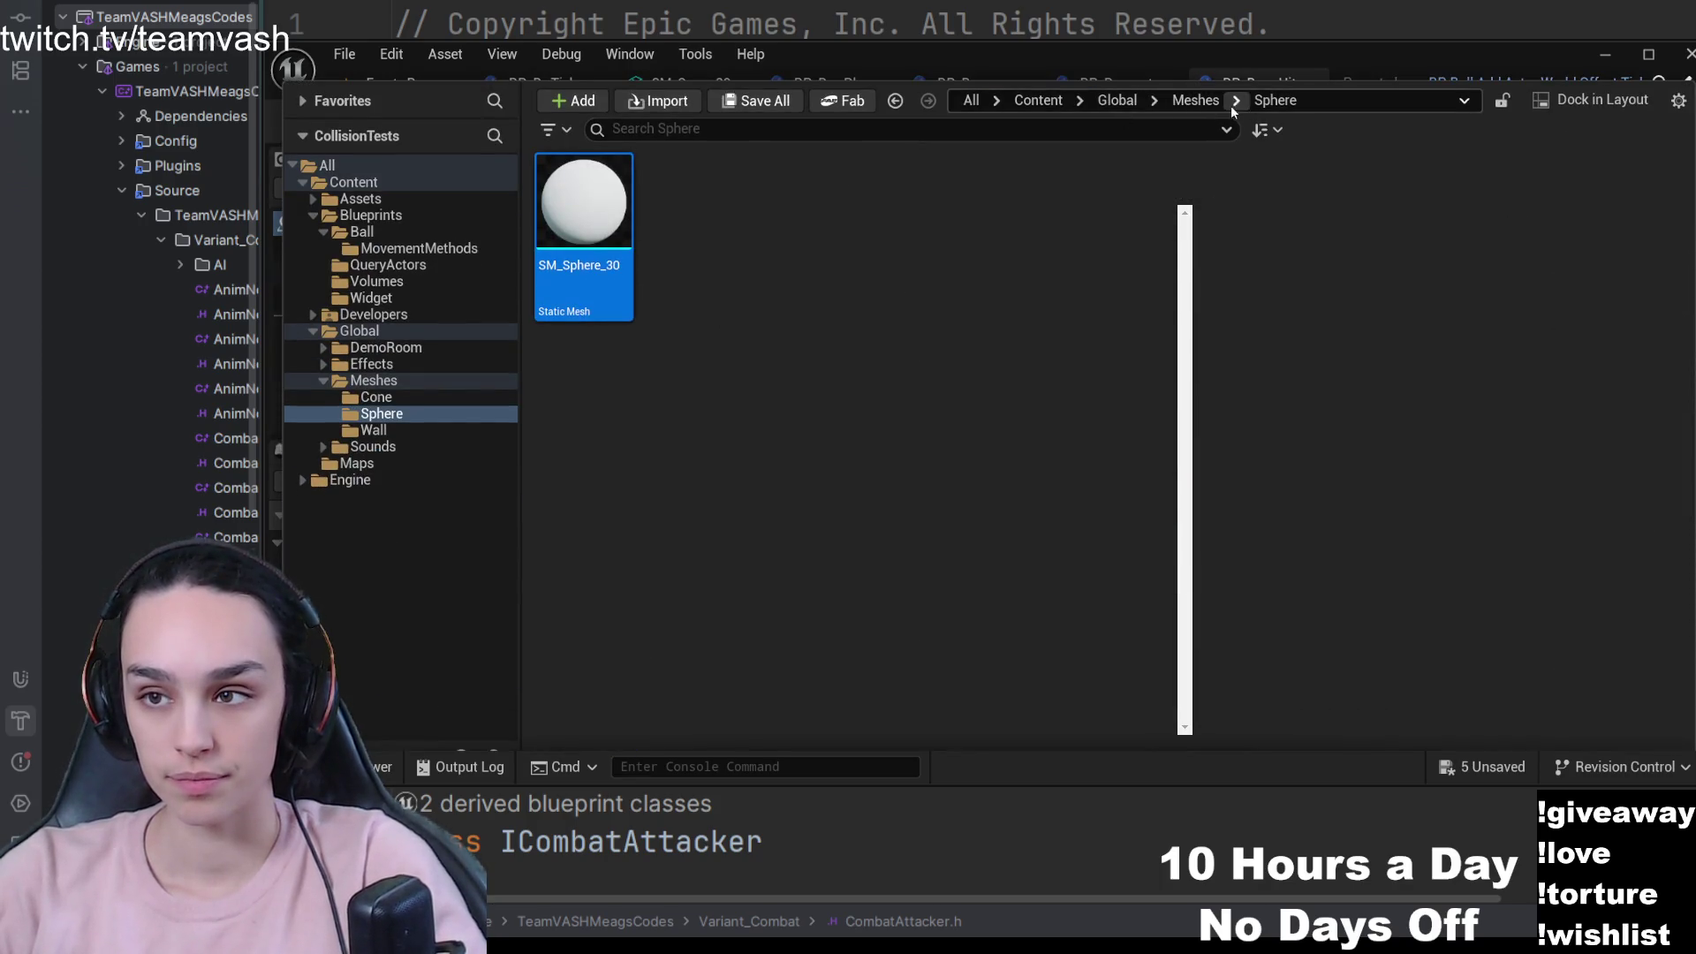
click(1196, 100)
click(1120, 101)
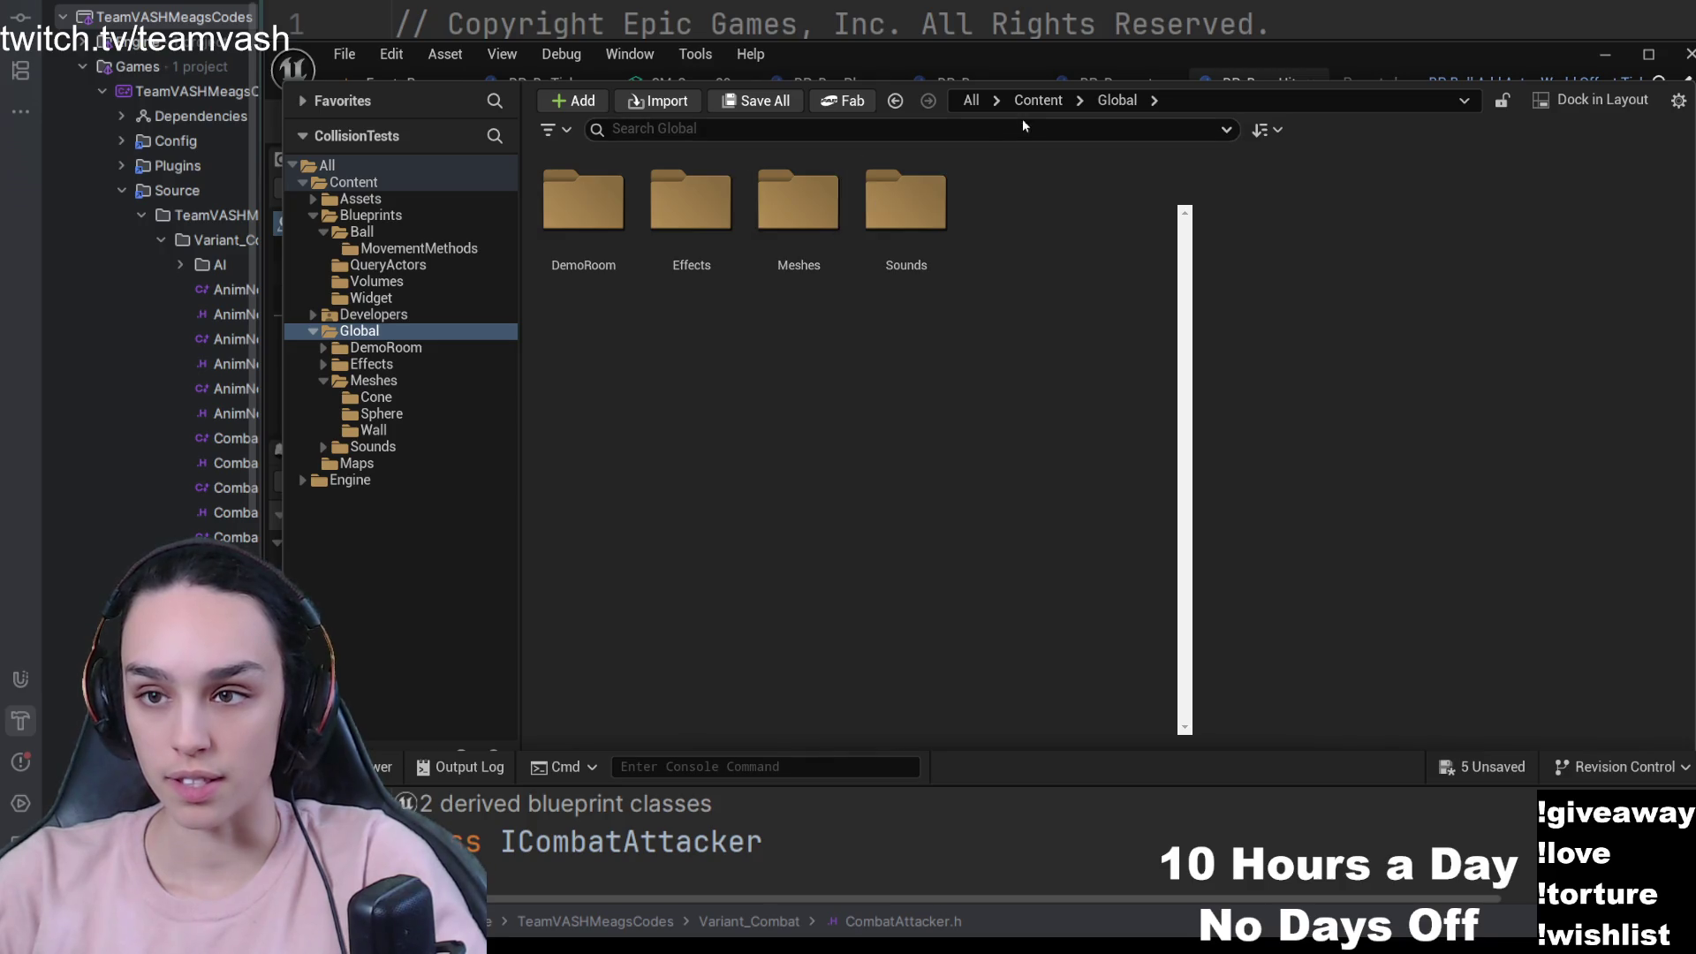
click(1038, 100)
double_click(691, 212)
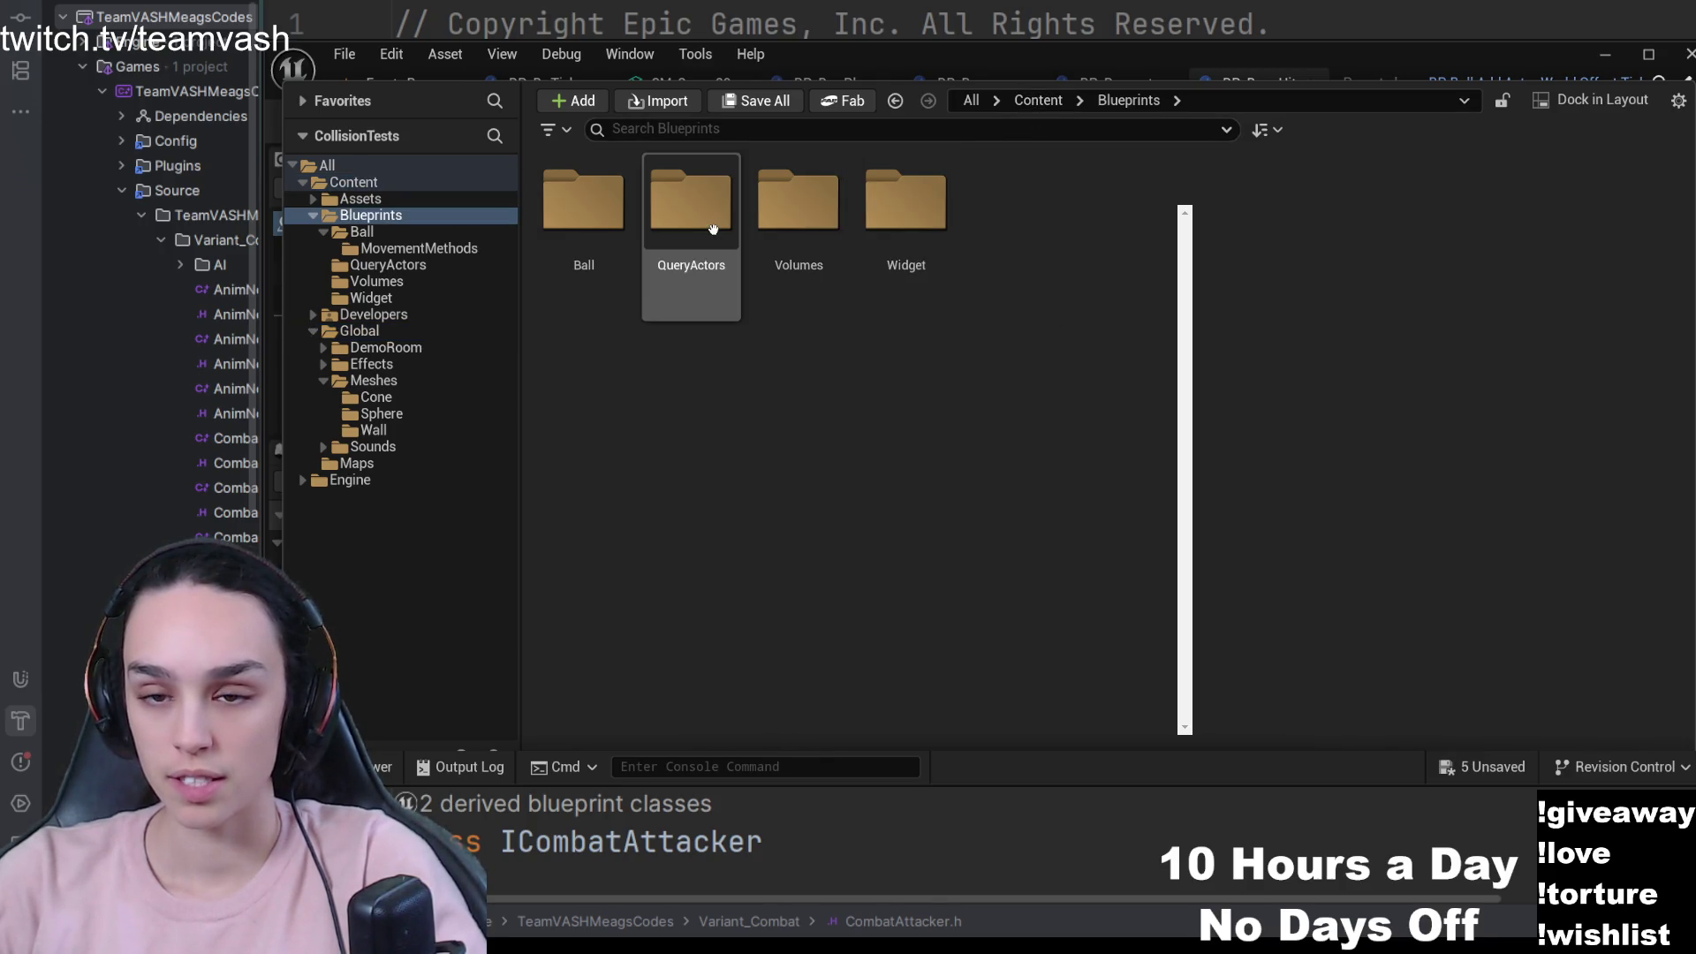
double_click(583, 201)
double_click(583, 199)
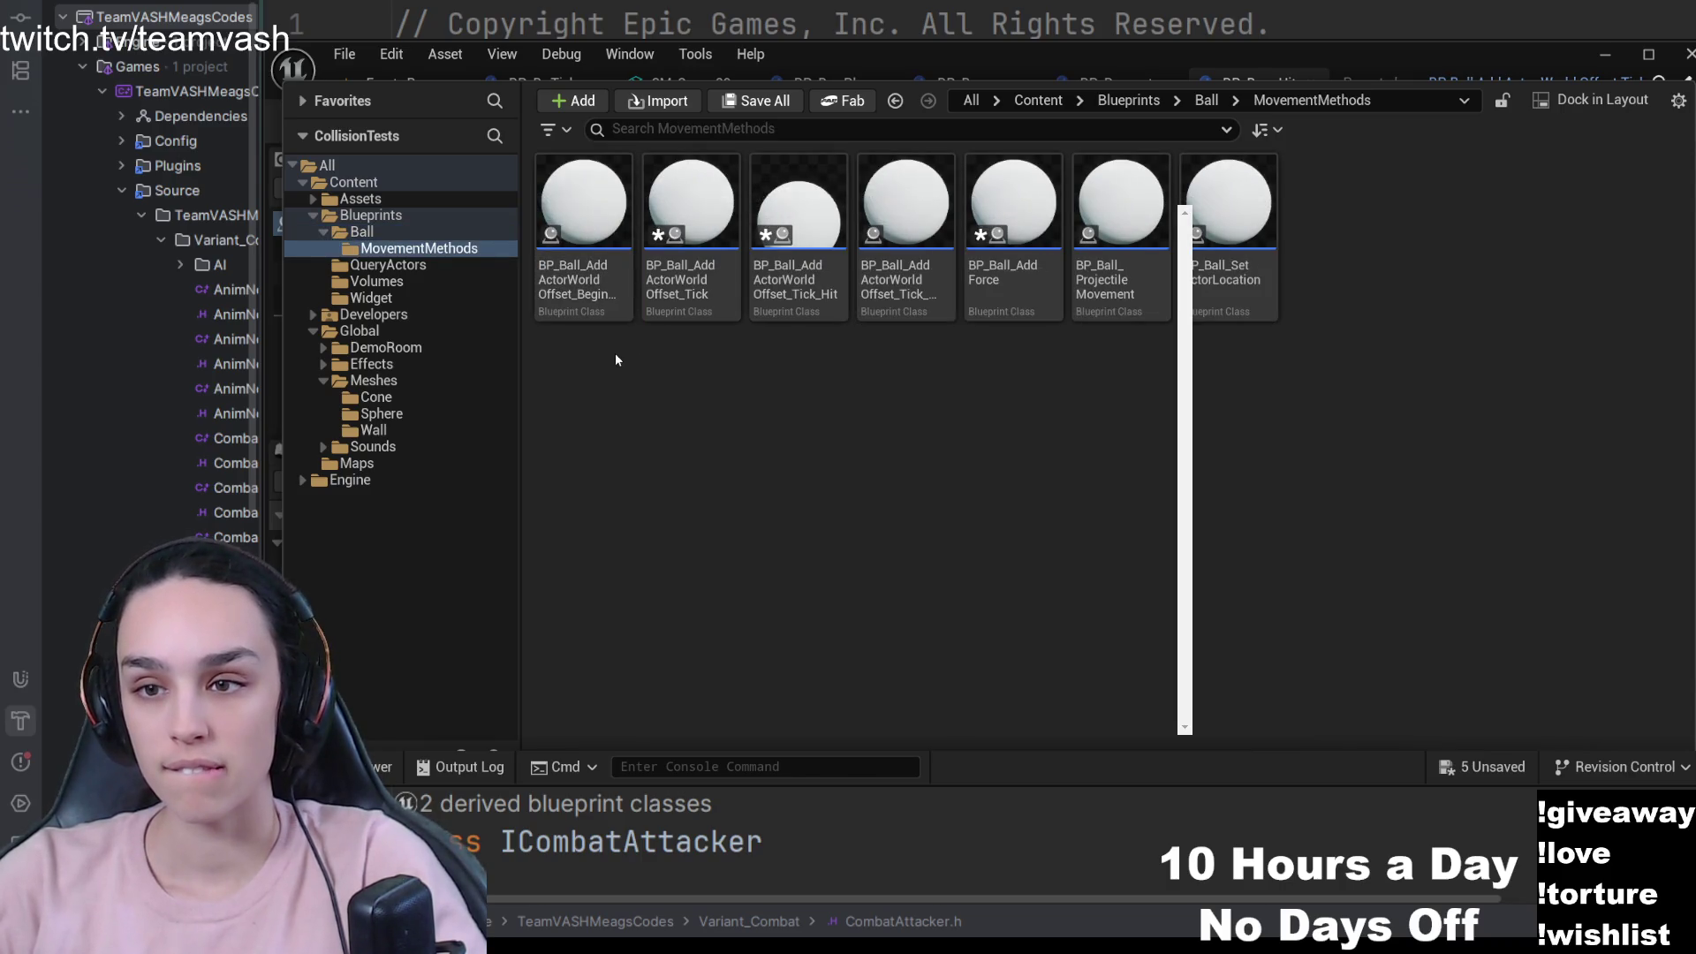
click(797, 216)
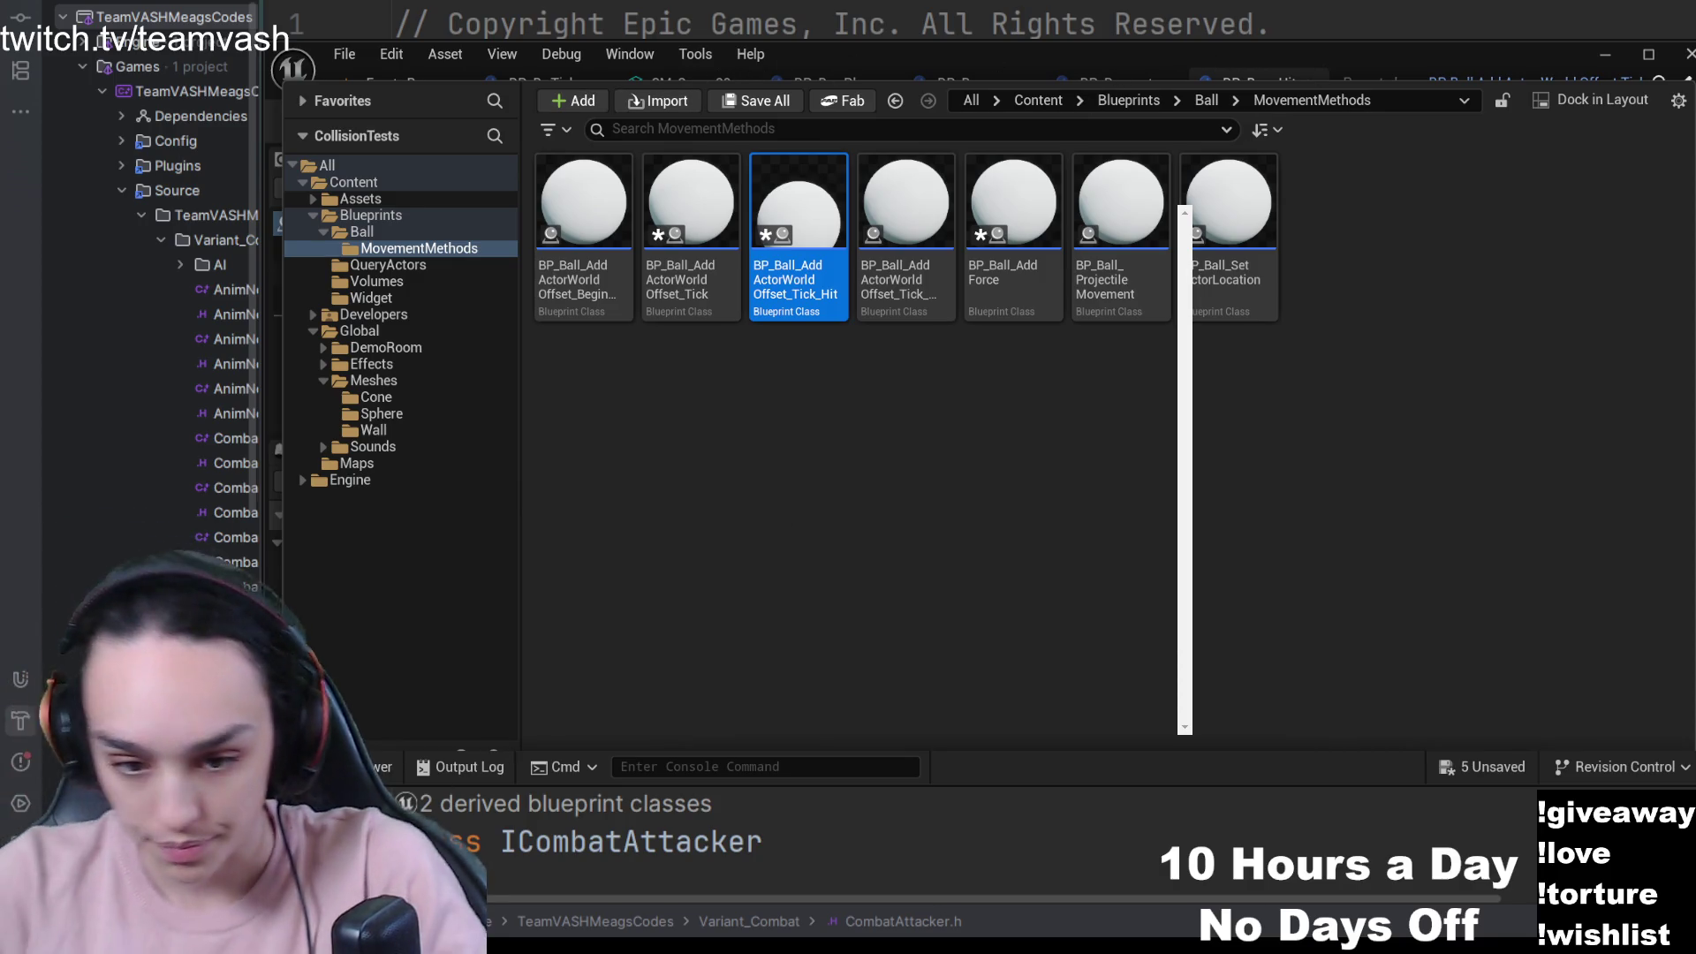
key(Return)
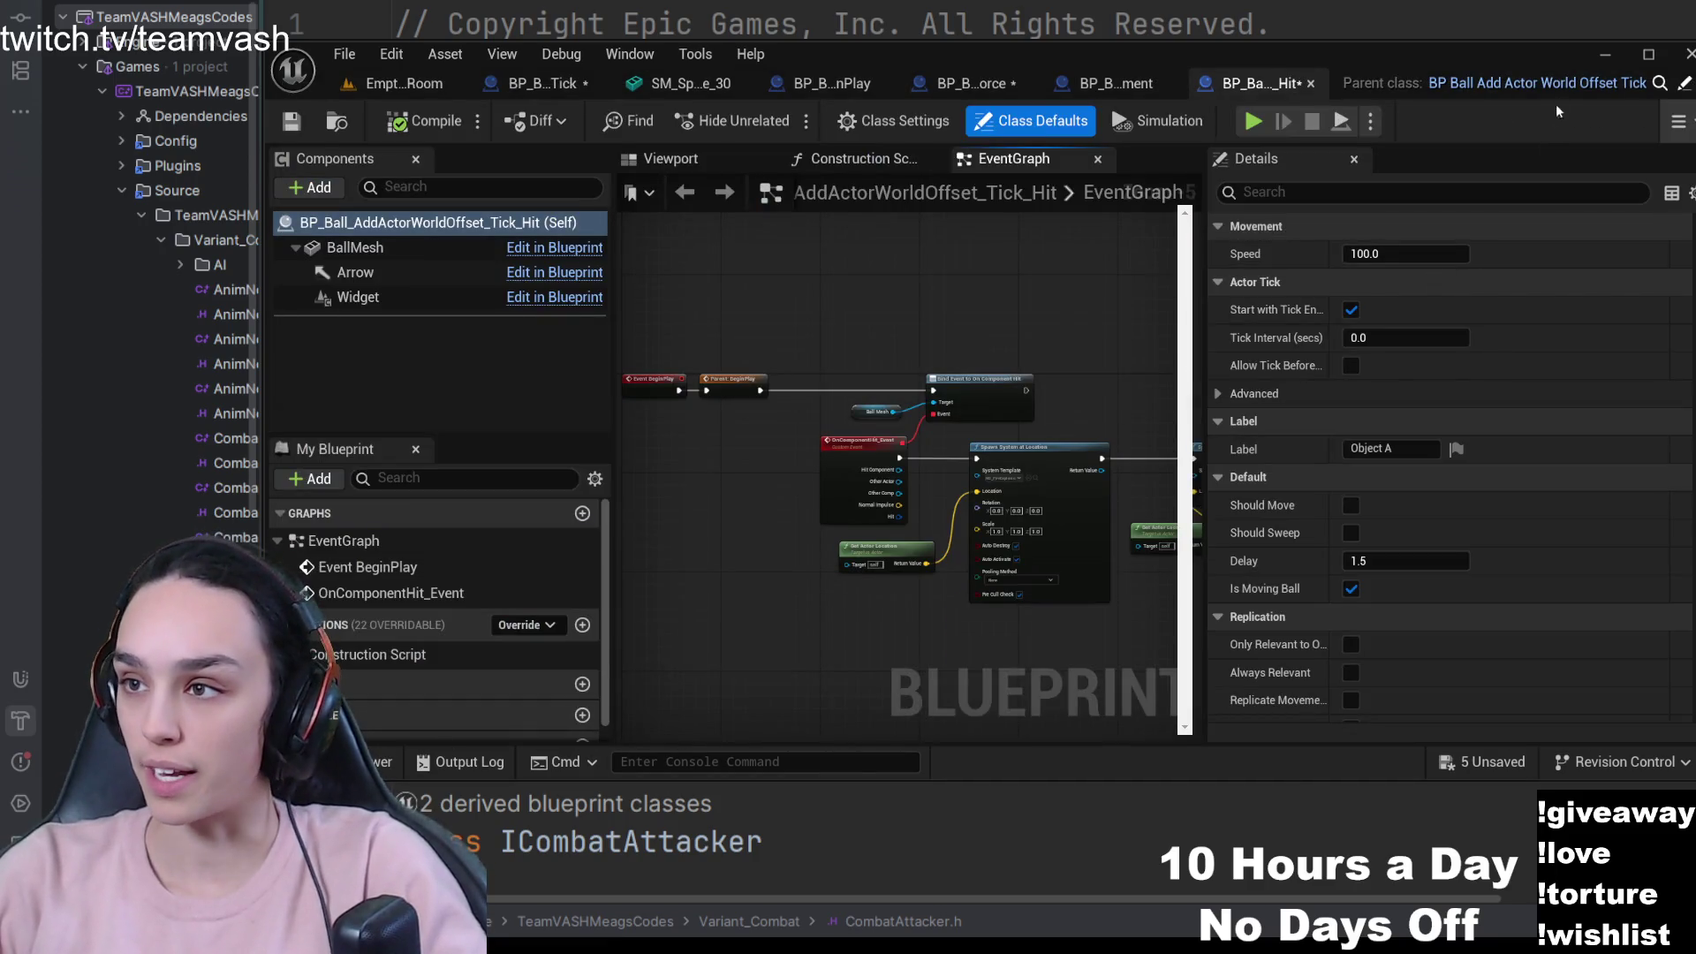
- Open BP_Ball_AddActorWorldOffset_Tick and close the BeginPlay, AddForce and Movement ball blueprint tabs
key(ctrl+space)
double_click(694, 233)
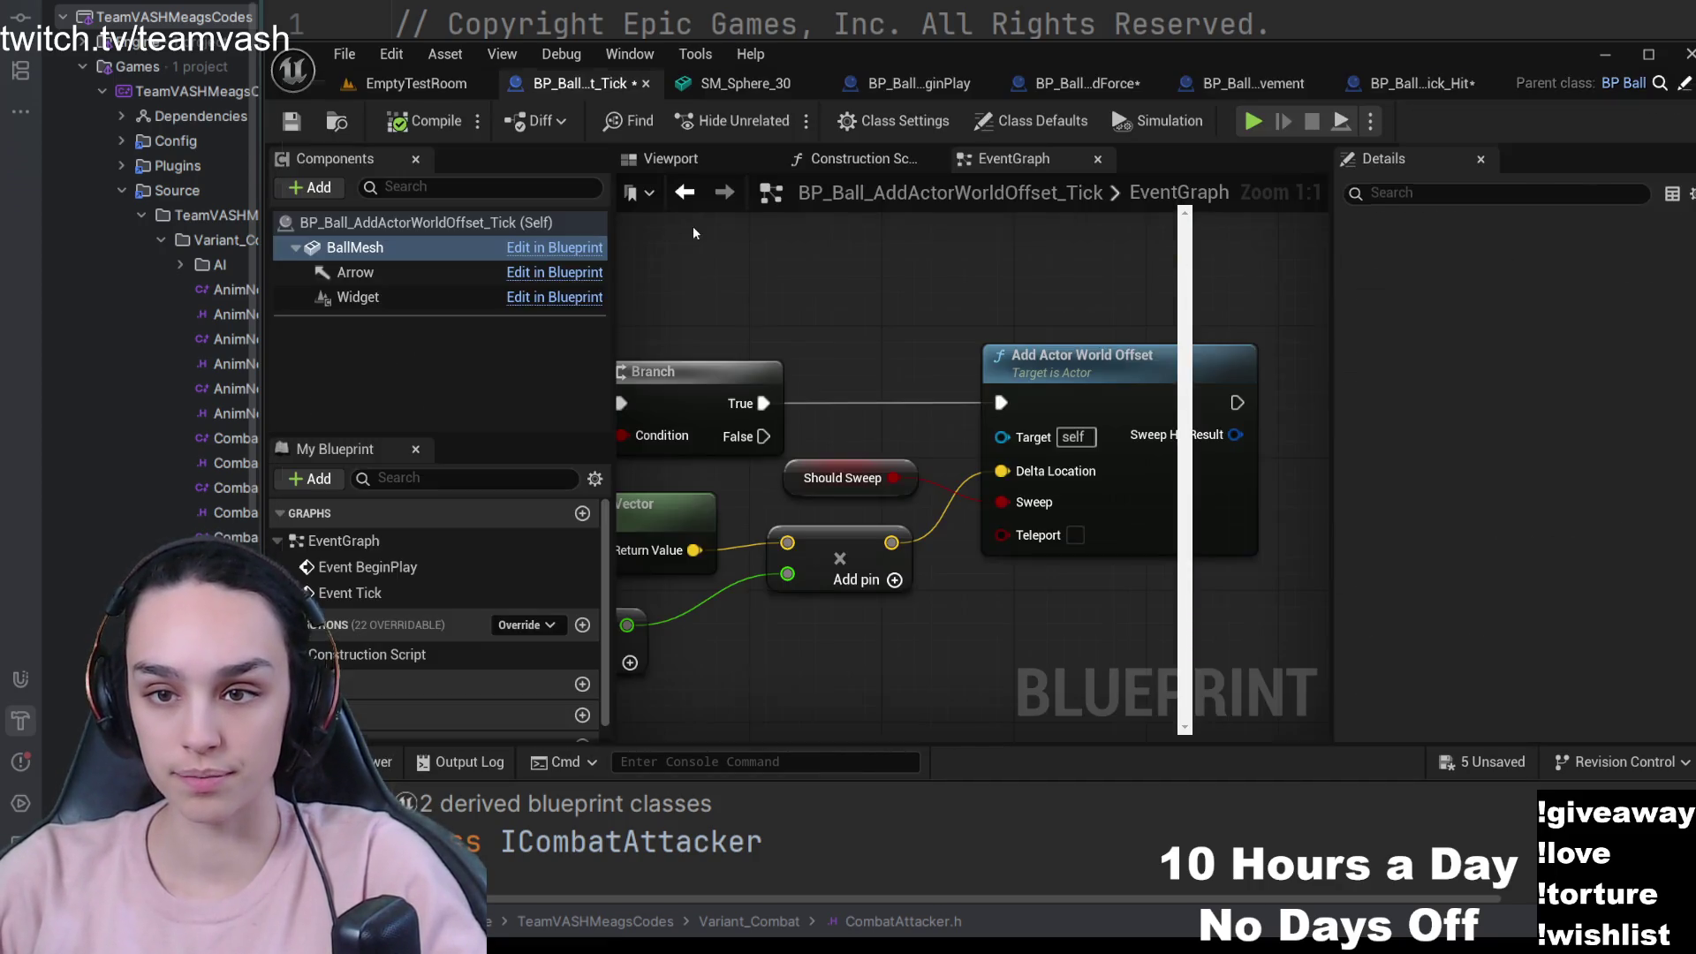
scroll(1016, 477, down, 5)
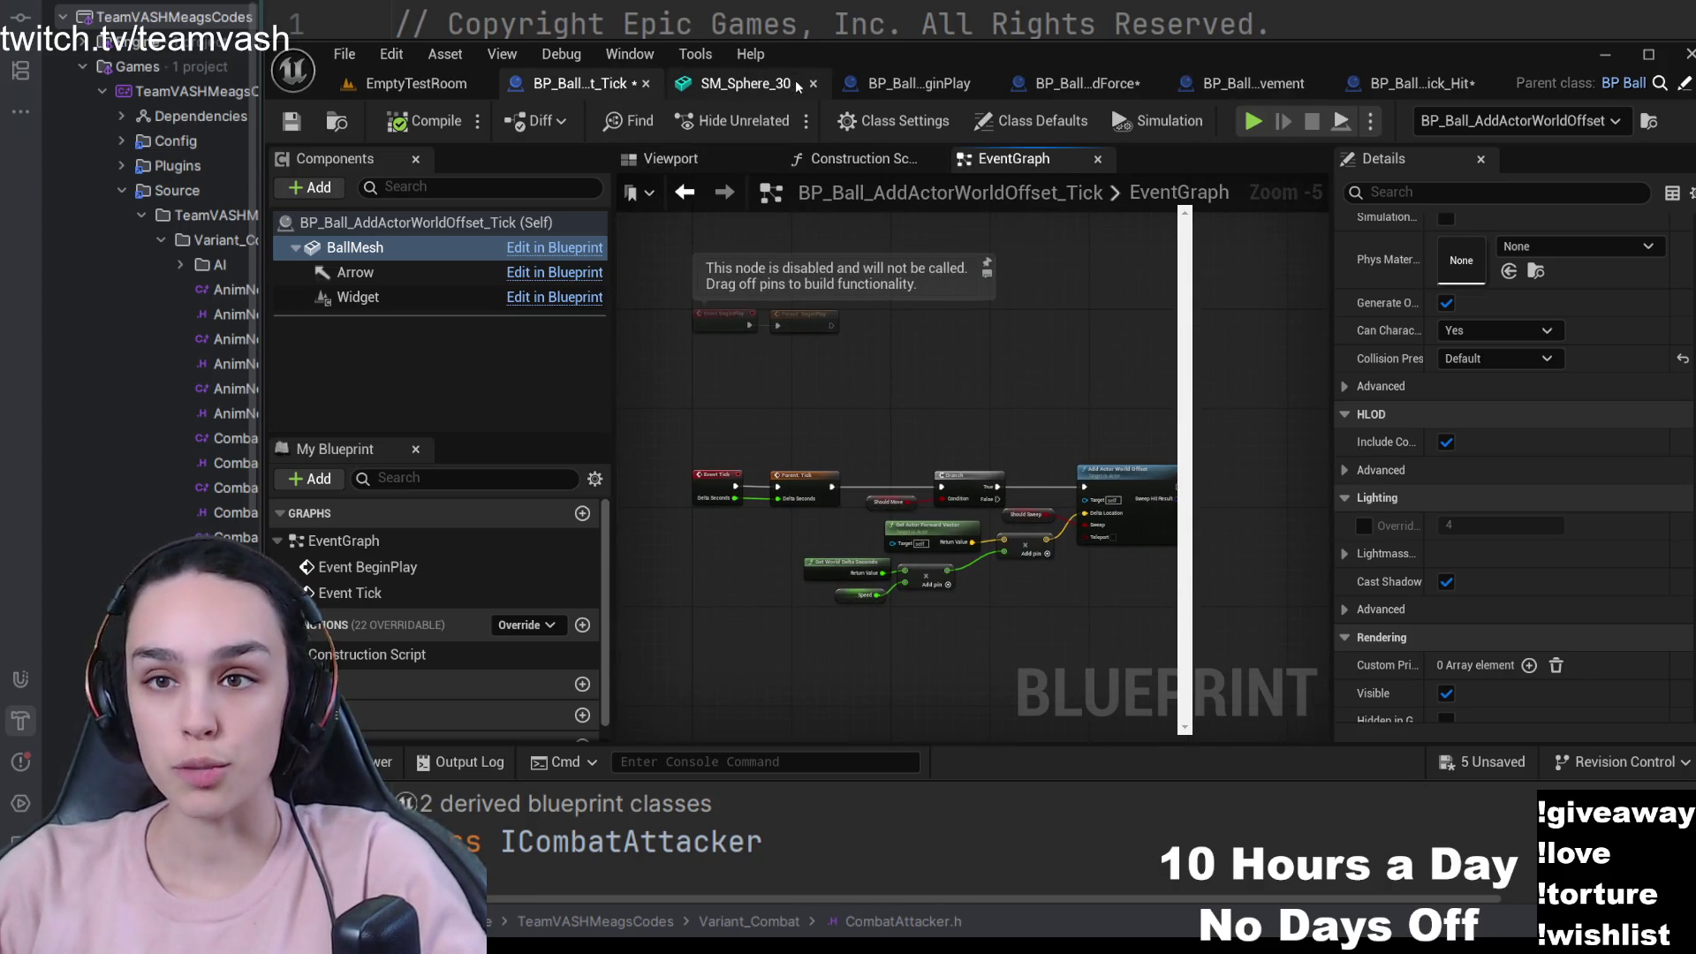
click(986, 84)
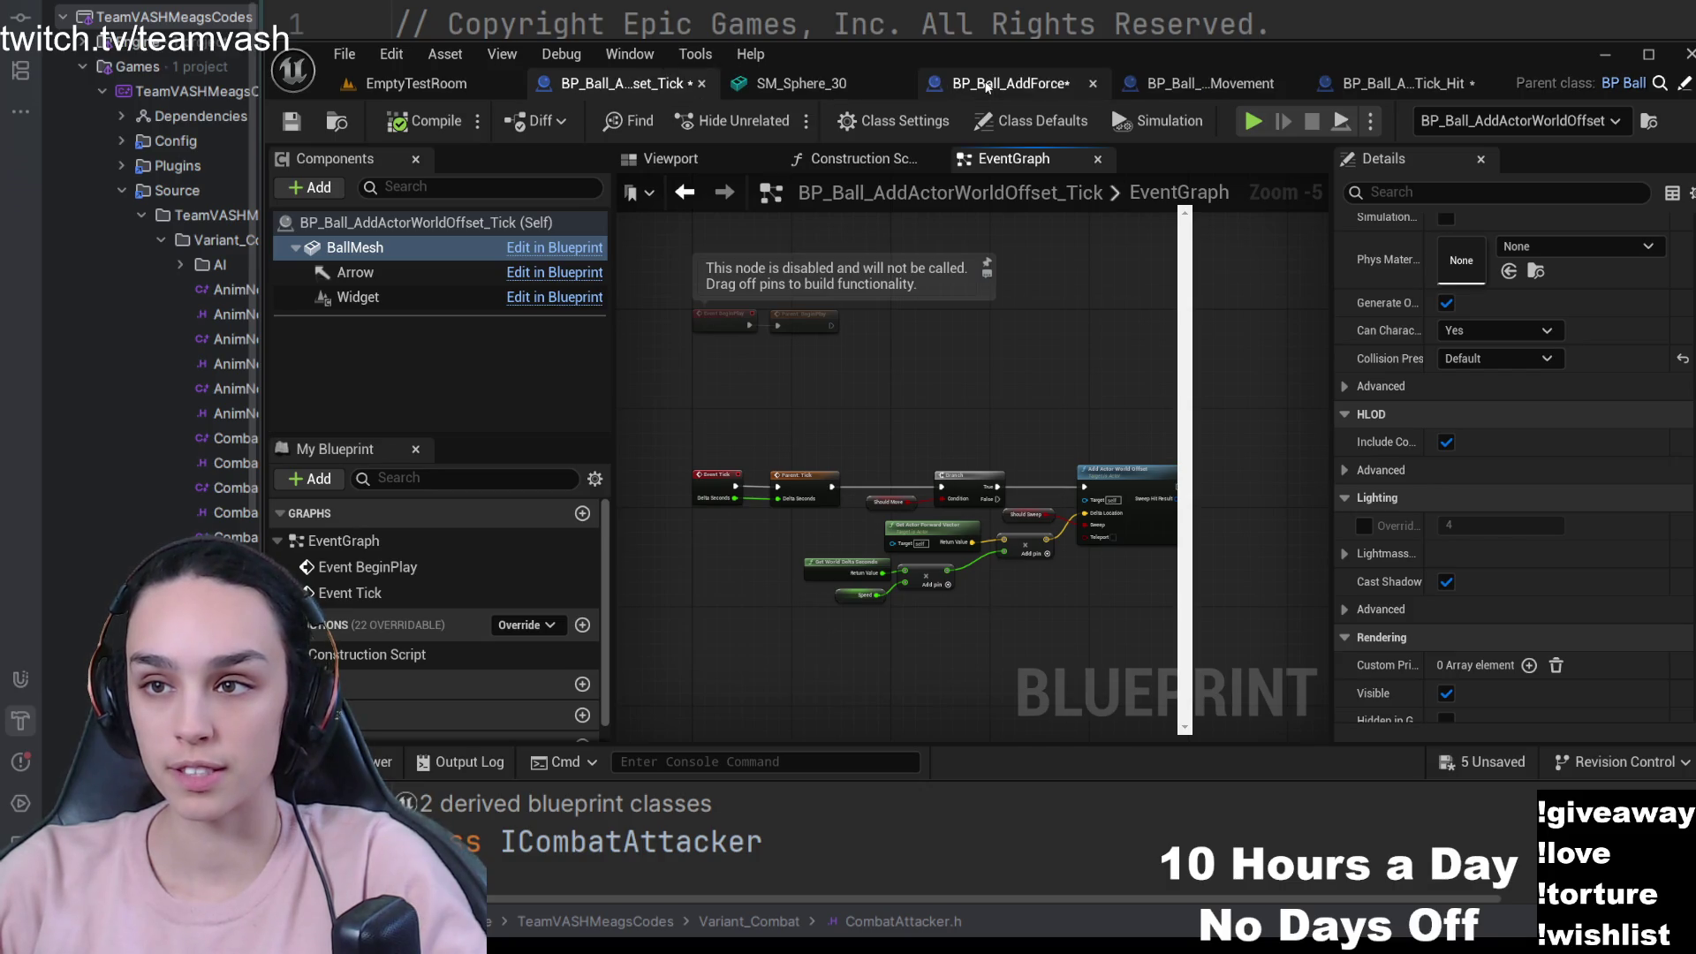
click(1093, 84)
click(1193, 84)
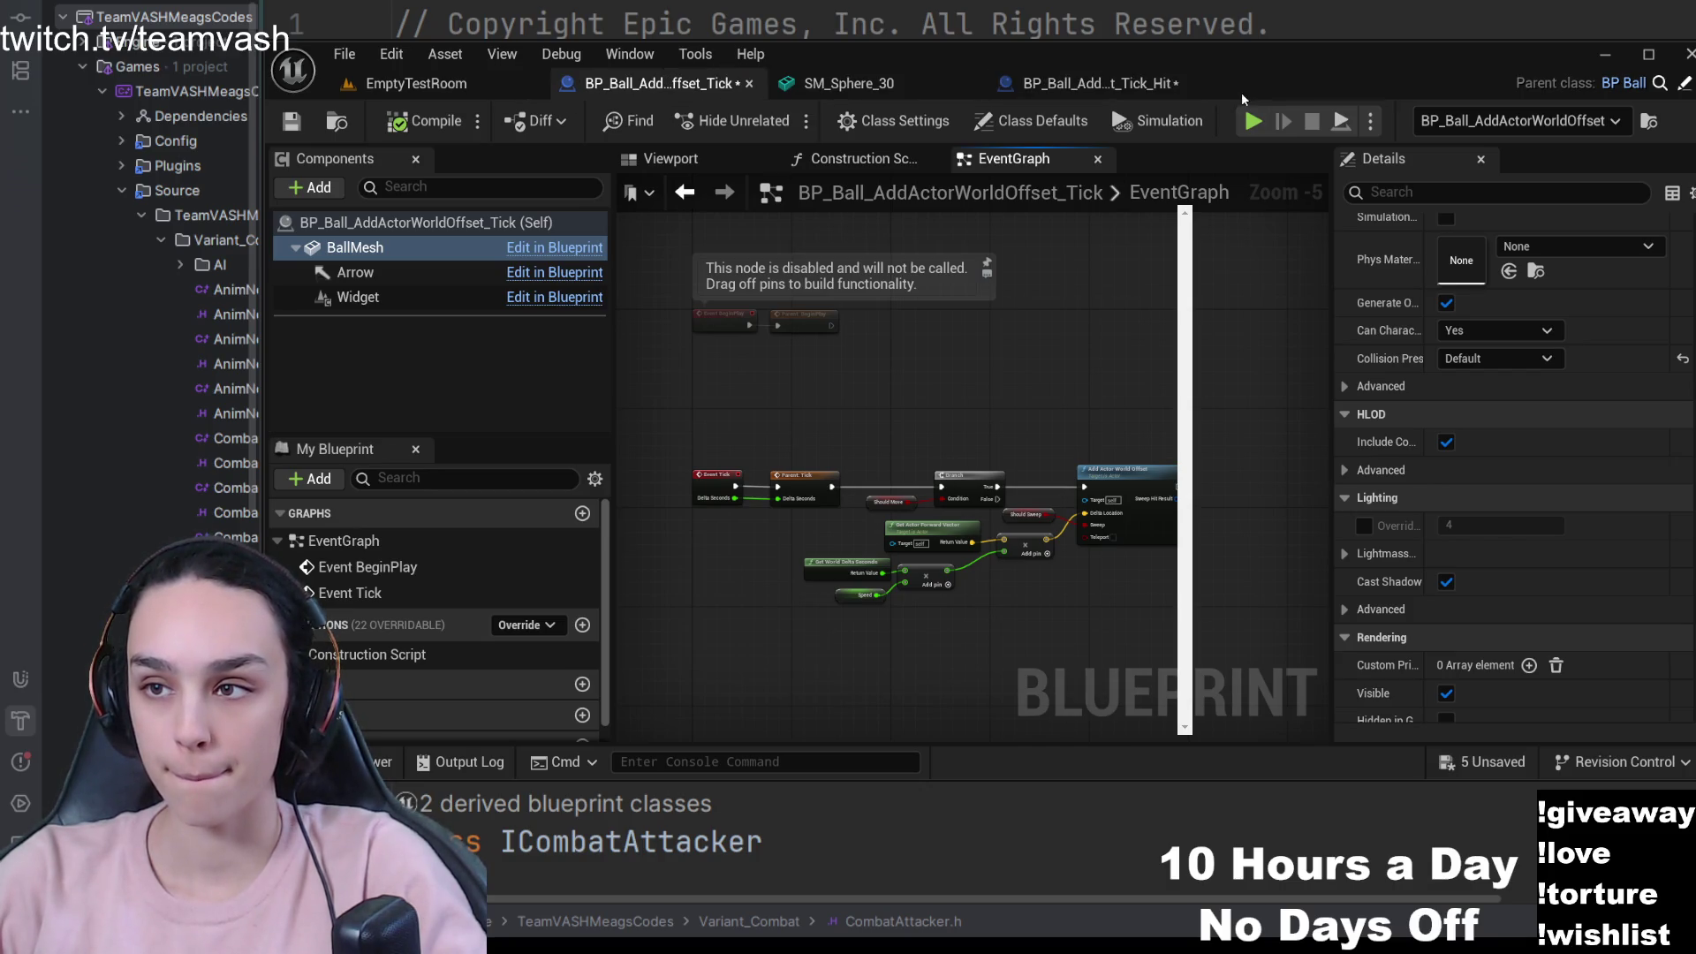
drag(1127, 87, 784, 93)
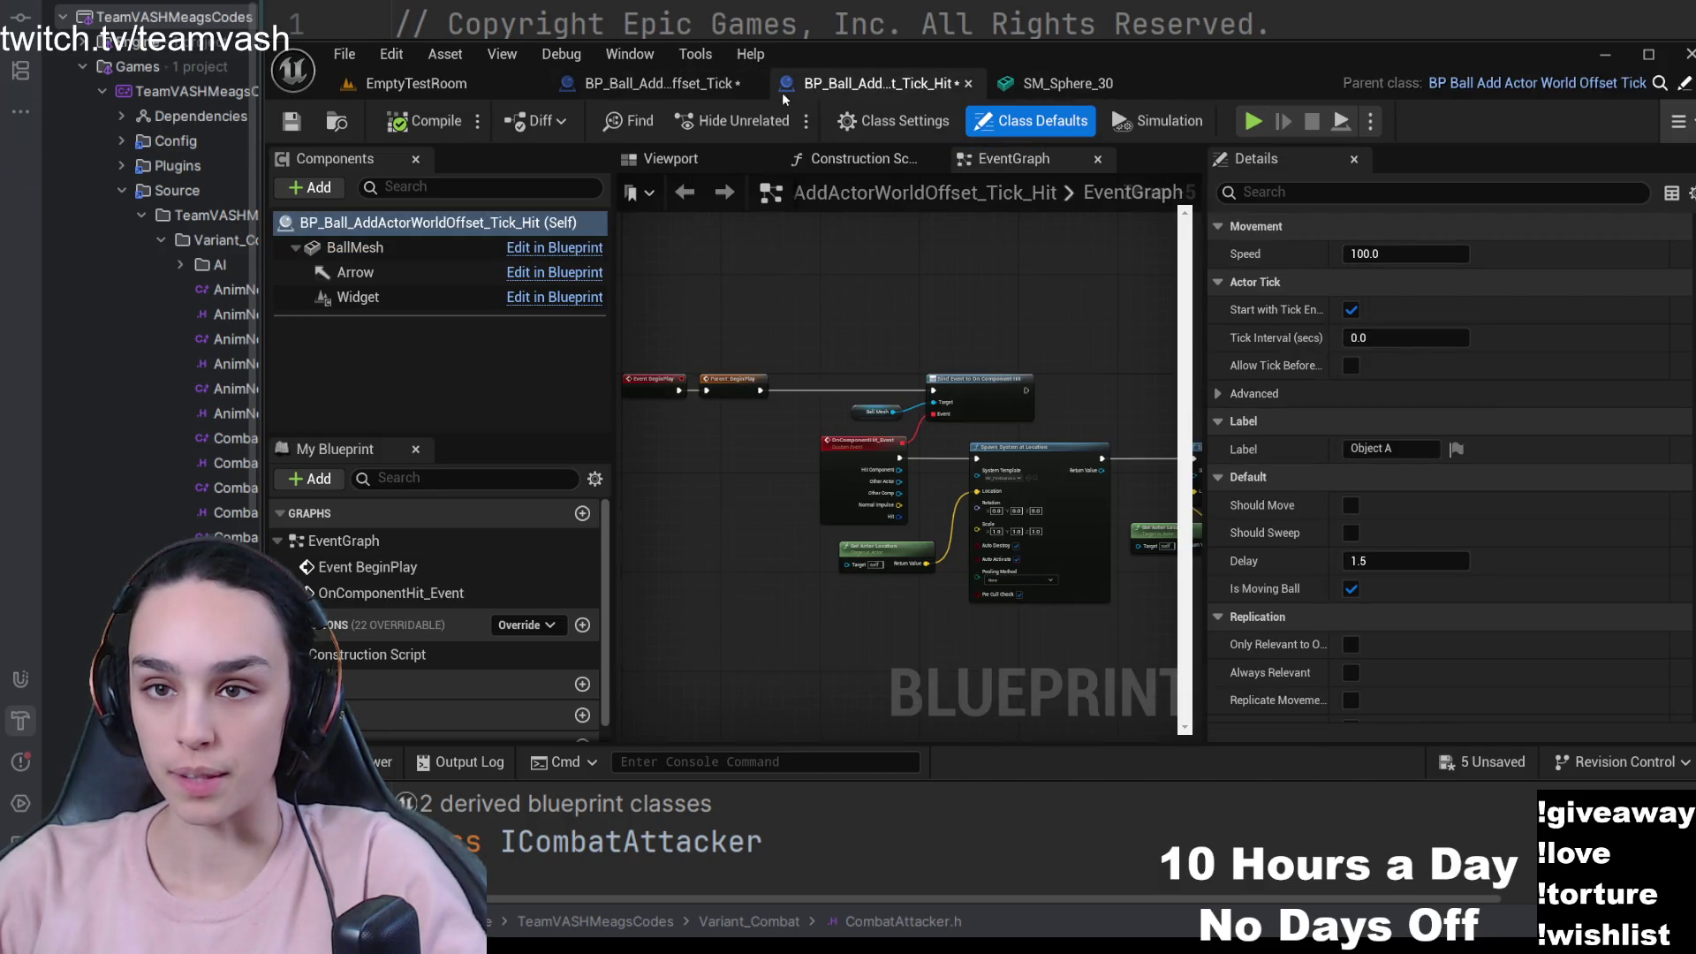
click(658, 83)
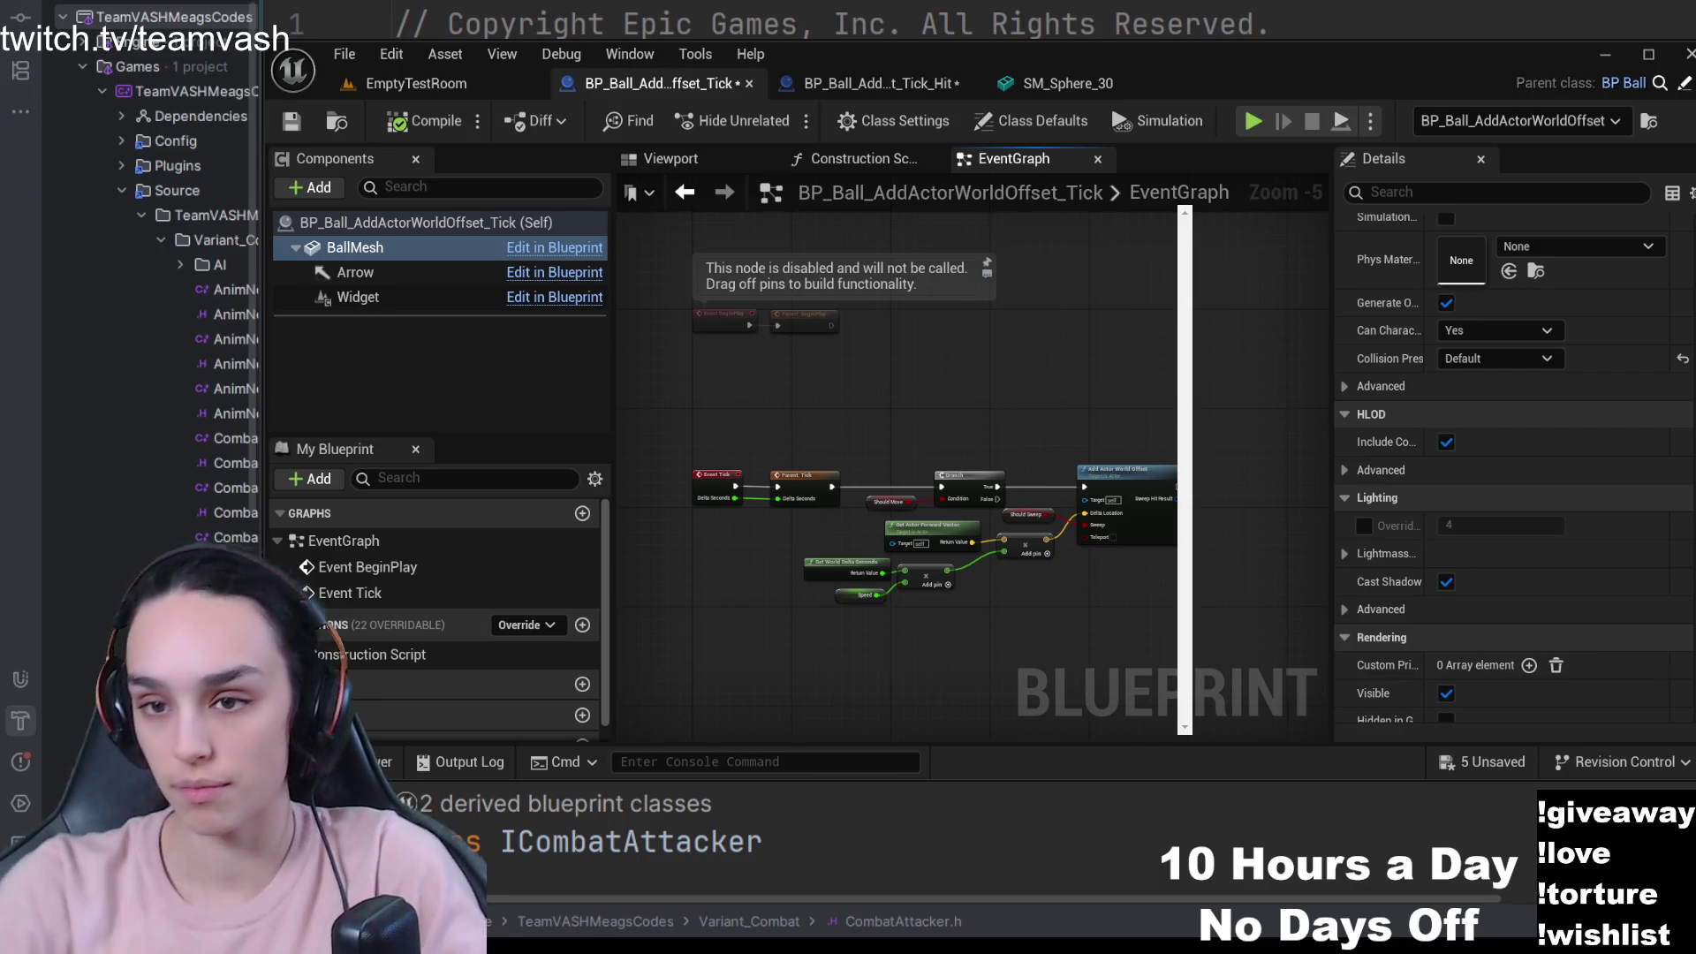
- Review the Tick graph's Add Actor World Offset, Get Actor Forward Vector and Speed nodes
scroll(901, 398, up, 5)
scroll(891, 420, down, 1)
mouse_move(891, 419)
mouse_down()
mouse_move(1102, 308)
mouse_move(1118, 272)
mouse_move(1065, 384)
mouse_move(1280, 334)
mouse_up()
click(1066, 382)
click(822, 457)
scroll(823, 464, down, 1)
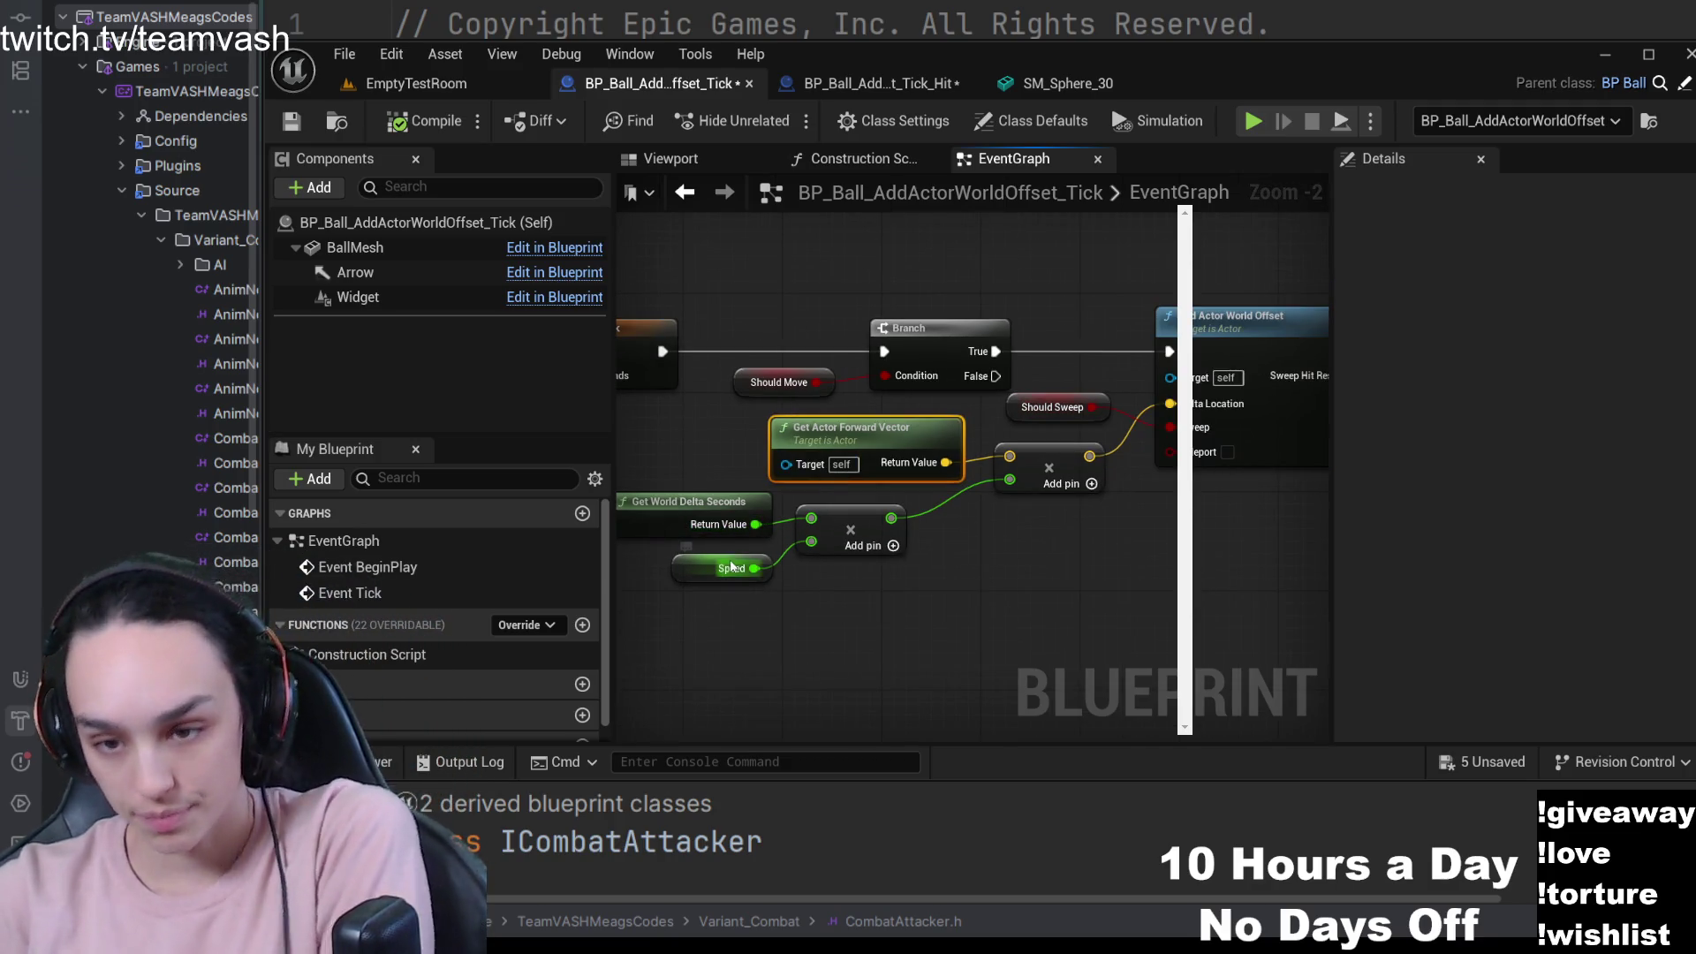
click(732, 567)
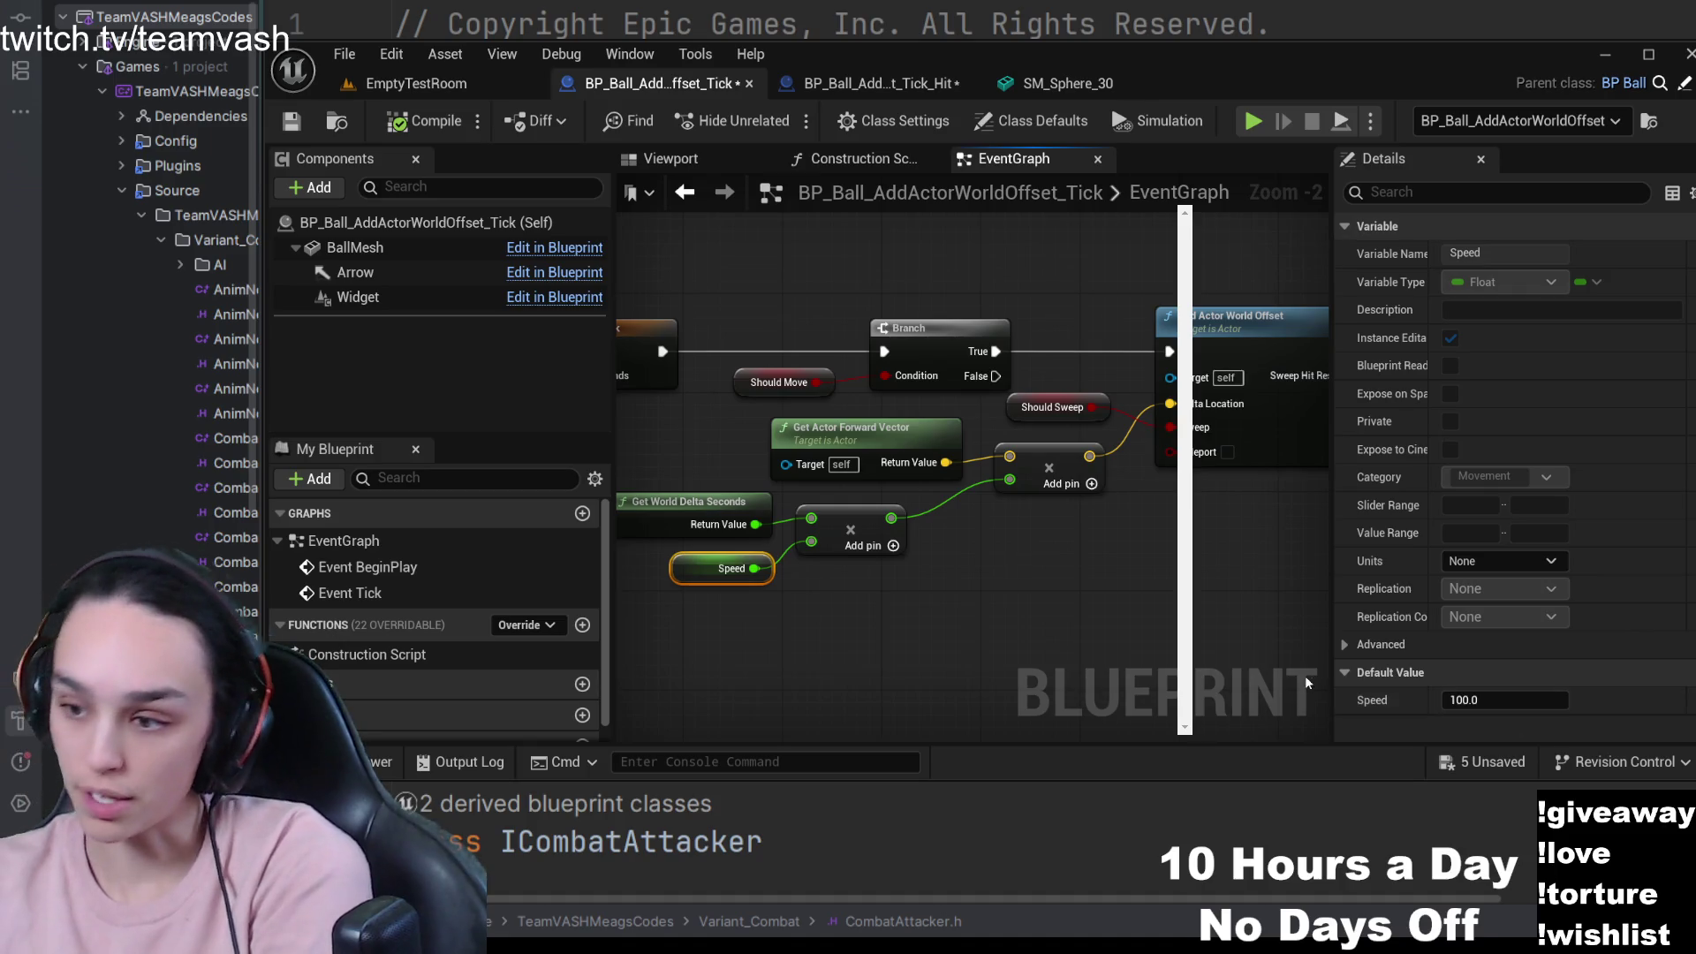
drag(1163, 586, 1087, 615)
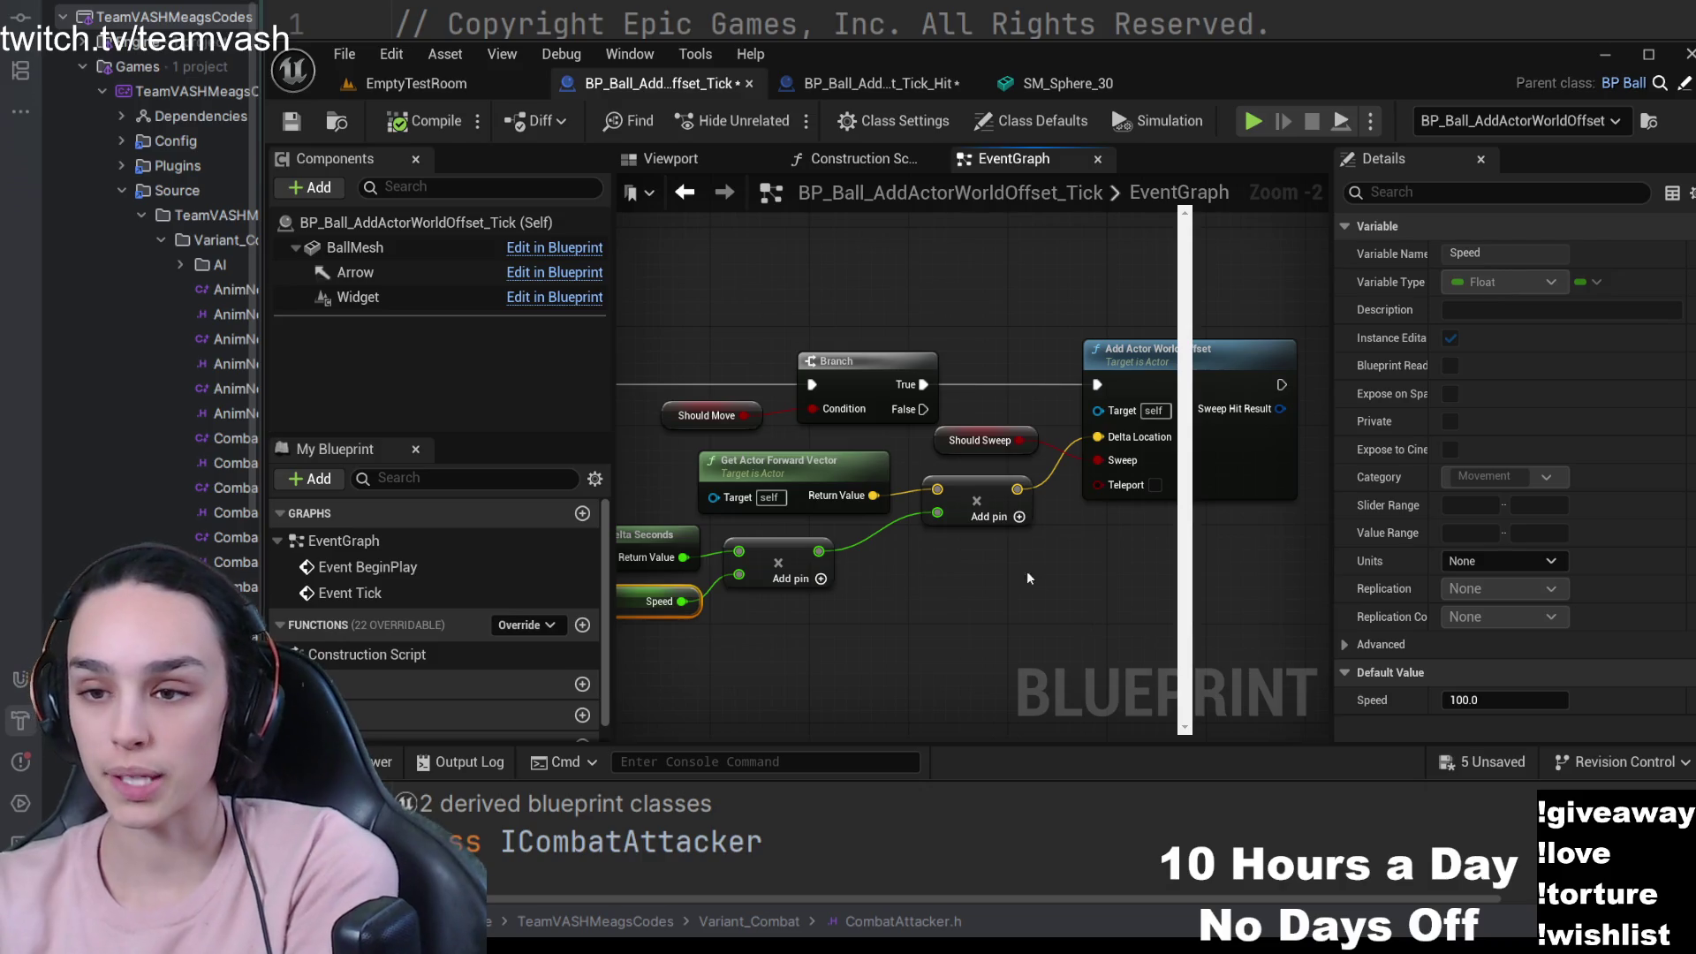
click(989, 305)
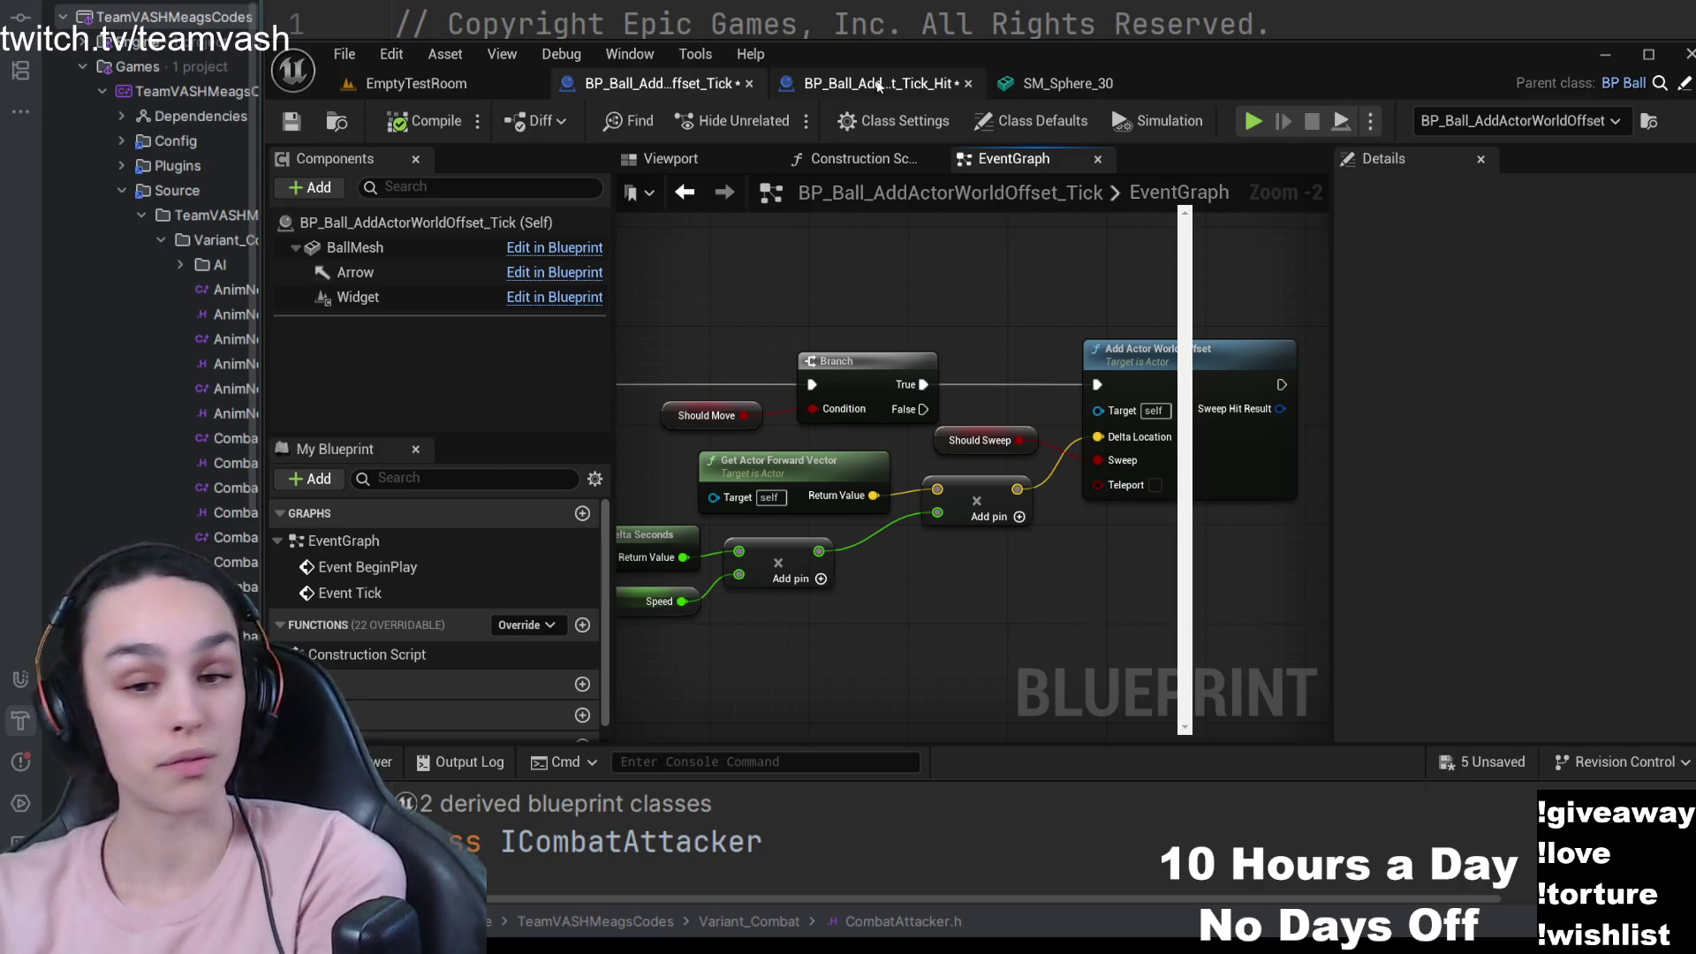
- In the Tick_Hit graph, inspect Bind Event to On Component Hit, OnComponentHit_Event and Spawn System at Location
click(879, 85)
mouse_move(964, 393)
mouse_down()
mouse_move(1005, 616)
mouse_move(564, 551)
mouse_up()
scroll(904, 500, down, 1)
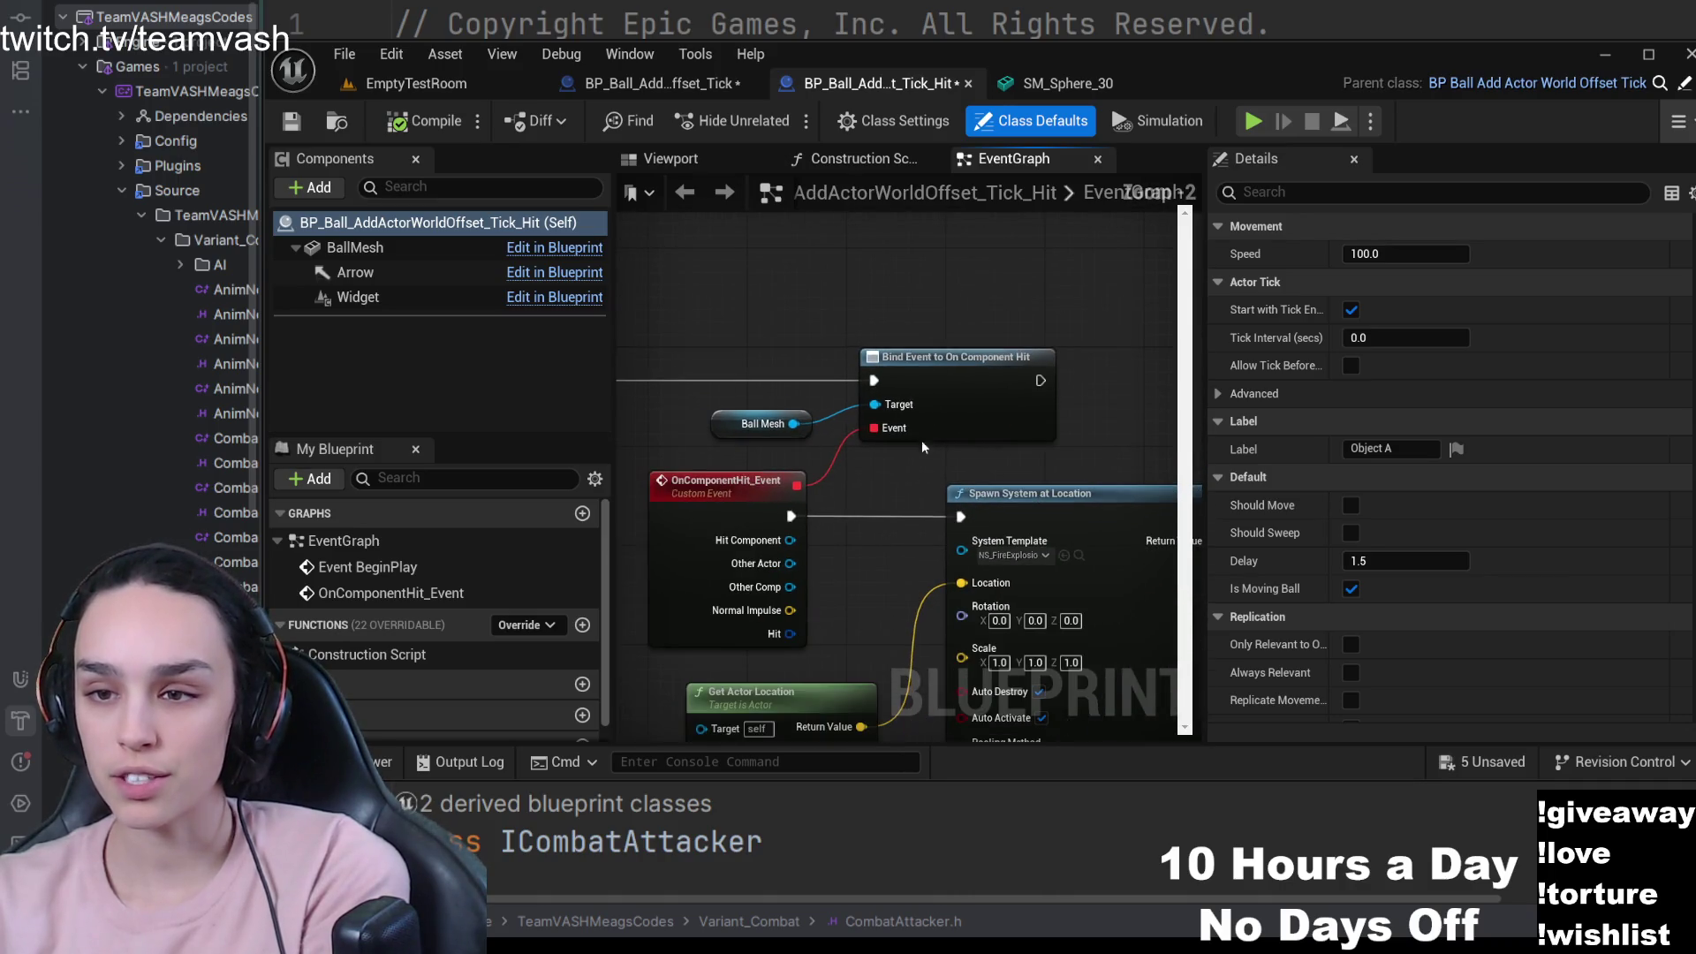
click(903, 491)
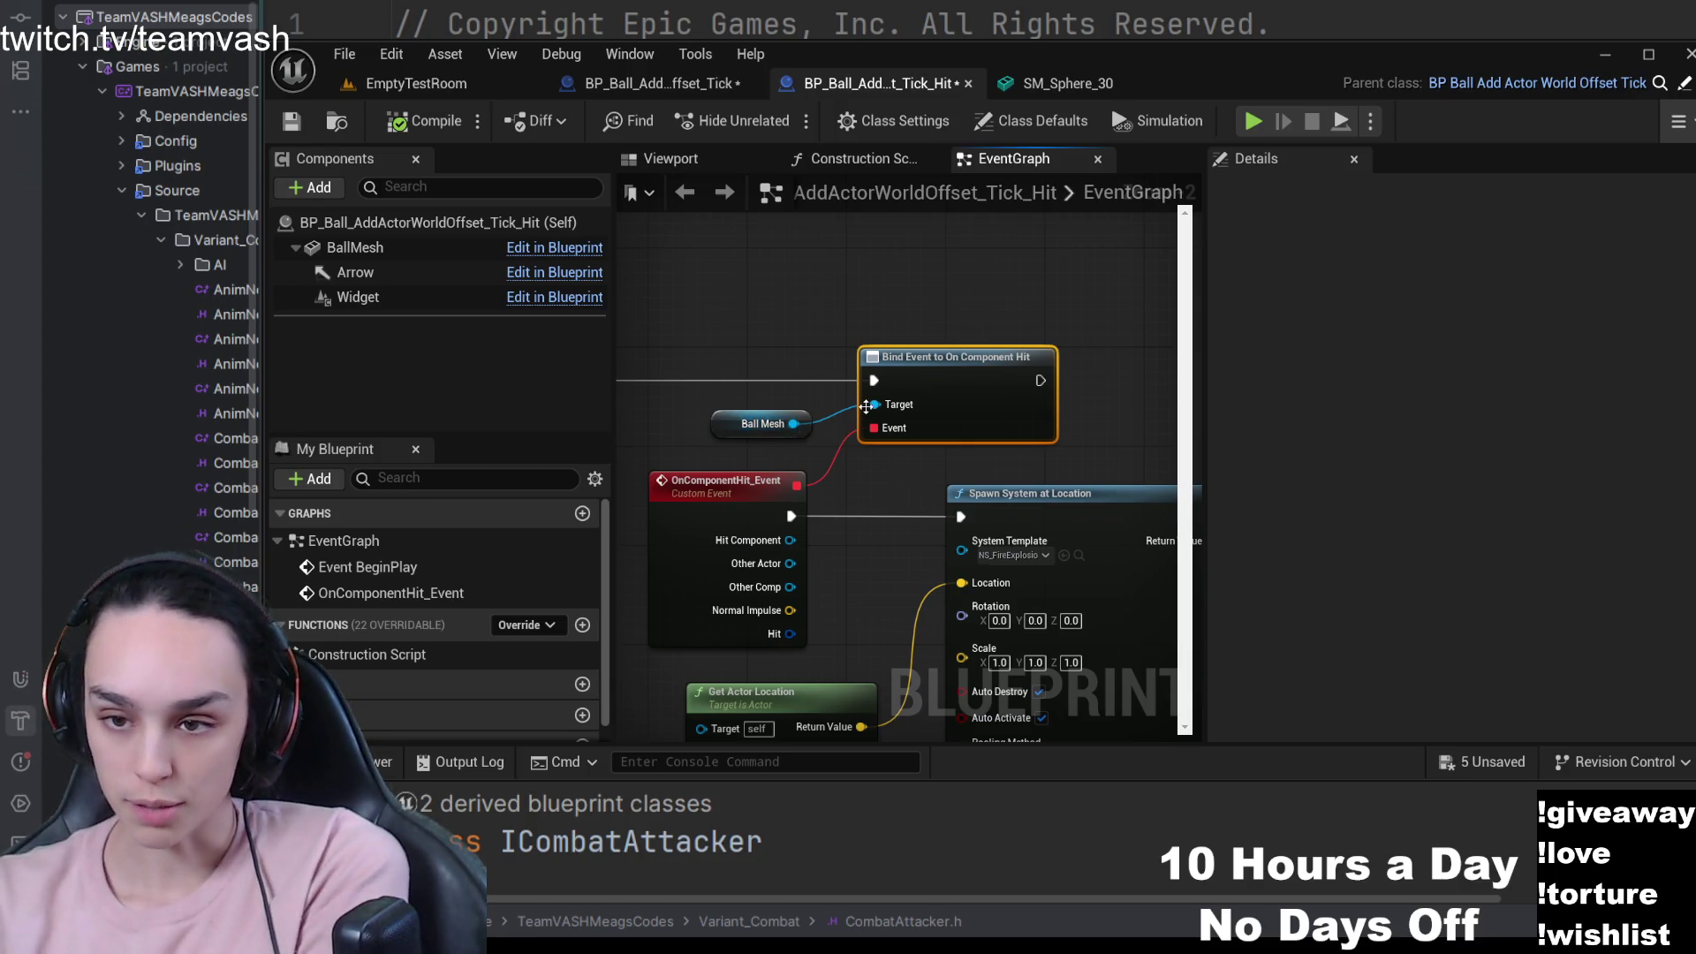
drag(880, 568, 926, 494)
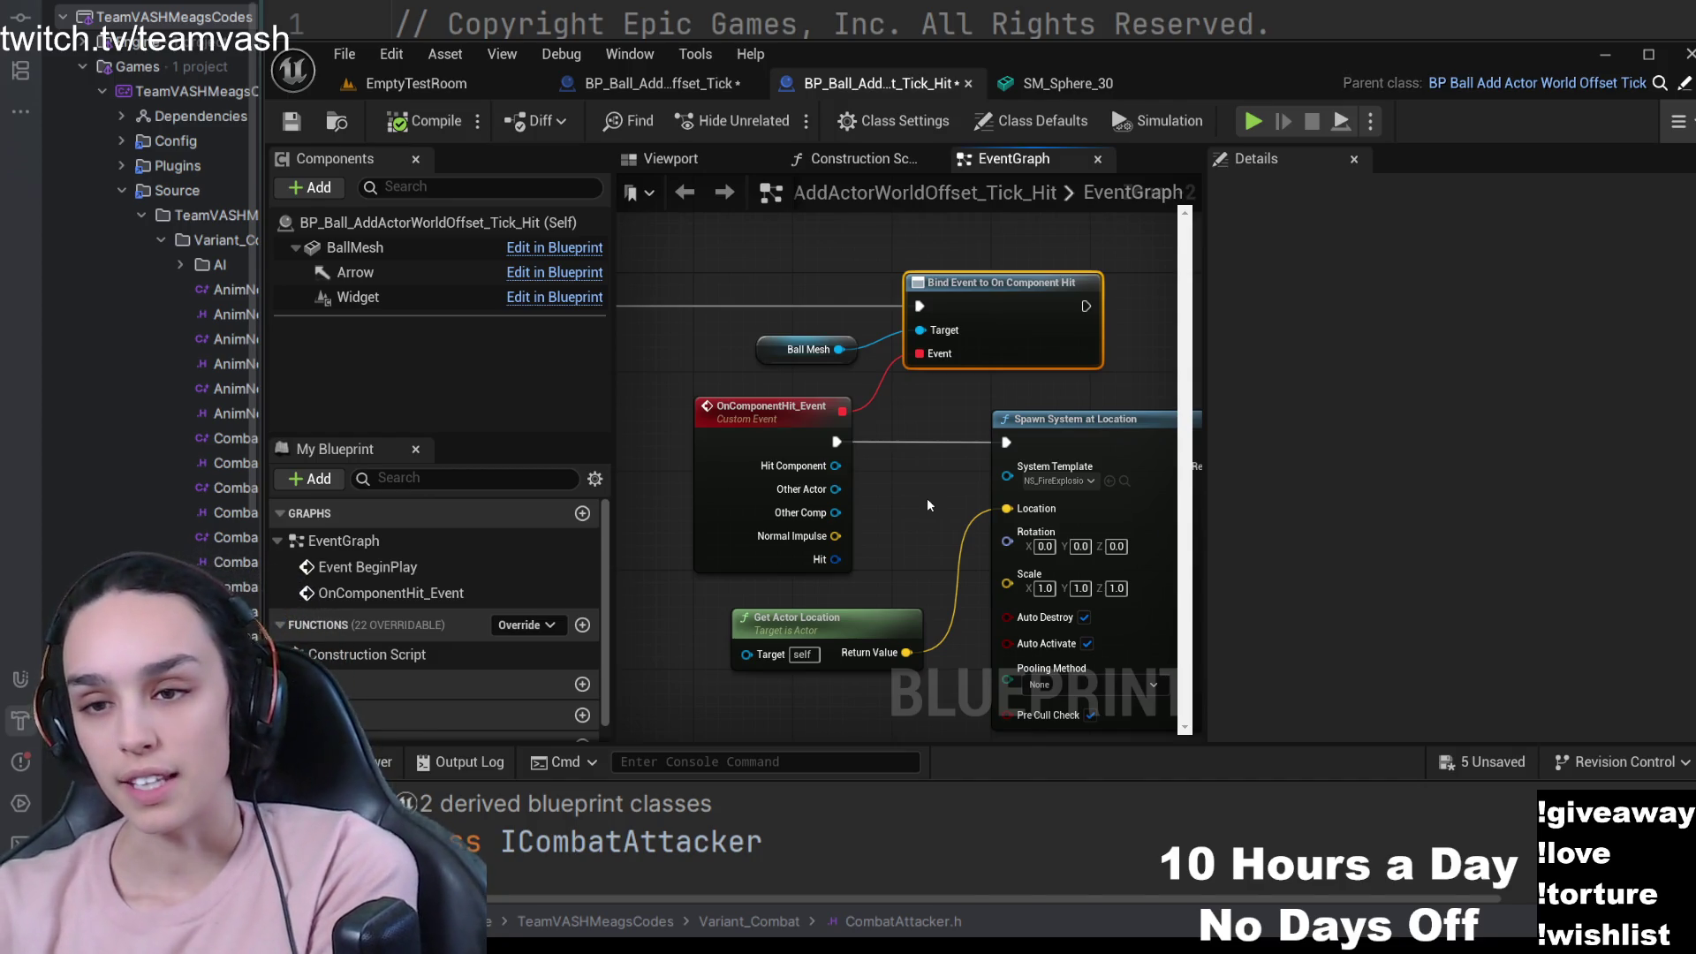
click(795, 421)
mouse_move(945, 489)
mouse_down()
mouse_move(822, 457)
mouse_move(893, 451)
mouse_move(848, 521)
mouse_up()
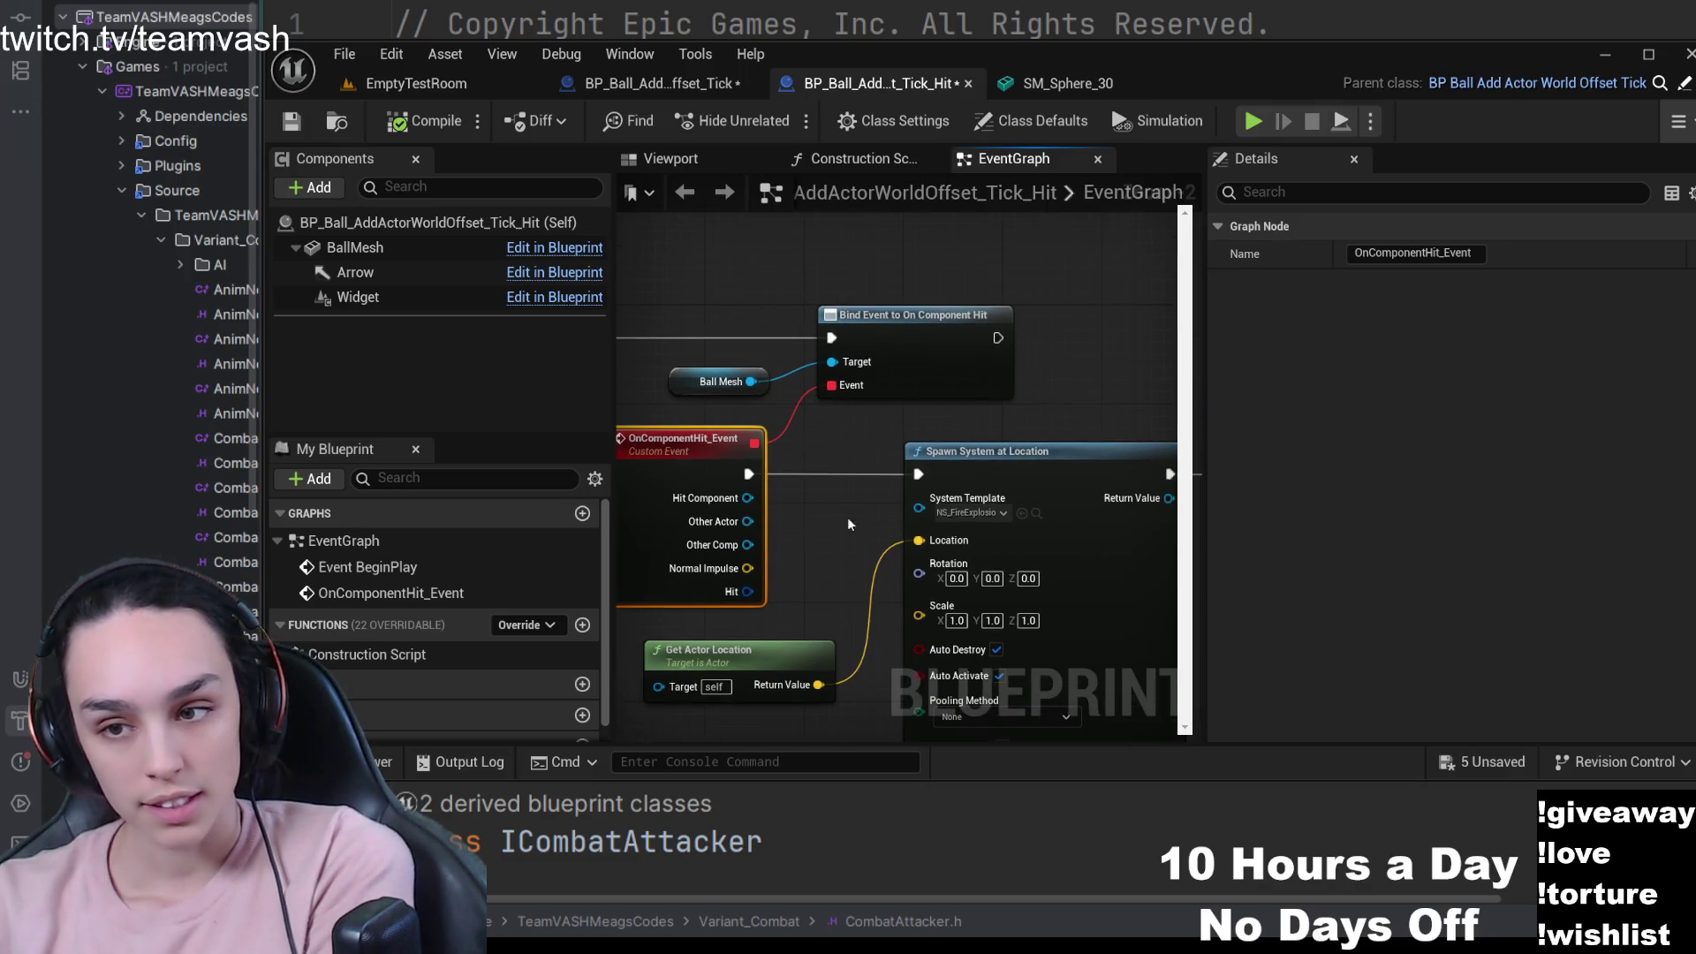
click(1023, 464)
- Follow the hit logic to Spawn Sound at Location and Destroy Actor, then return to EmptyTestRoom
mouse_move(918, 434)
mouse_down()
mouse_move(921, 287)
mouse_move(903, 292)
mouse_move(979, 295)
mouse_up()
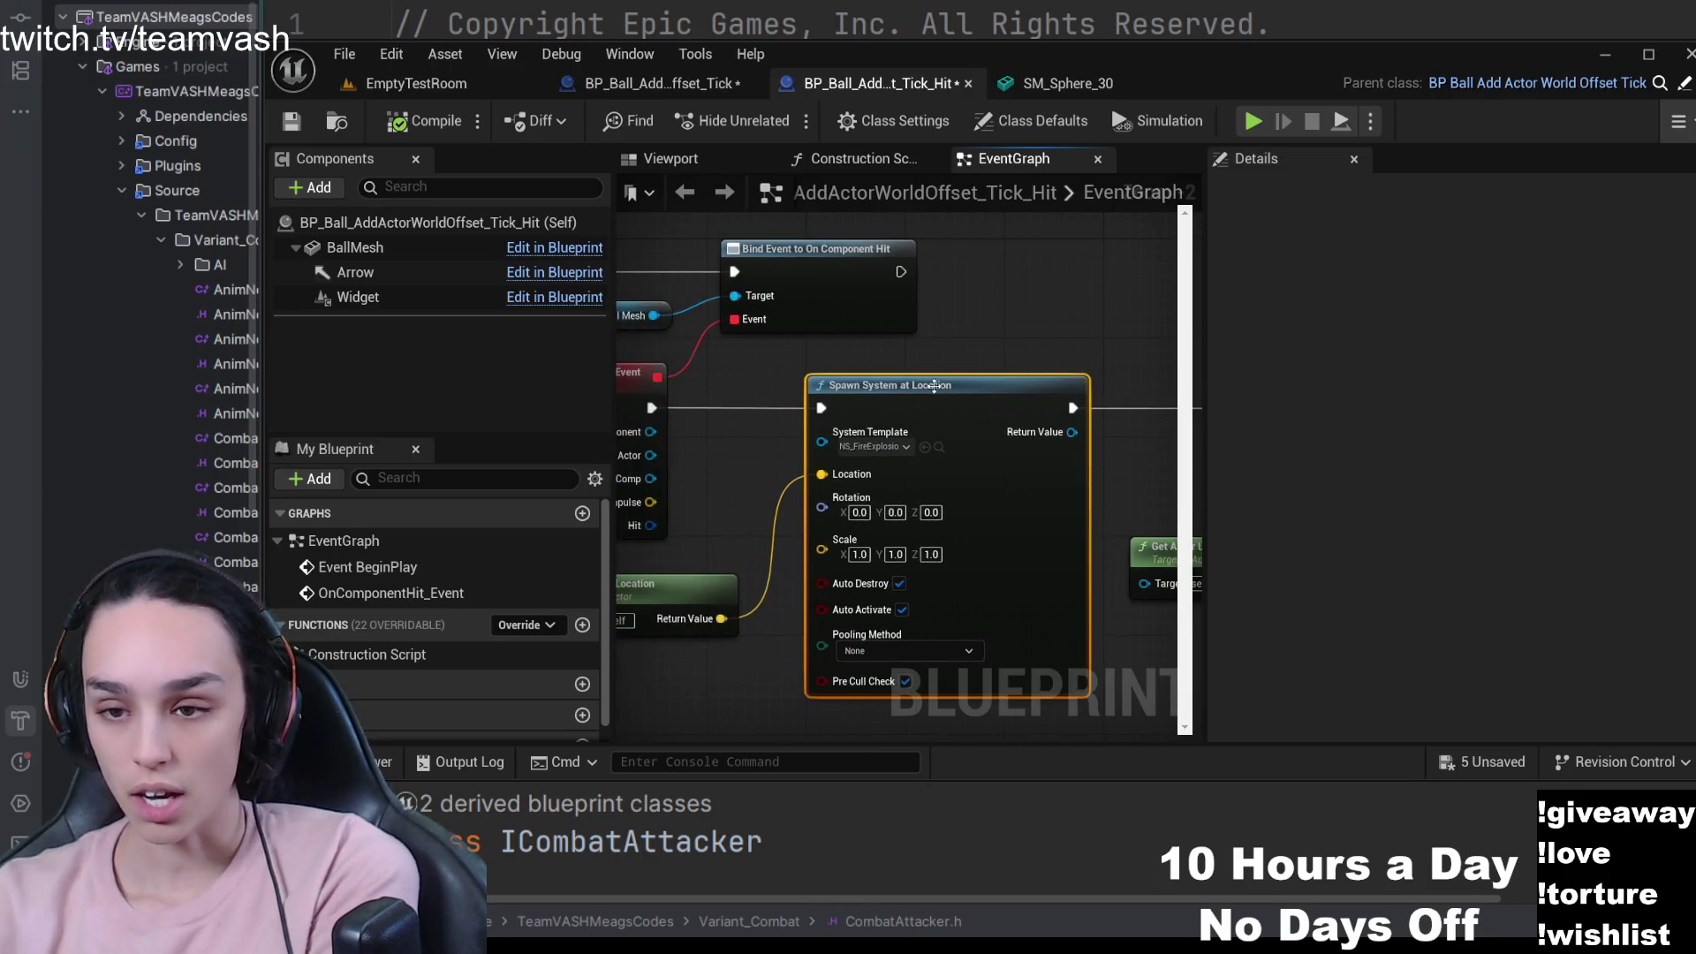
scroll(874, 433, up, 2)
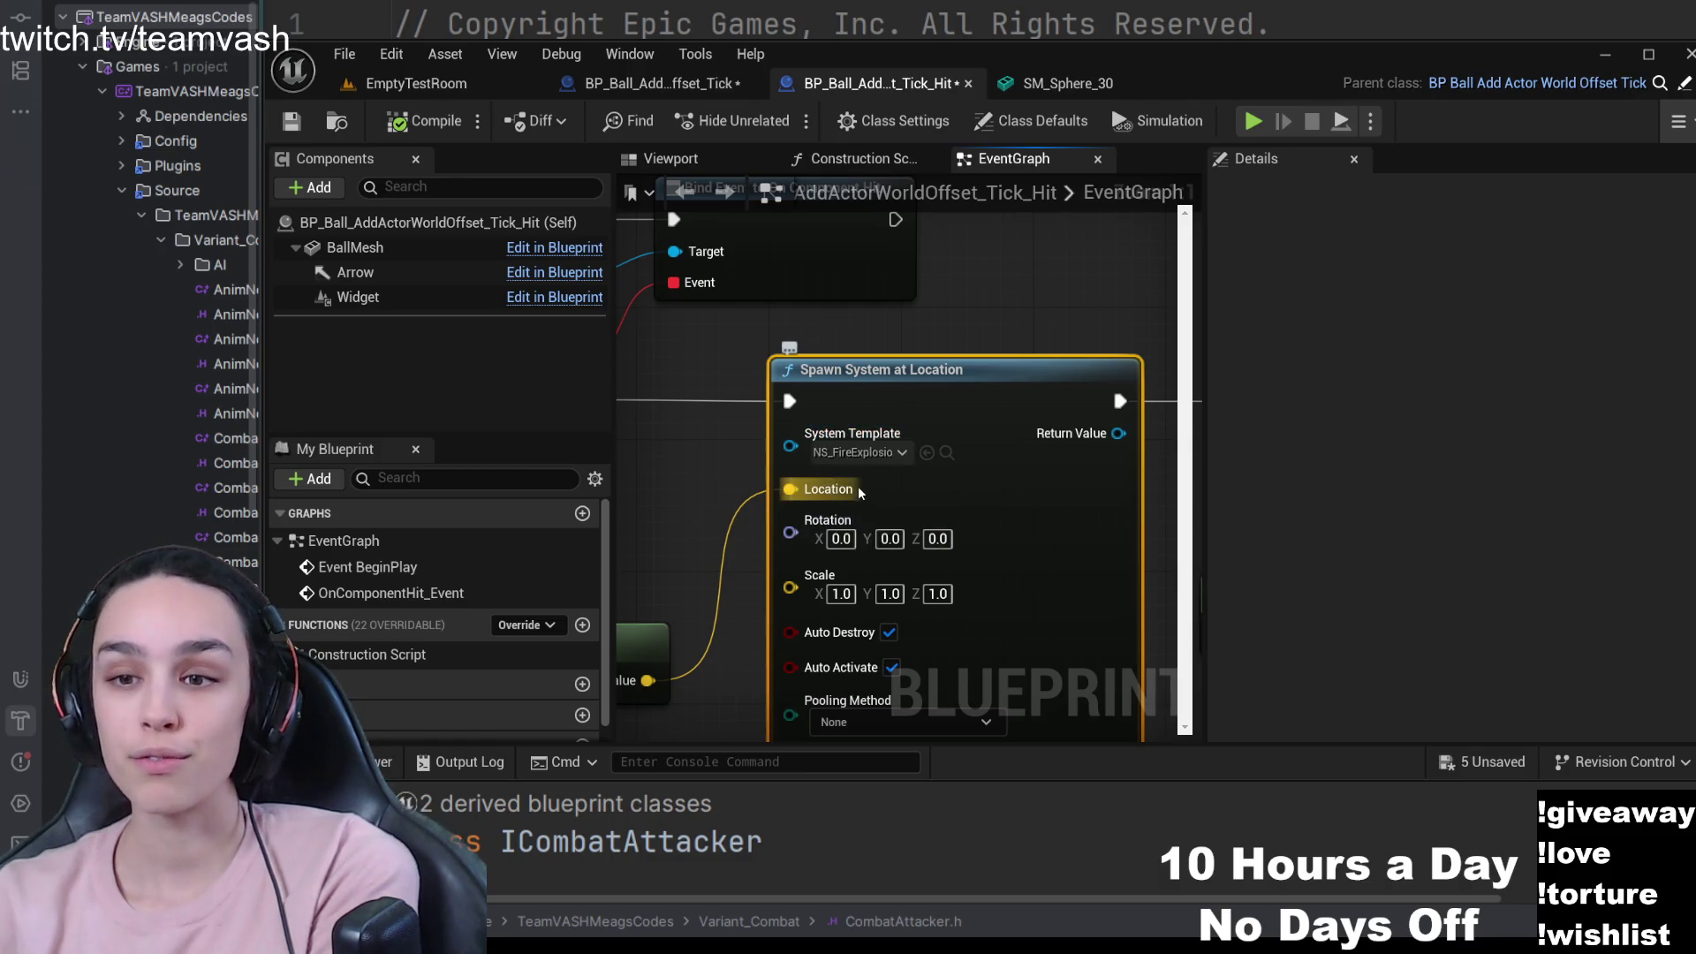
scroll(830, 488, down, 2)
drag(725, 511, 874, 436)
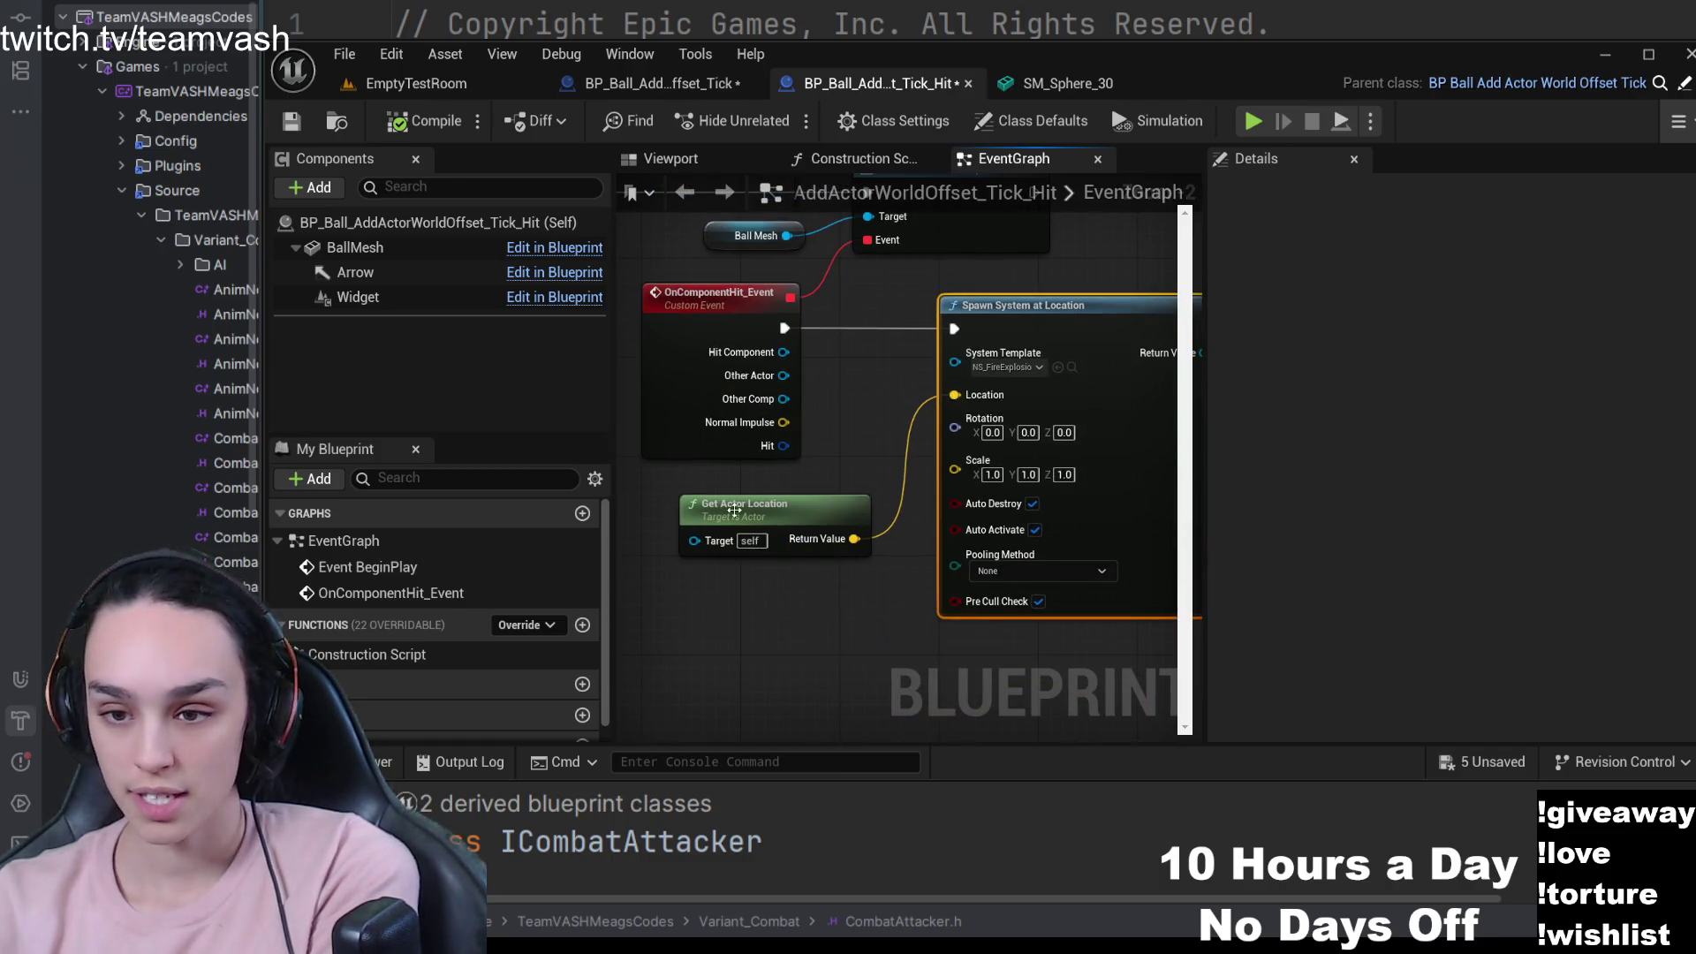
mouse_move(998, 395)
mouse_down()
mouse_move(982, 421)
mouse_move(571, 483)
mouse_up()
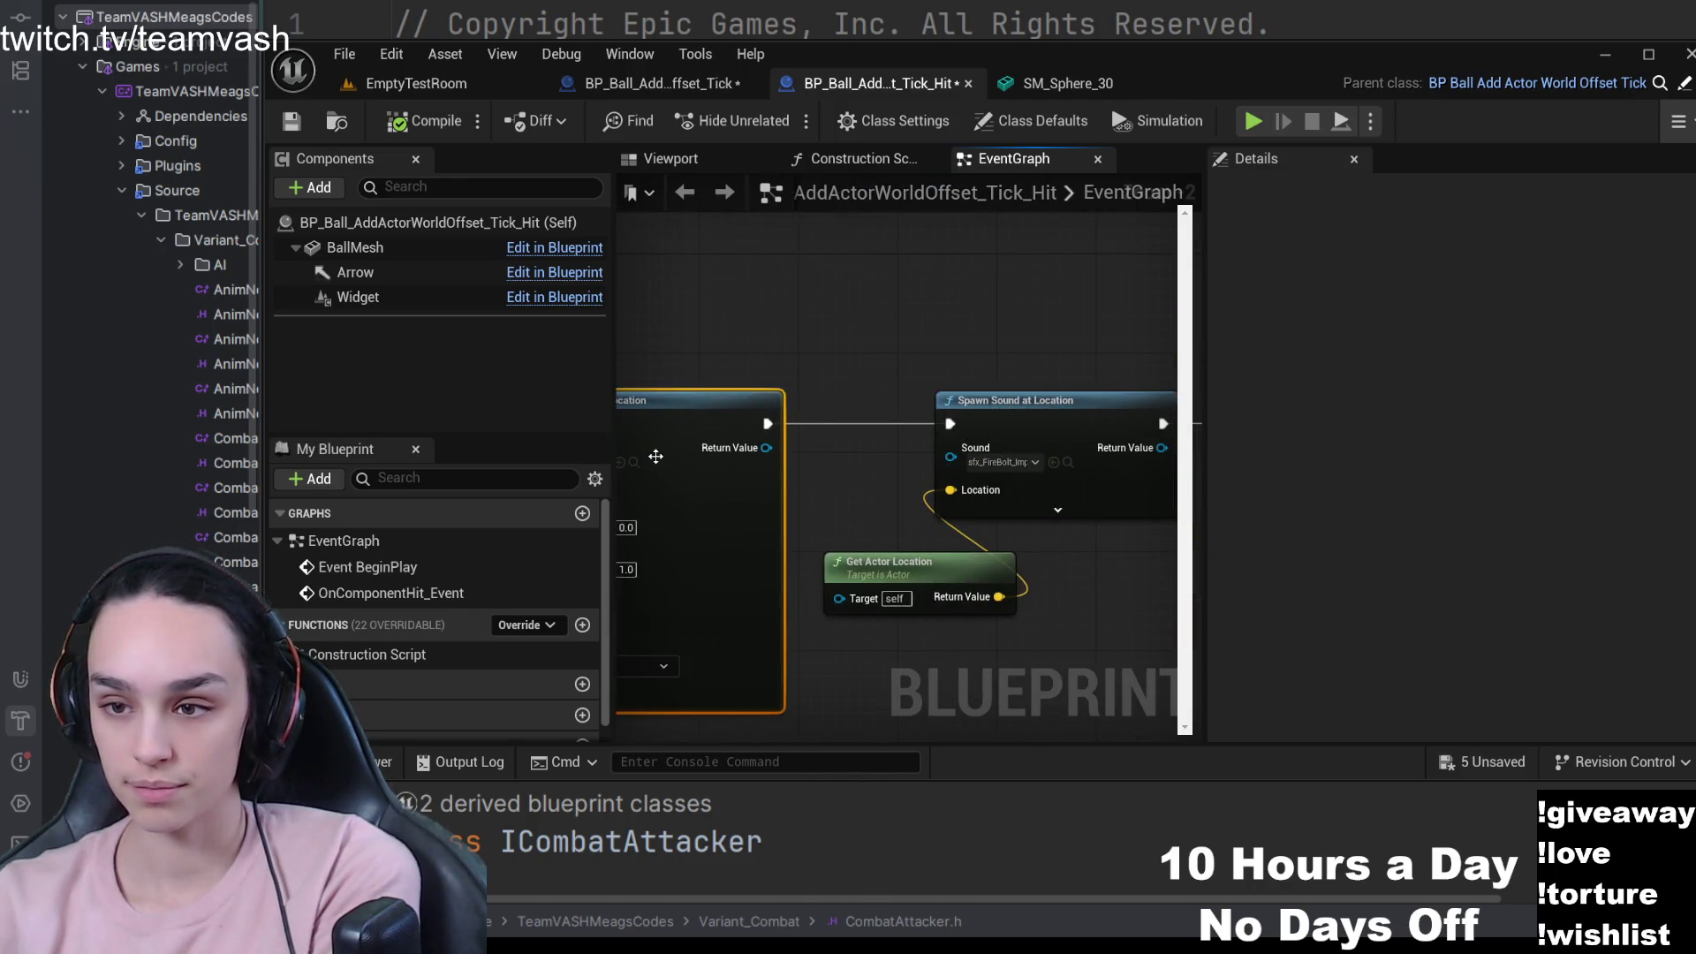
drag(923, 371, 872, 327)
click(1015, 362)
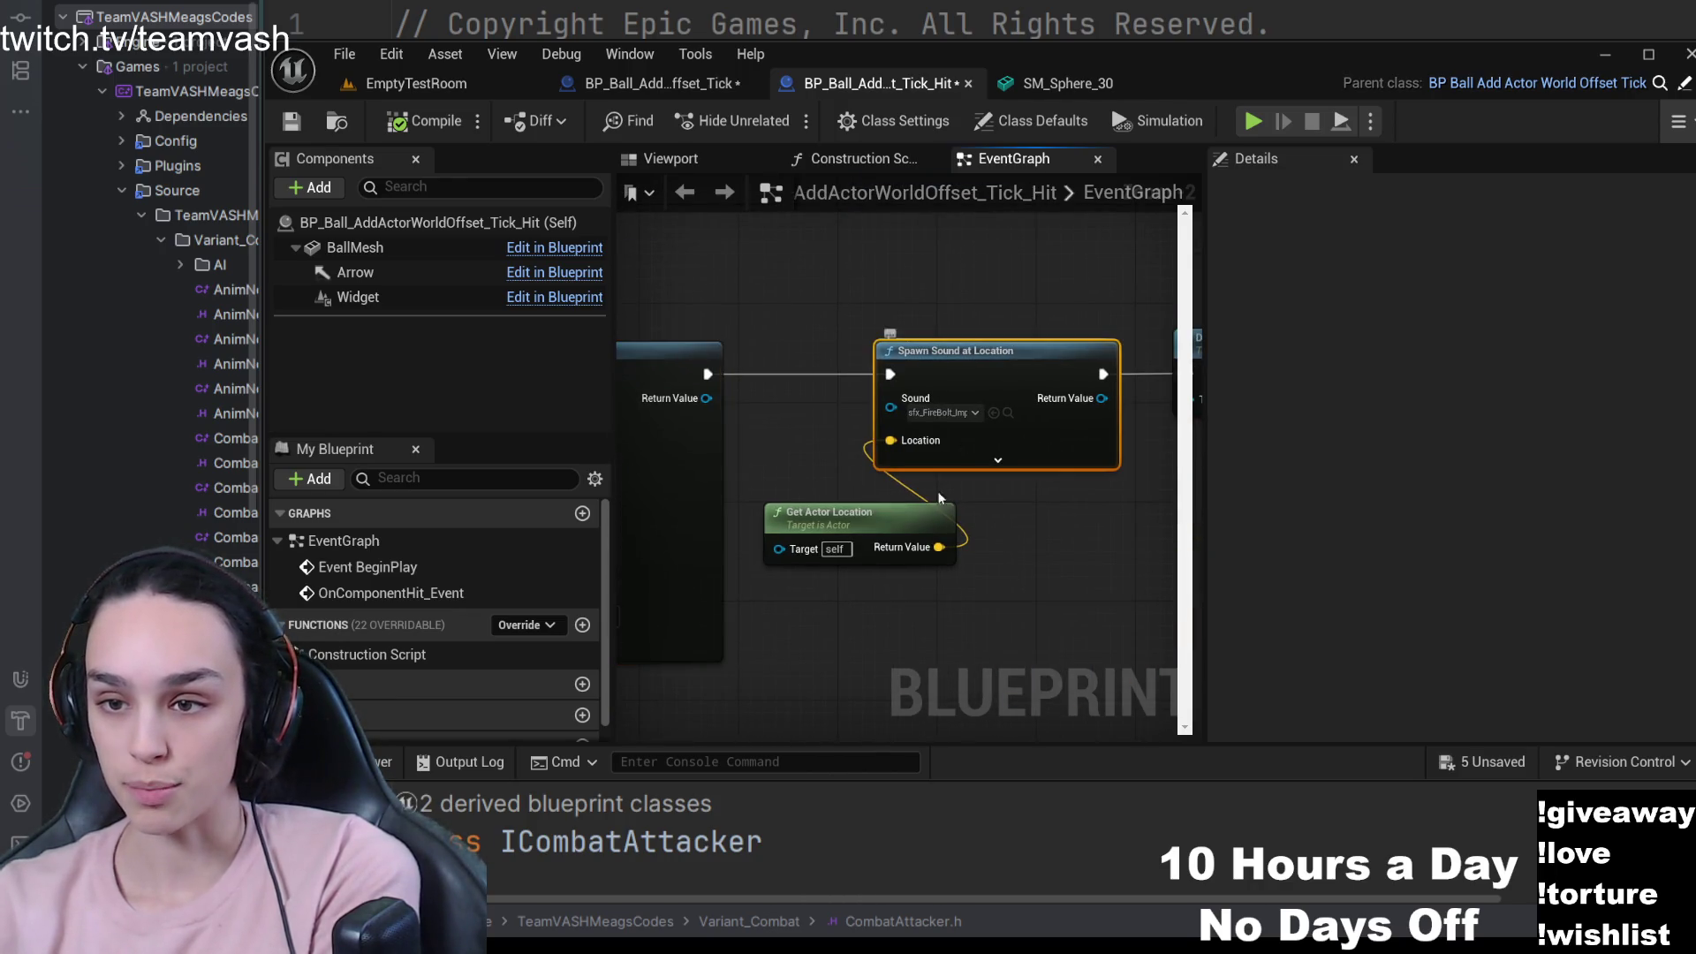
mouse_move(1122, 521)
mouse_down()
mouse_move(852, 575)
mouse_move(1192, 378)
mouse_up()
mouse_move(931, 413)
mouse_down()
mouse_move(977, 371)
mouse_move(978, 442)
mouse_move(1045, 486)
mouse_up()
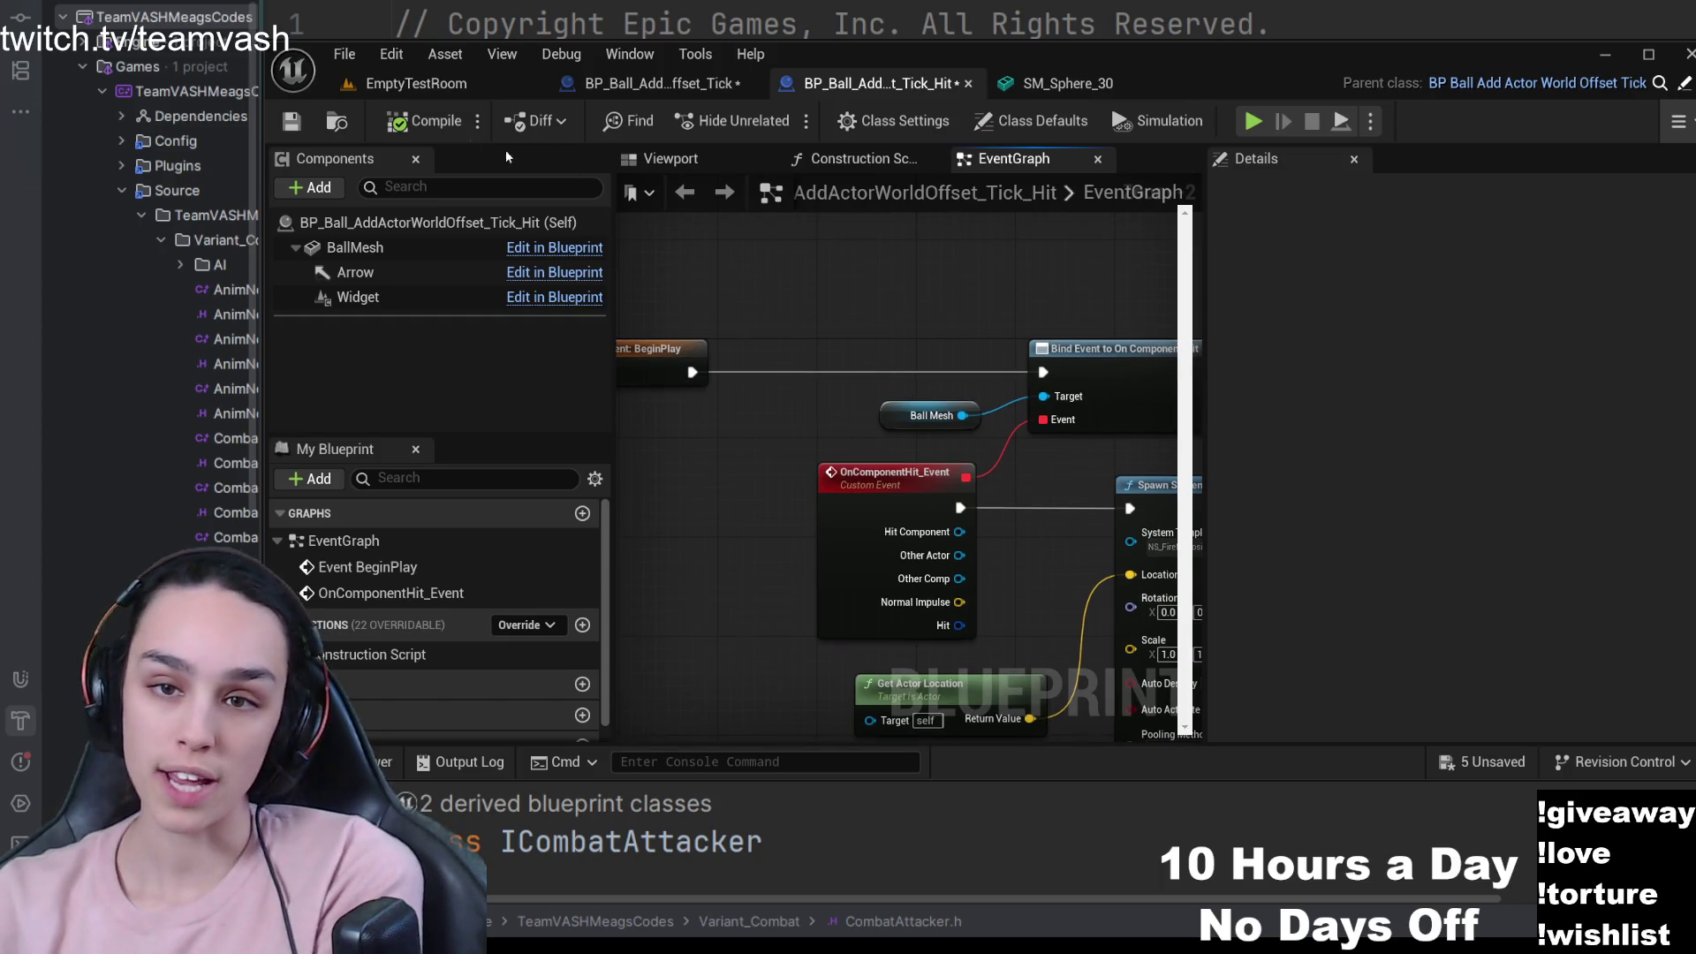
click(415, 83)
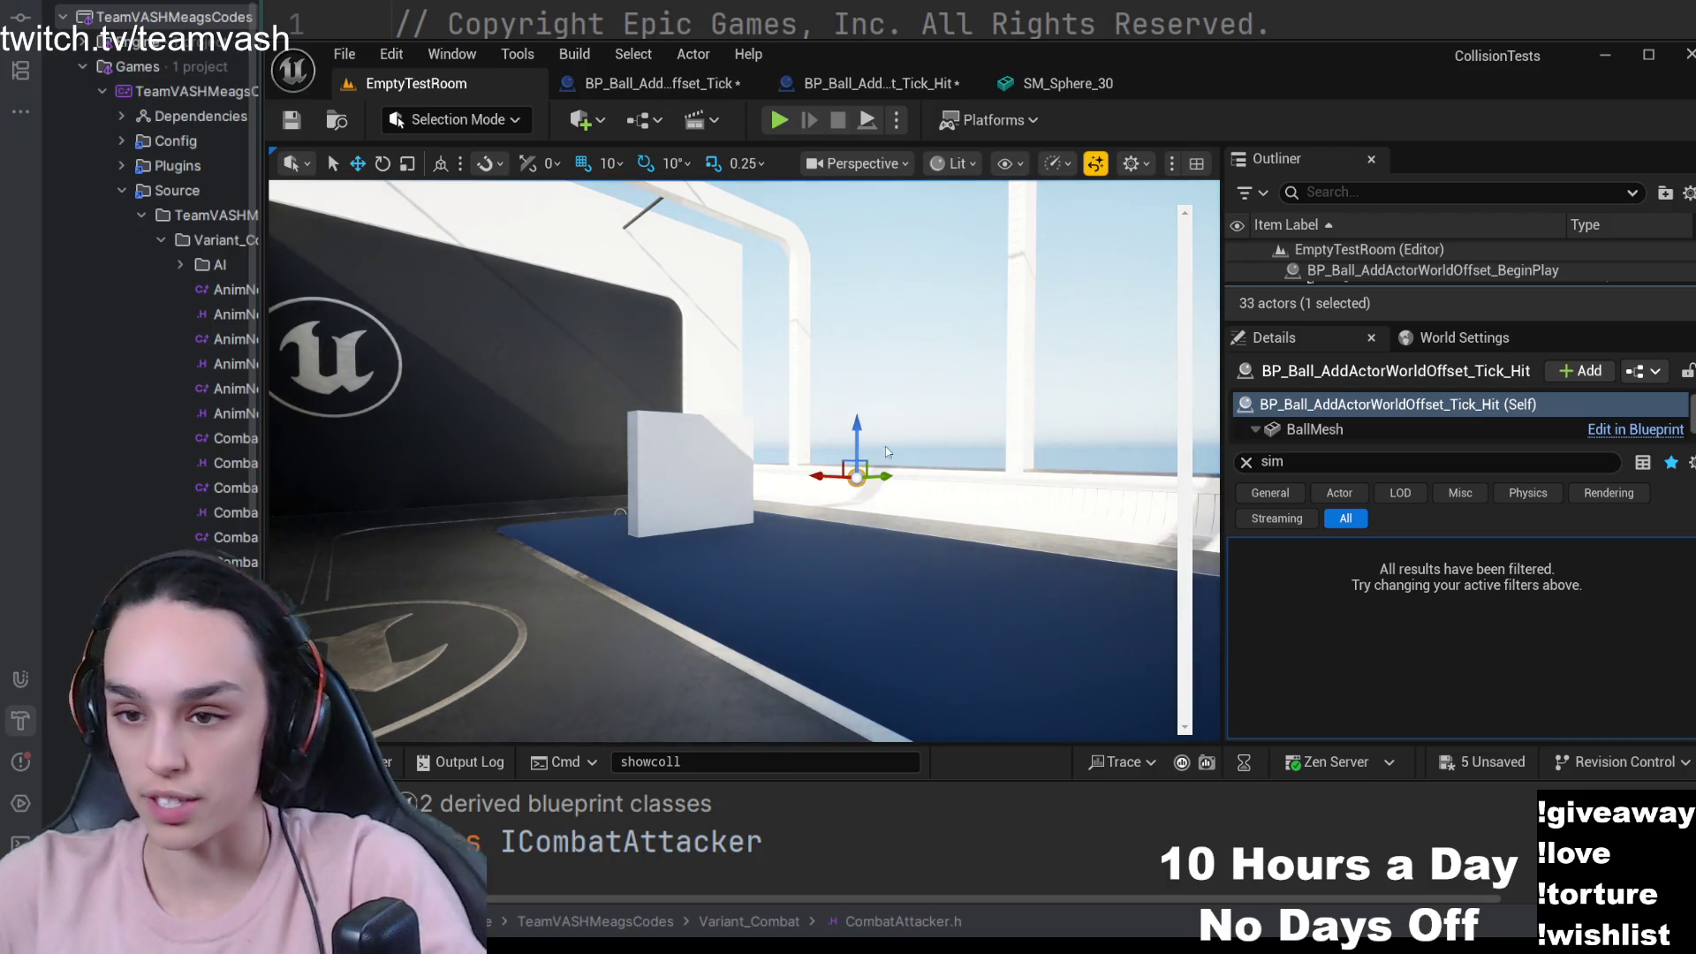
- Set SM_Sphere_30 to Query and Physics collision with the BlockAll preset, save it, and return to EmptyTestRoom
drag(885, 447, 883, 450)
click(663, 83)
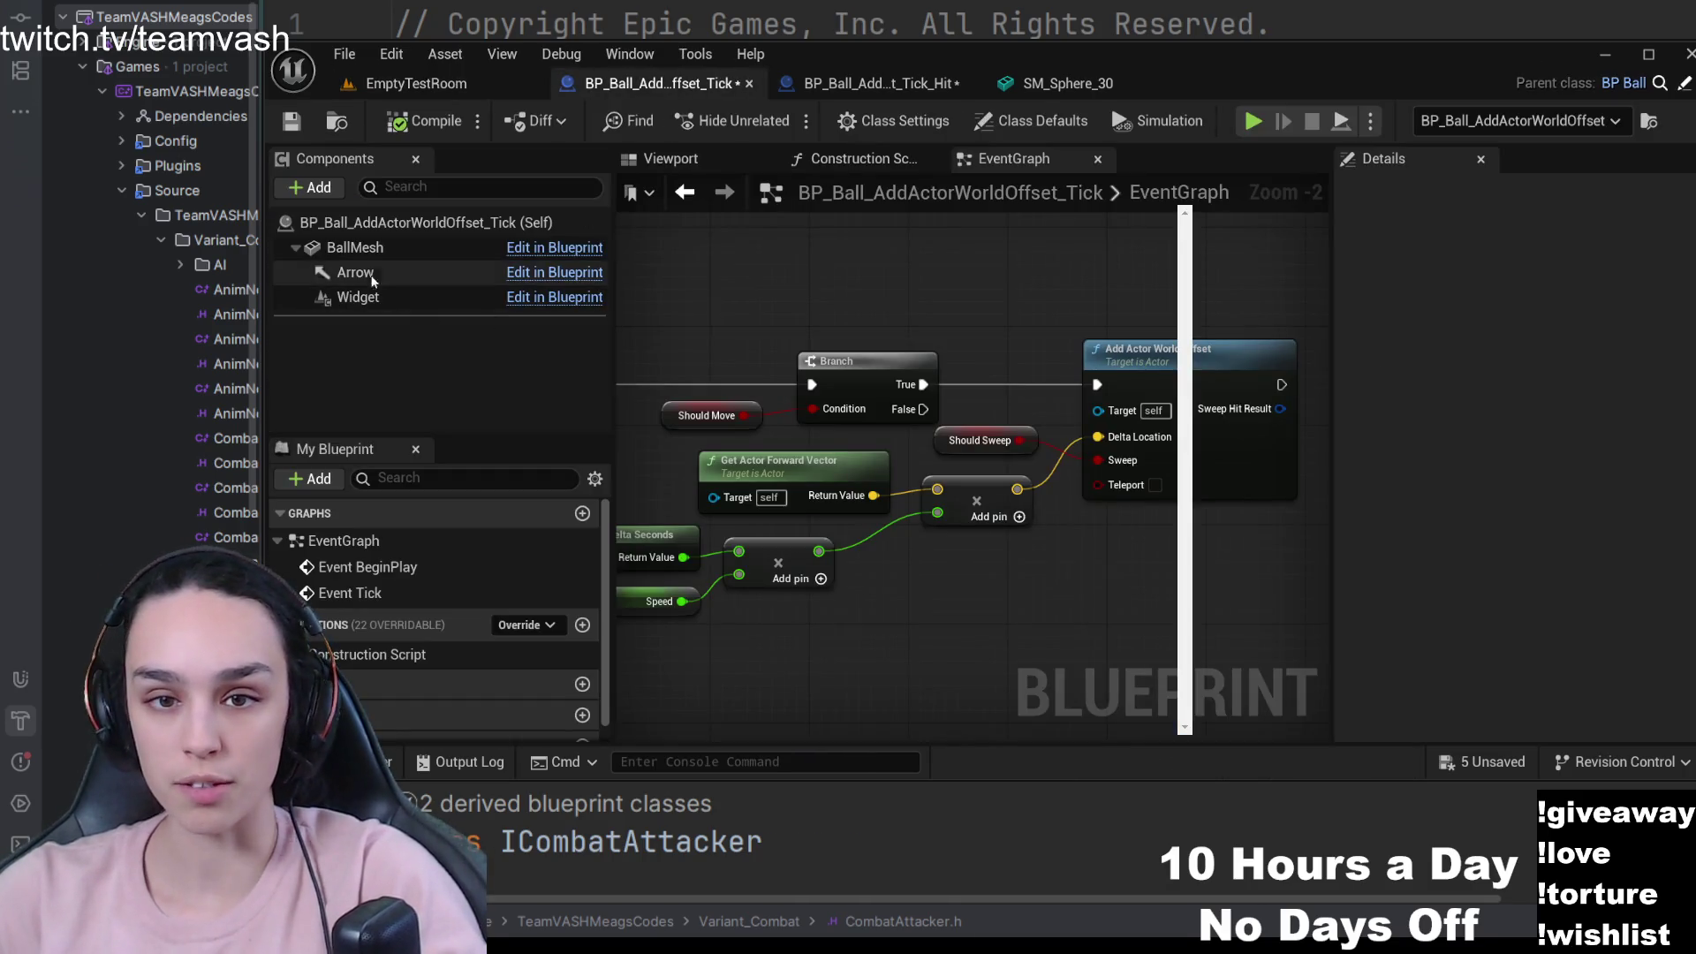
click(1527, 562)
click(1068, 83)
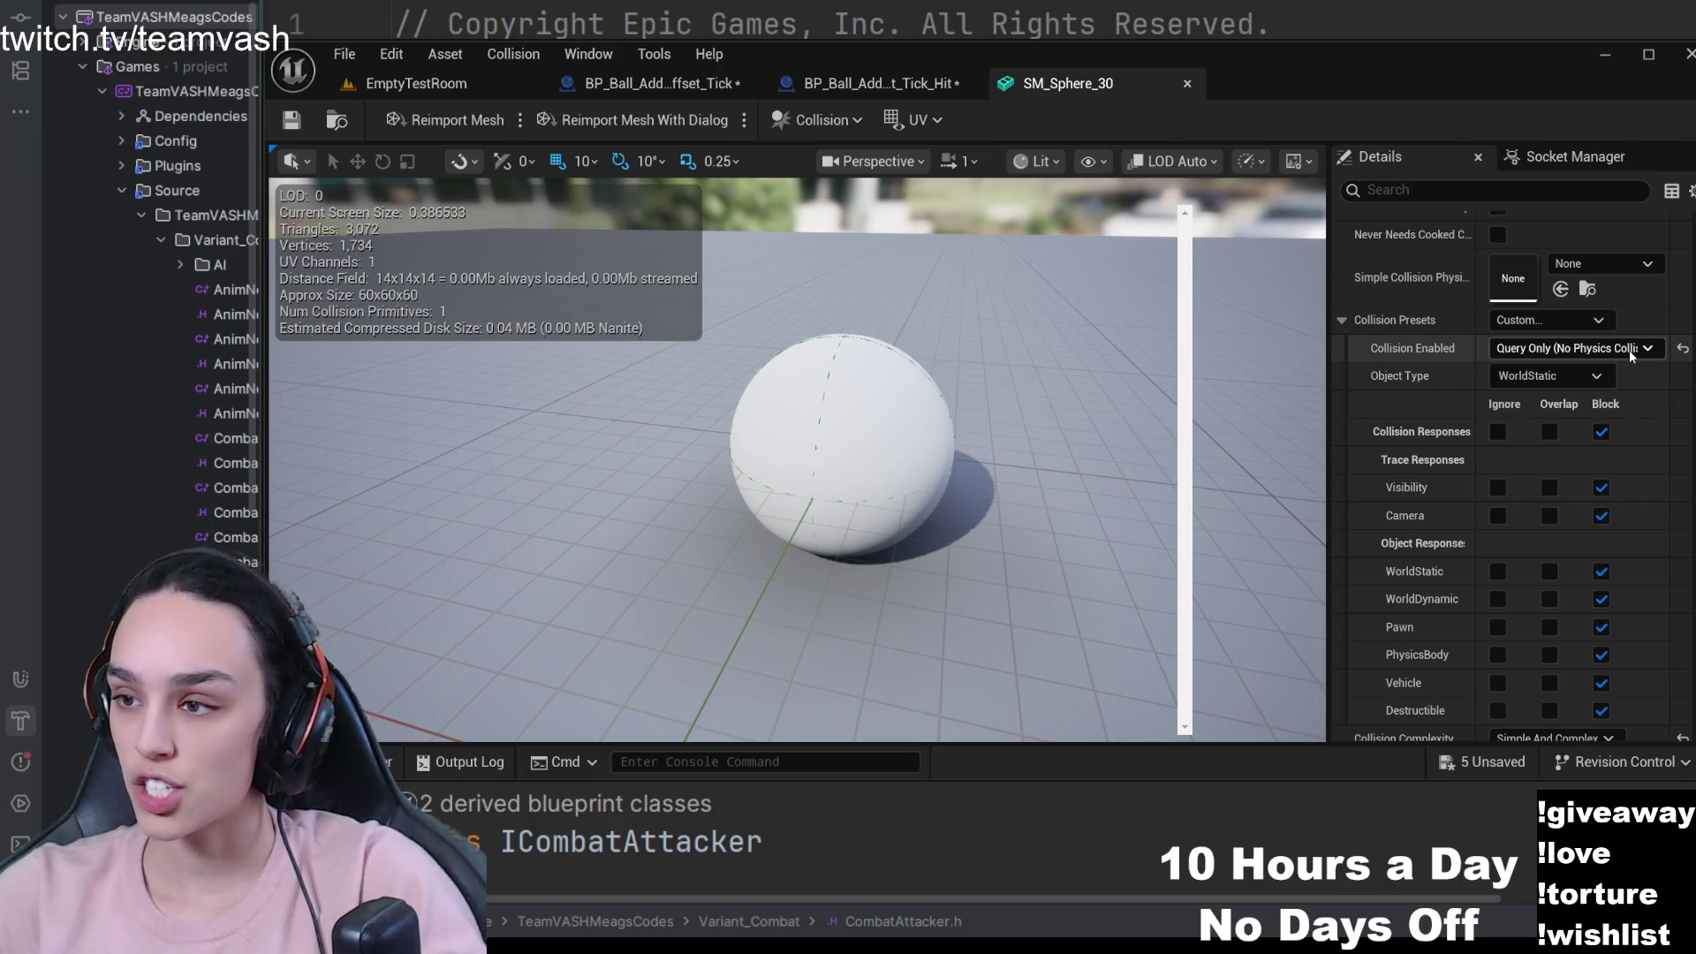
click(1492, 428)
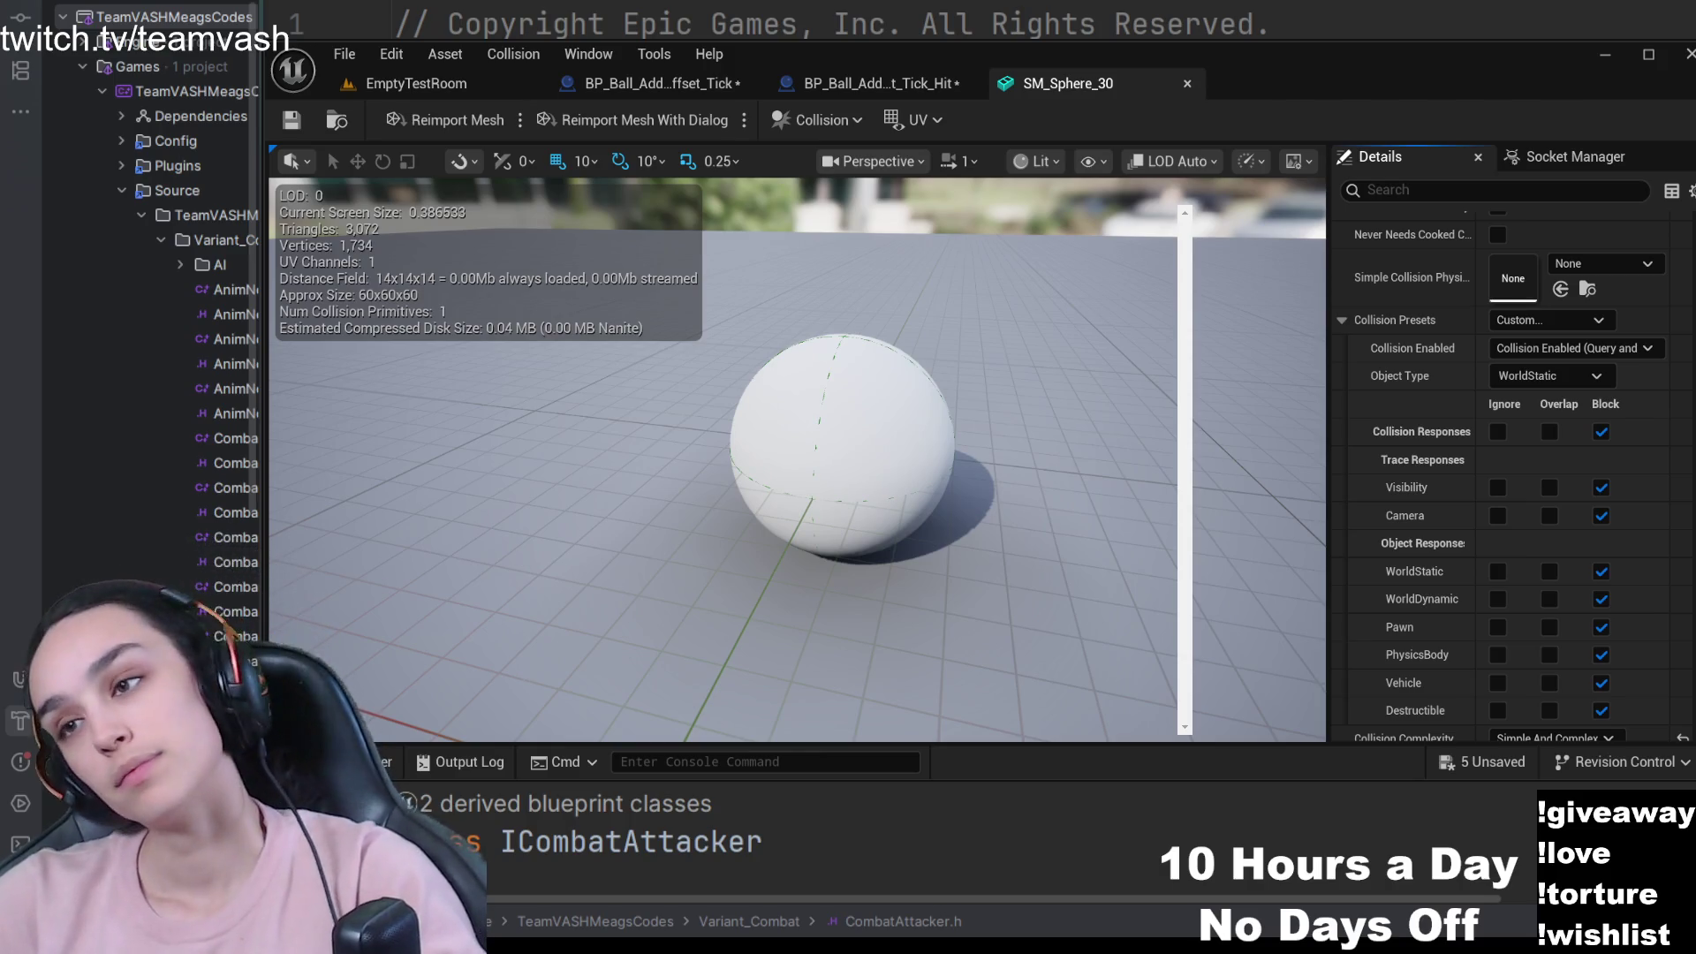
click(1561, 314)
click(1552, 371)
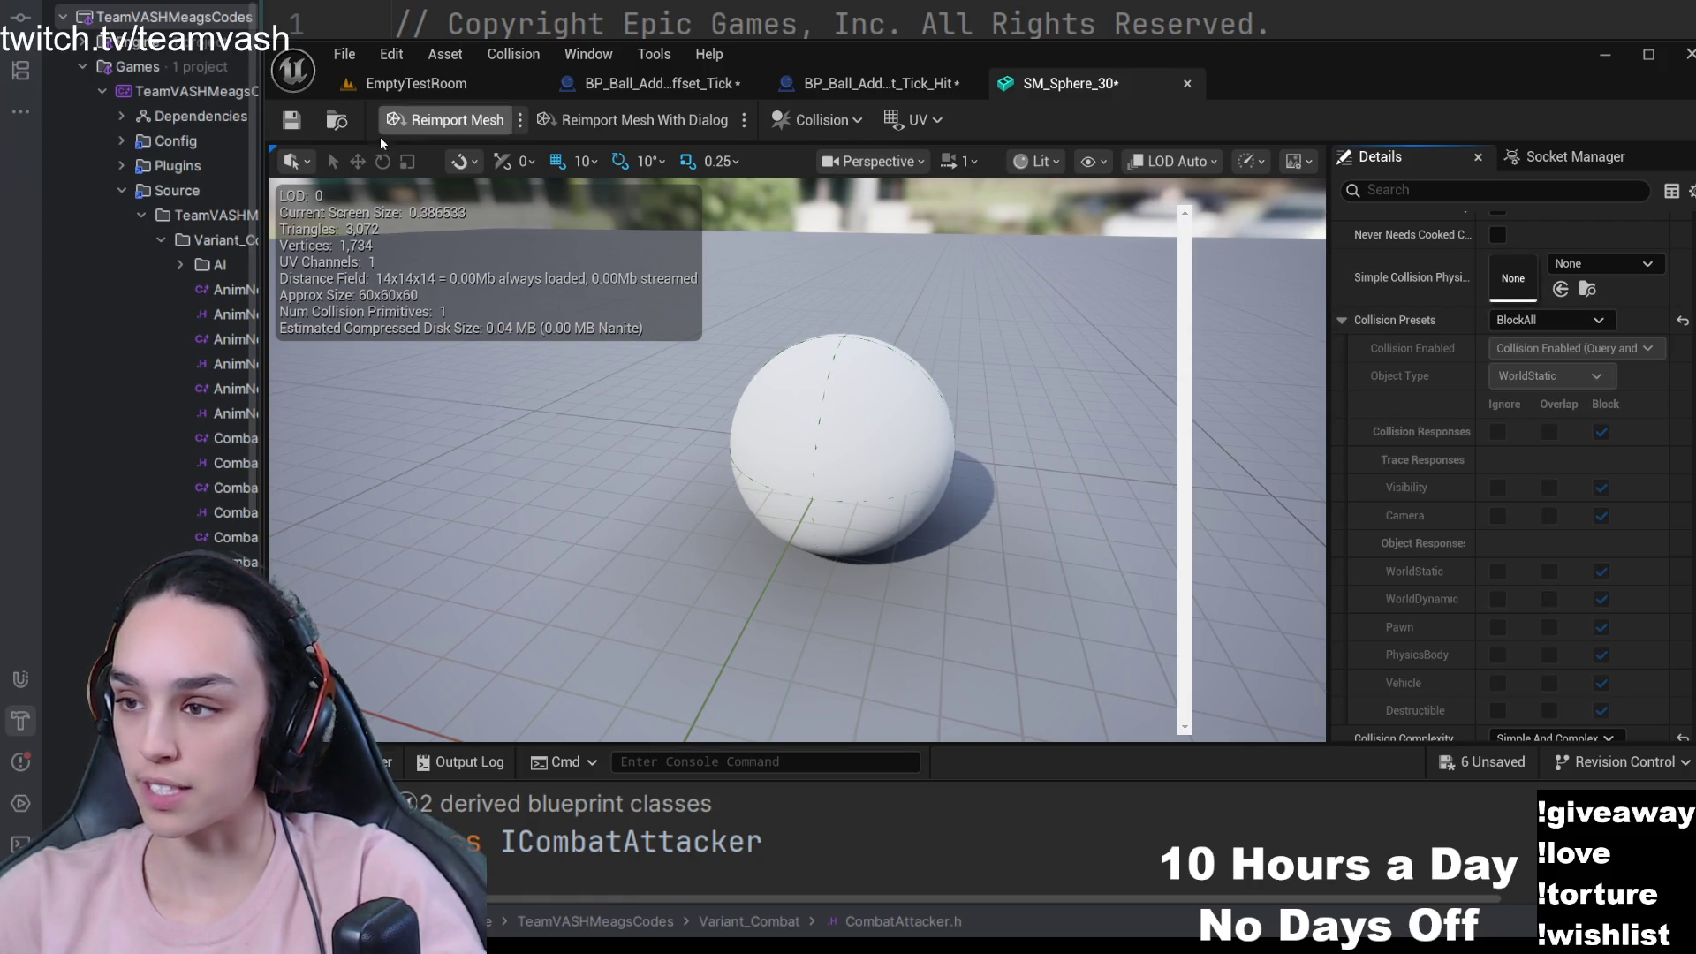
click(291, 120)
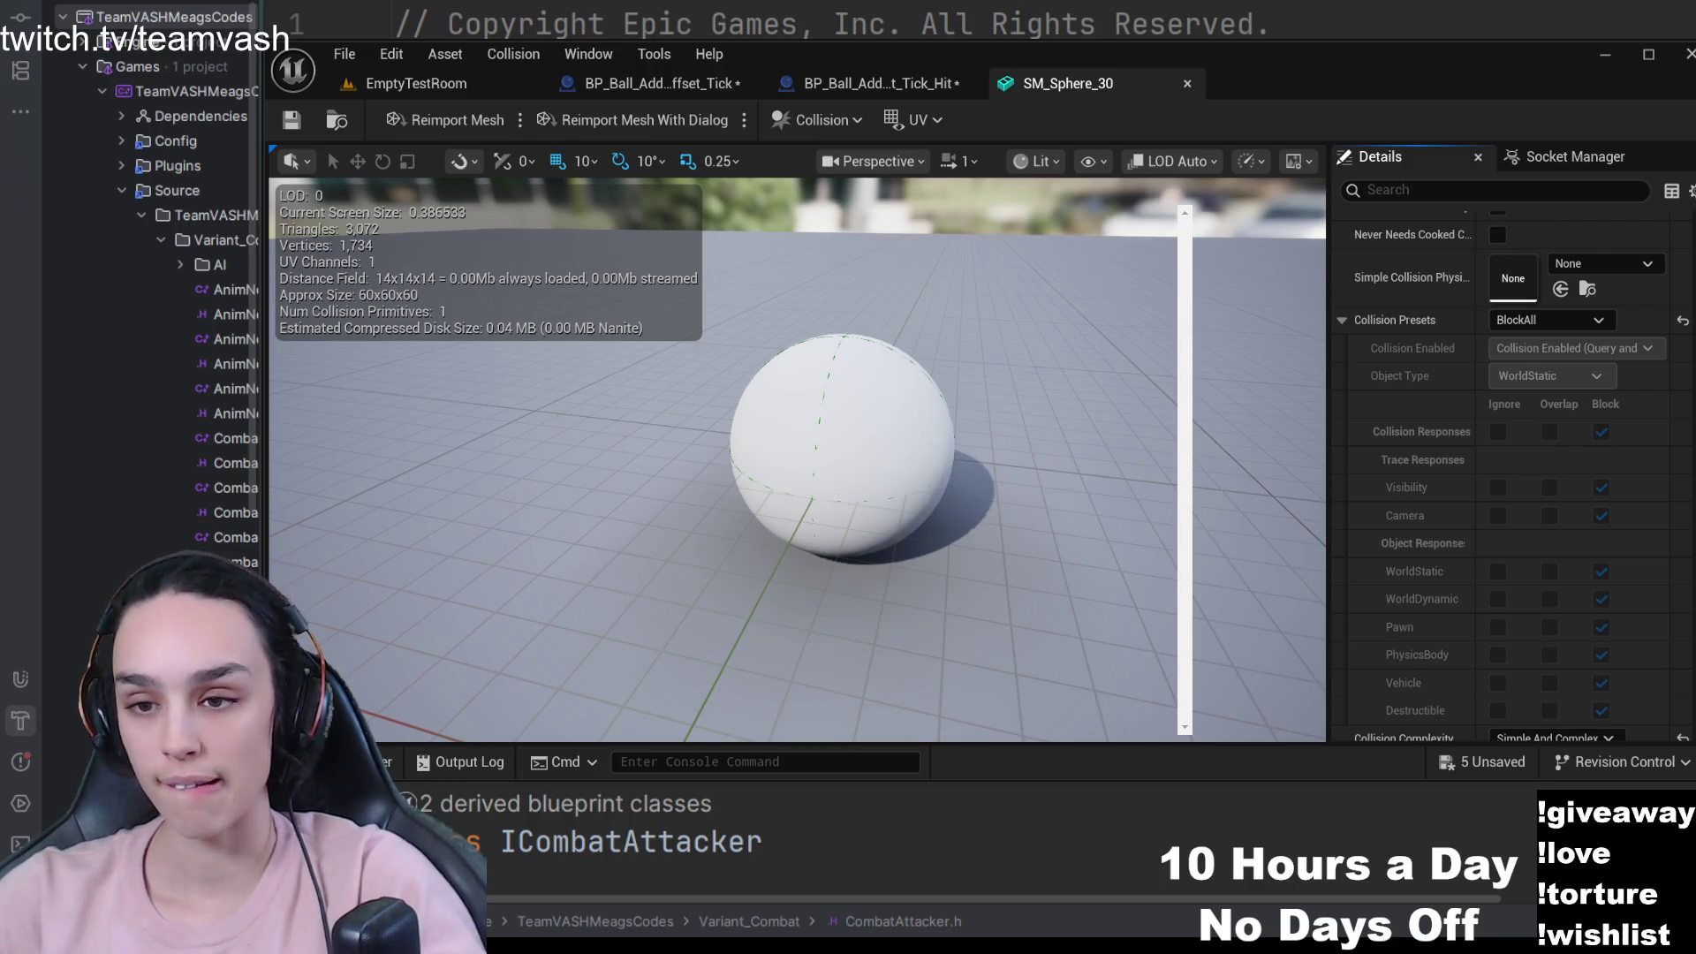
click(415, 83)
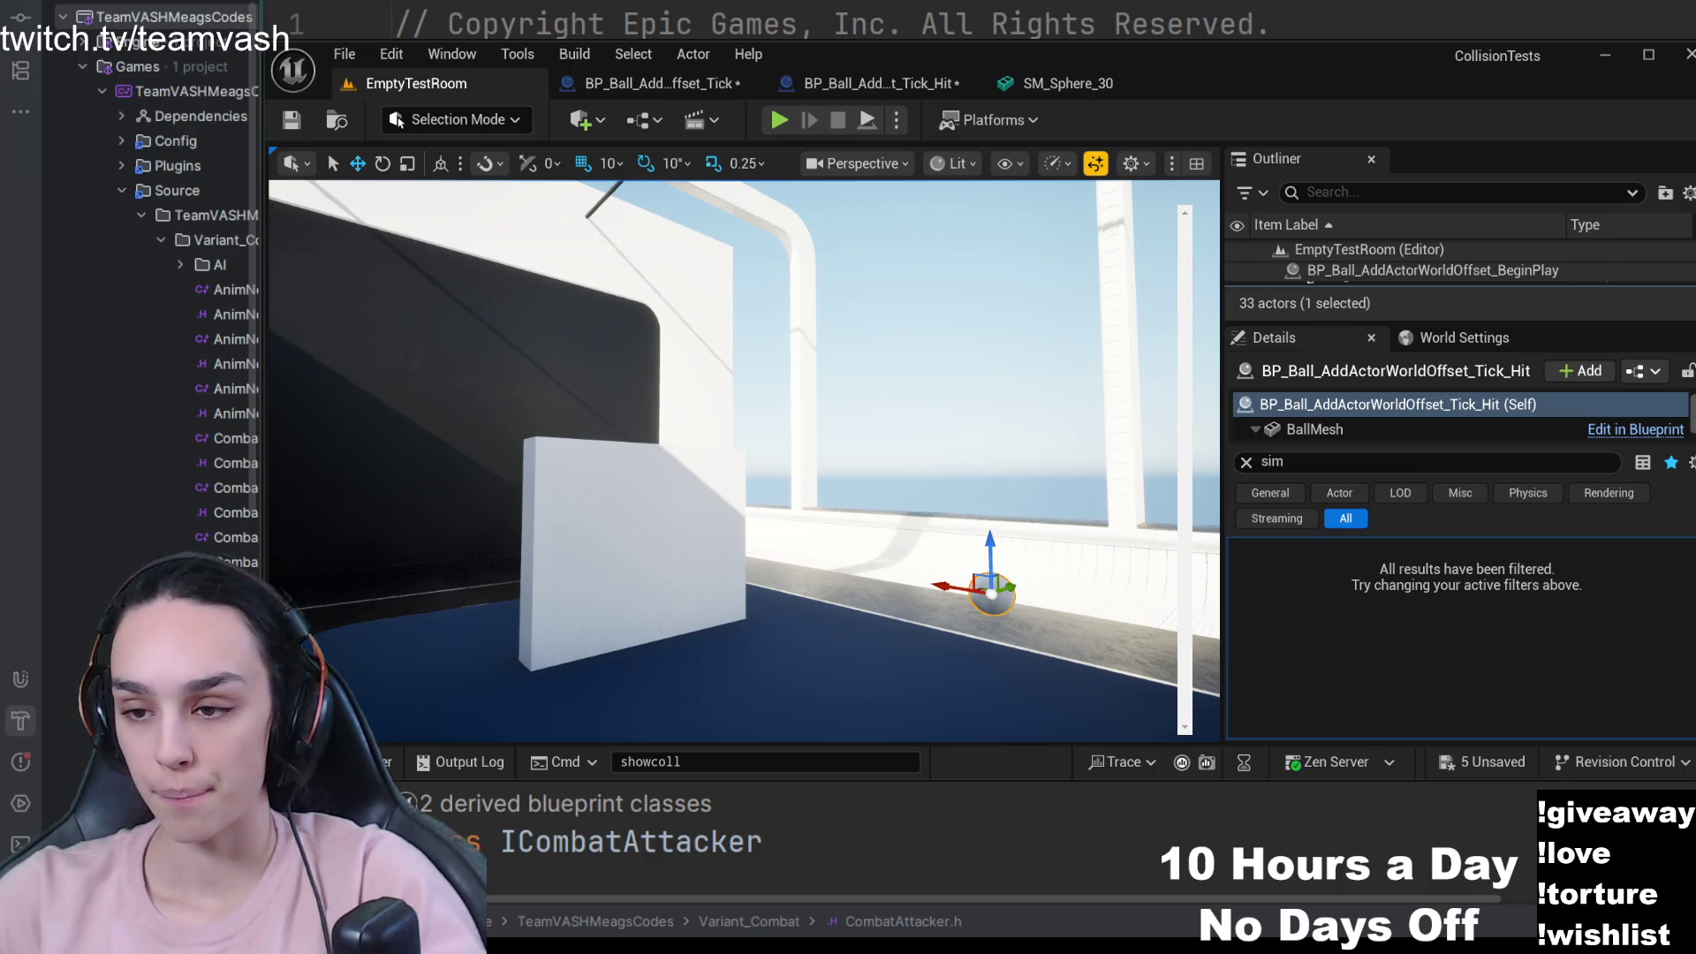
- Filter the ball's BallMesh properties by 'coll' to check its collision settings
click(1336, 430)
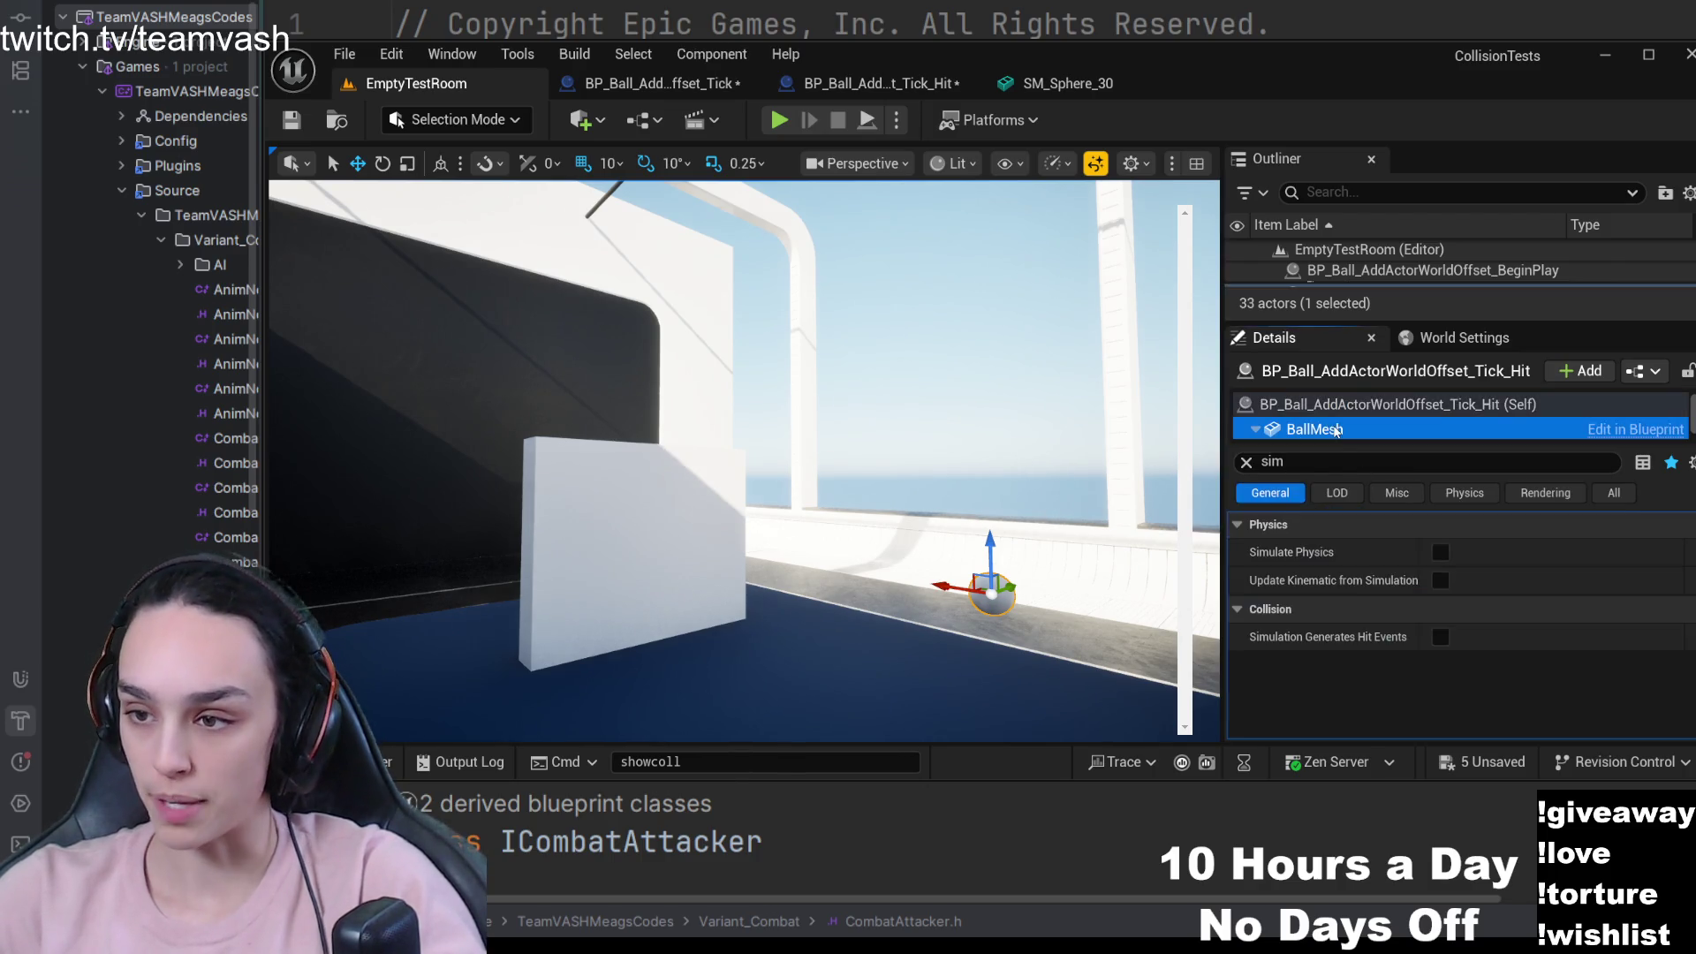
click(1247, 462)
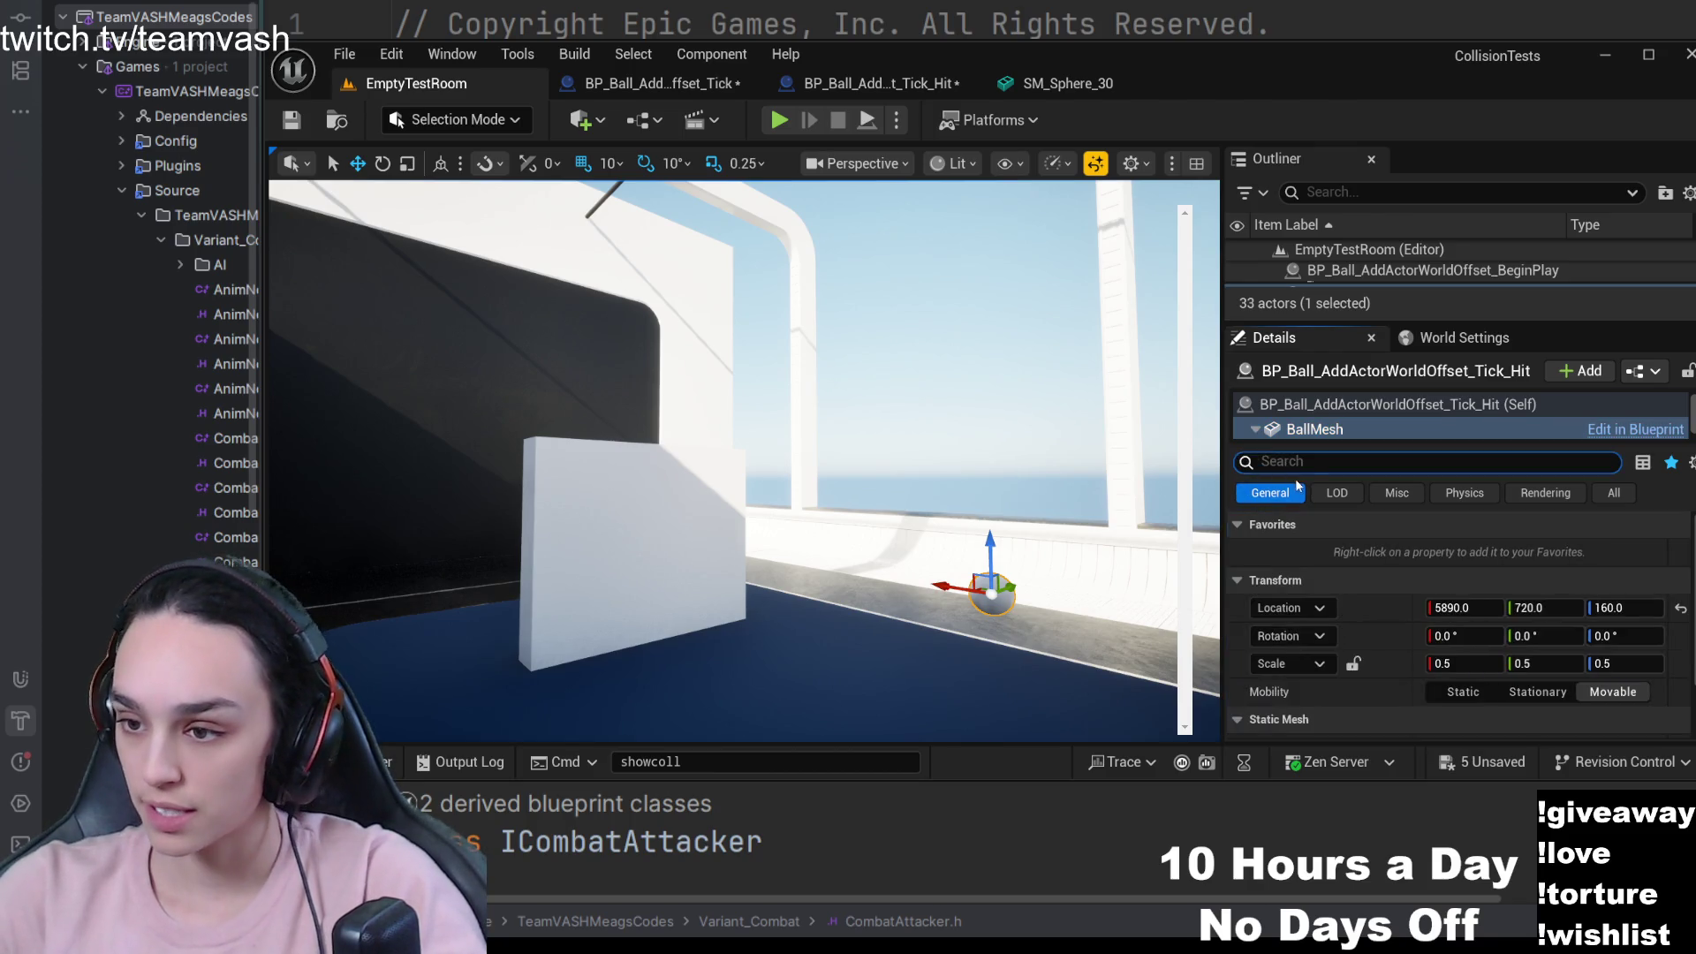
text(coll)
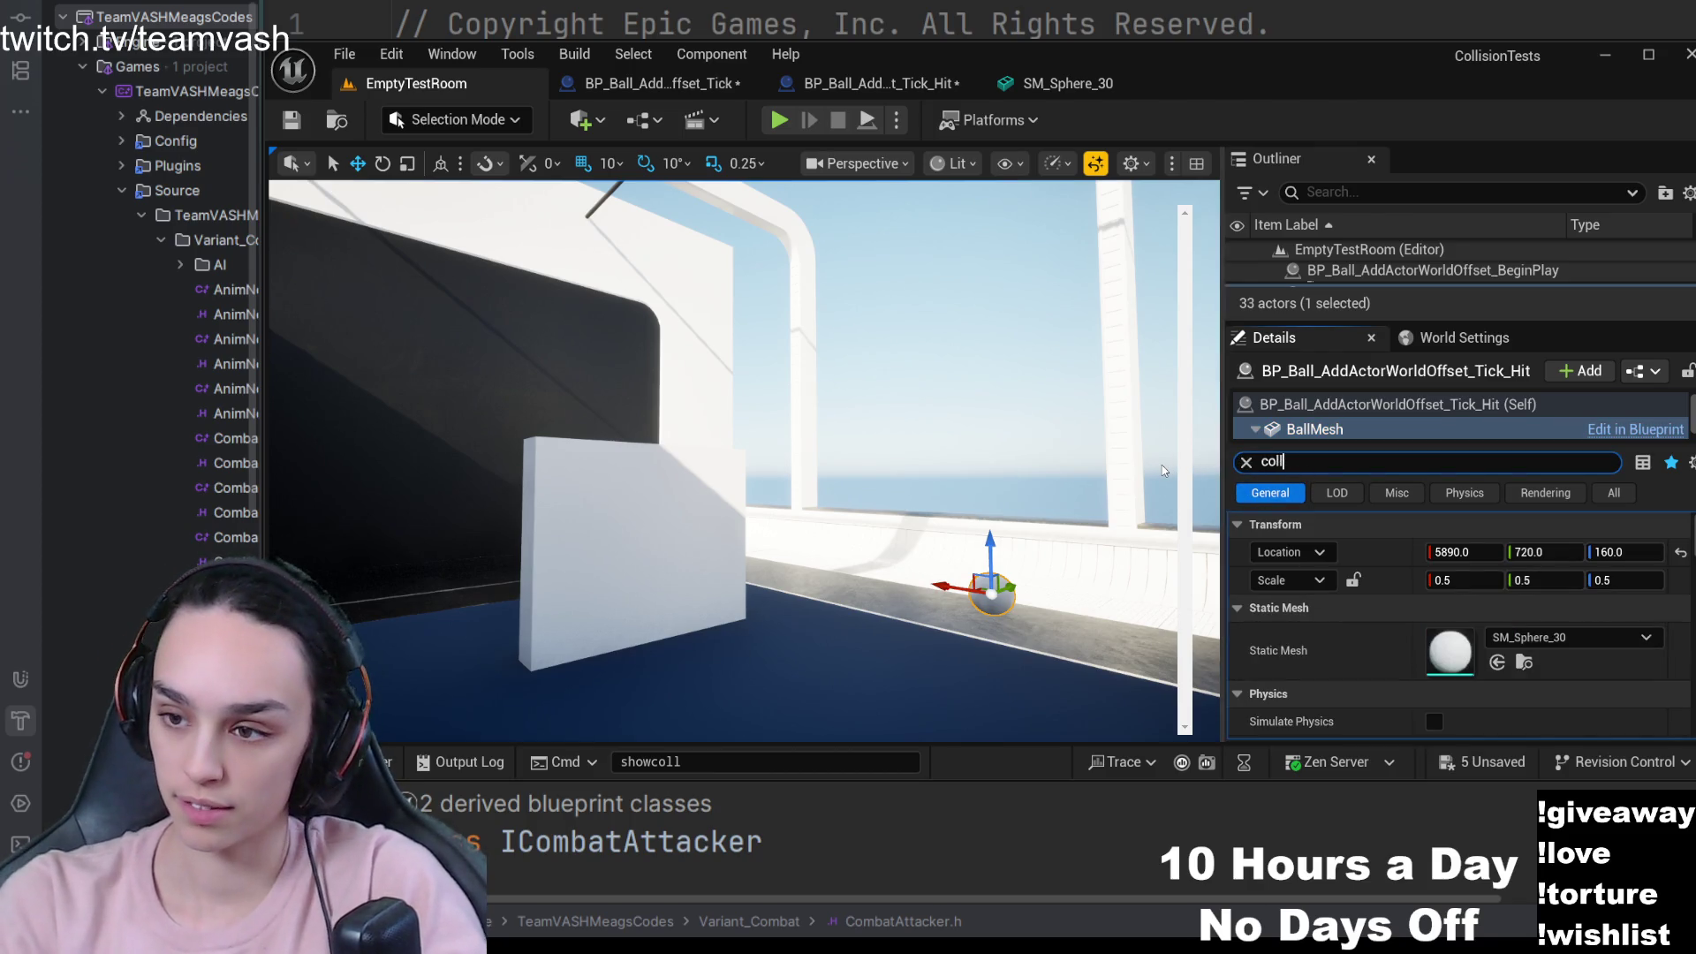
scroll(1337, 624, down, 10)
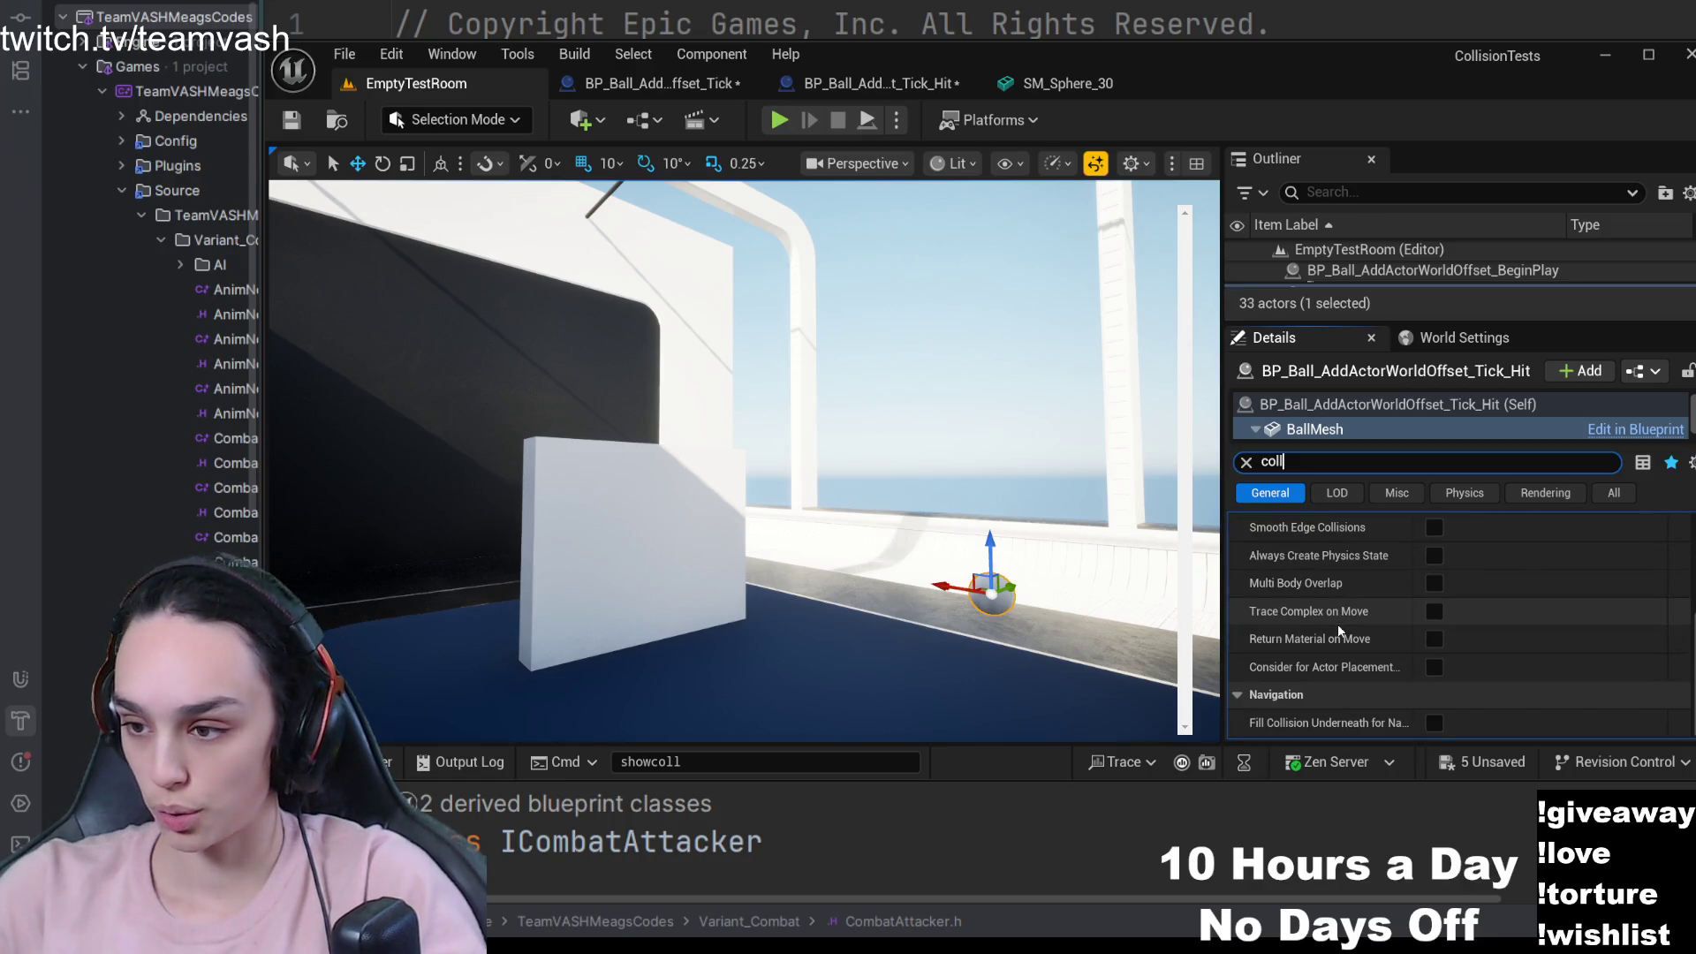
scroll(1338, 624, up, 5)
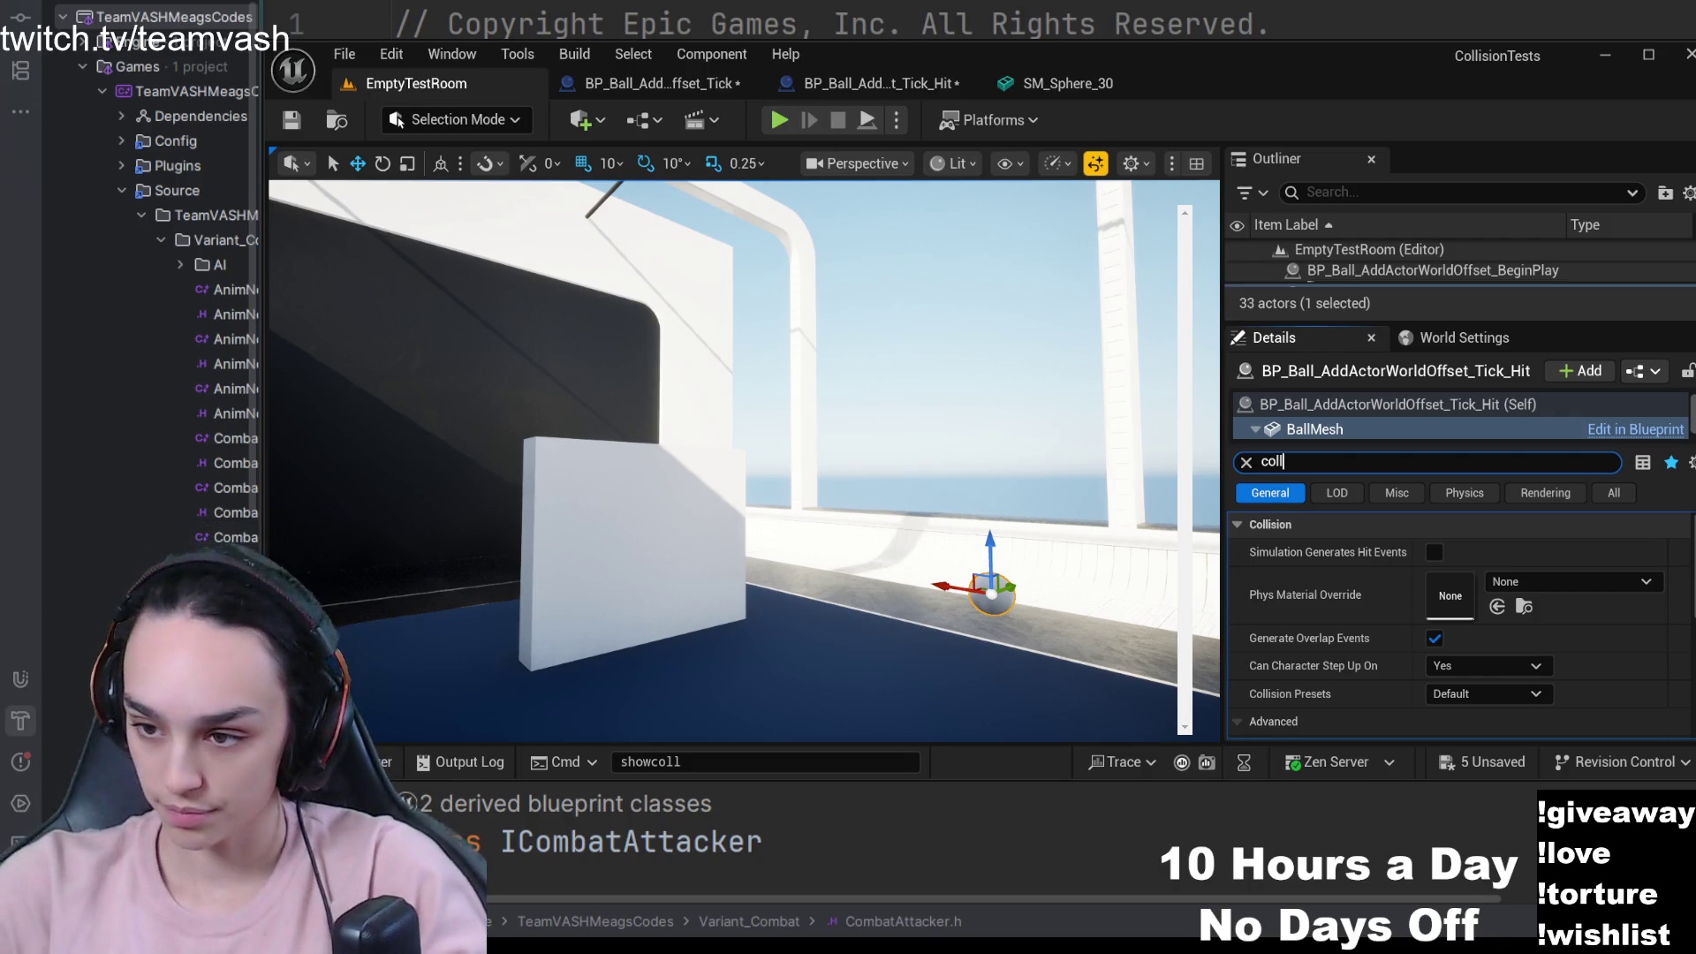
- Check the BallMesh collision settings in the Tick_Hit blueprint using a 'collis' filter
click(851, 85)
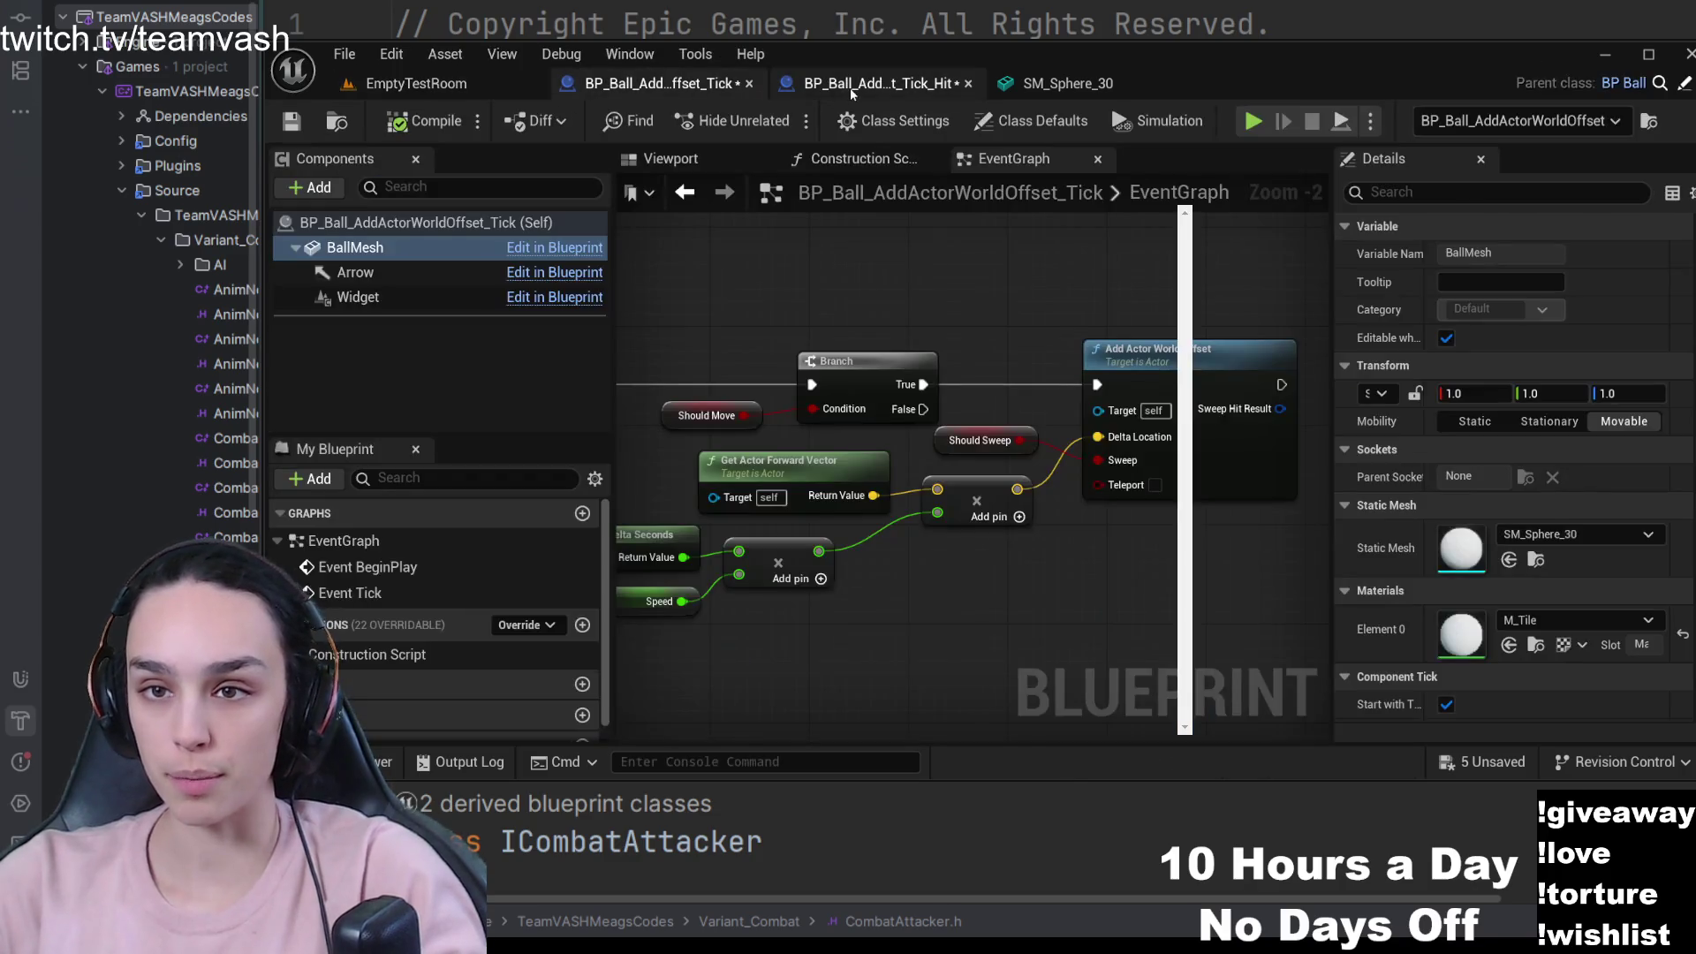
click(853, 85)
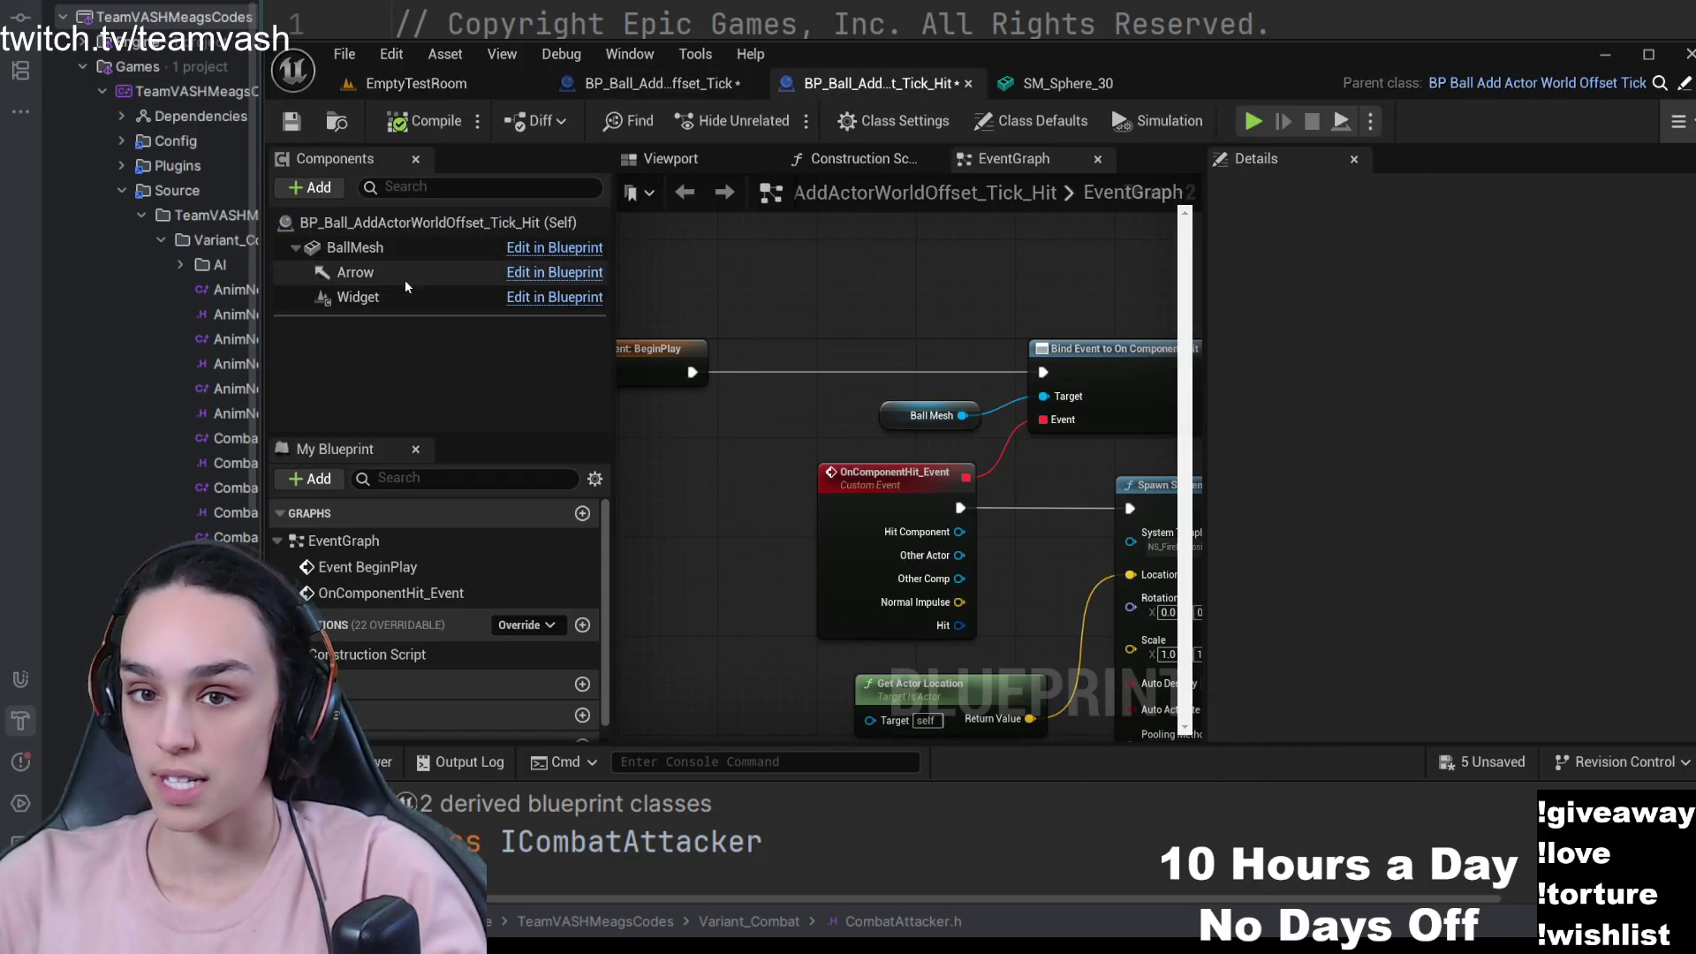
click(367, 248)
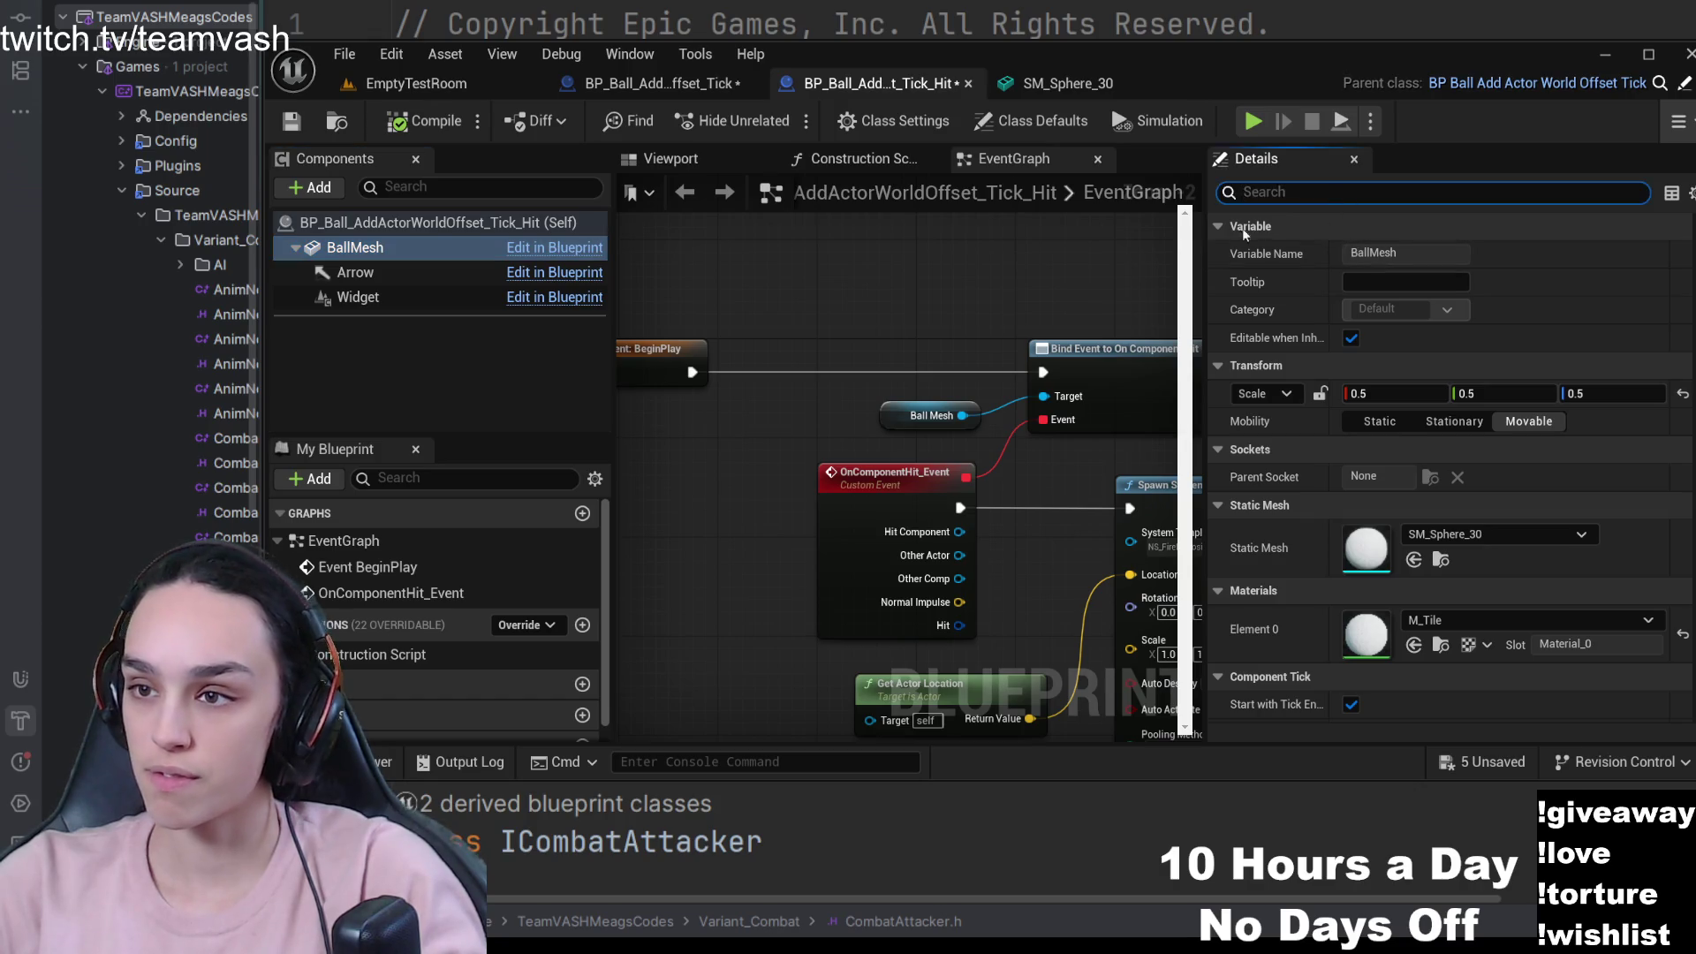
text(collis)
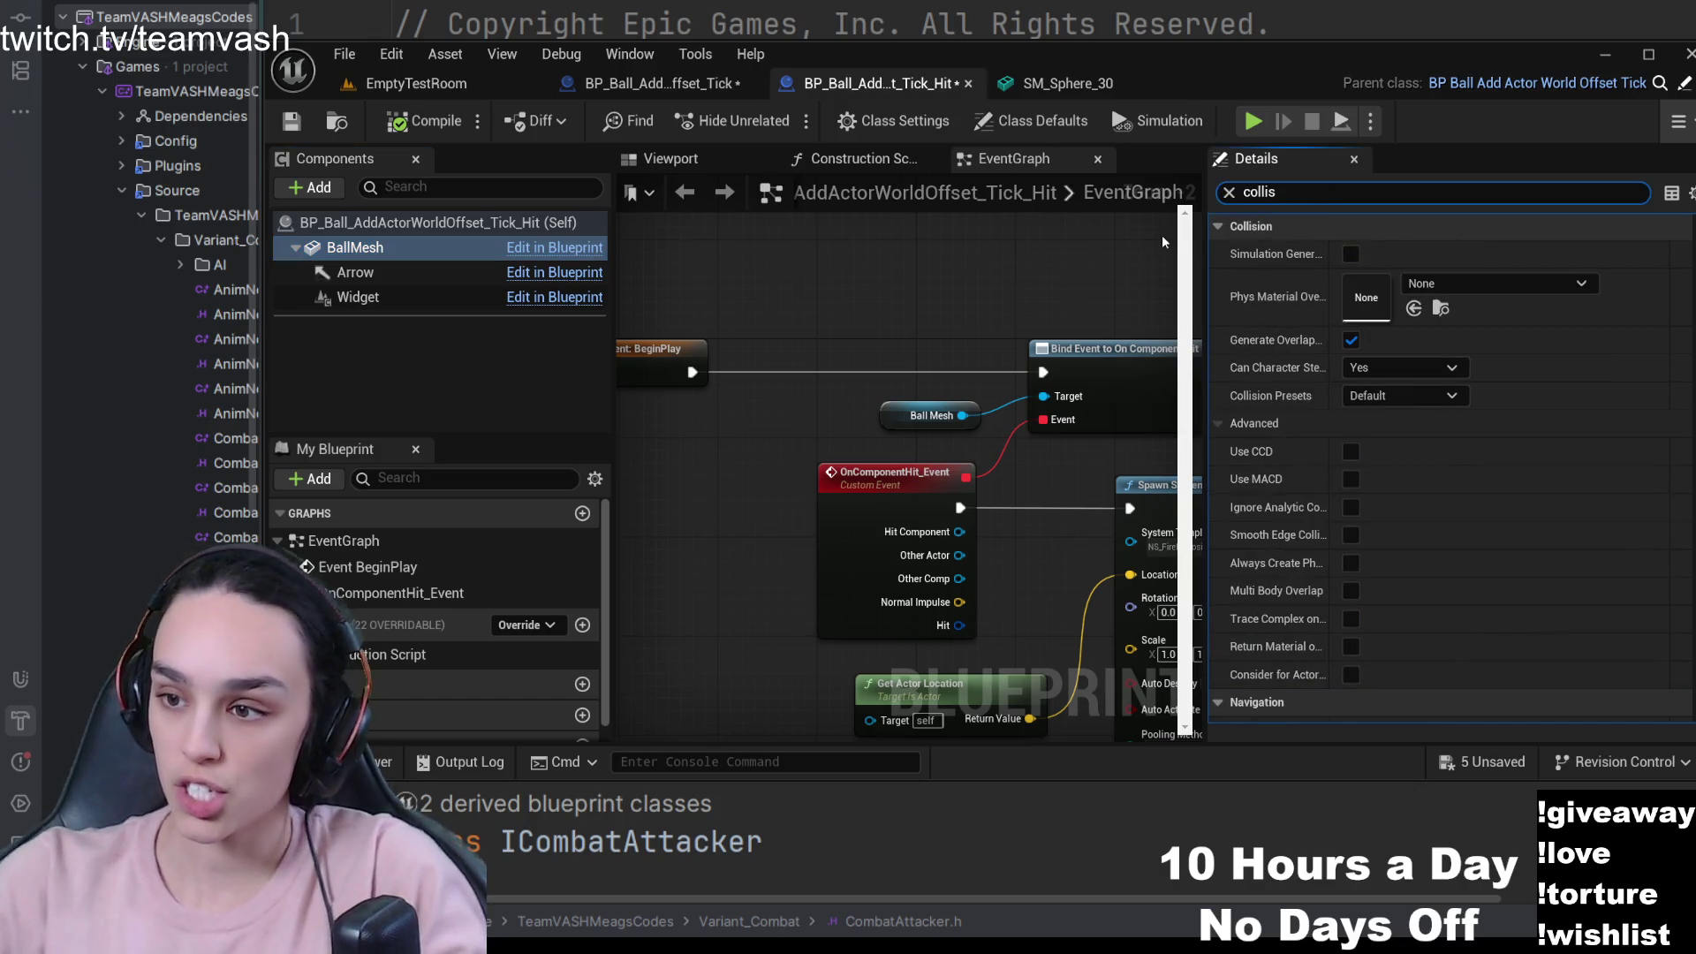
click(656, 84)
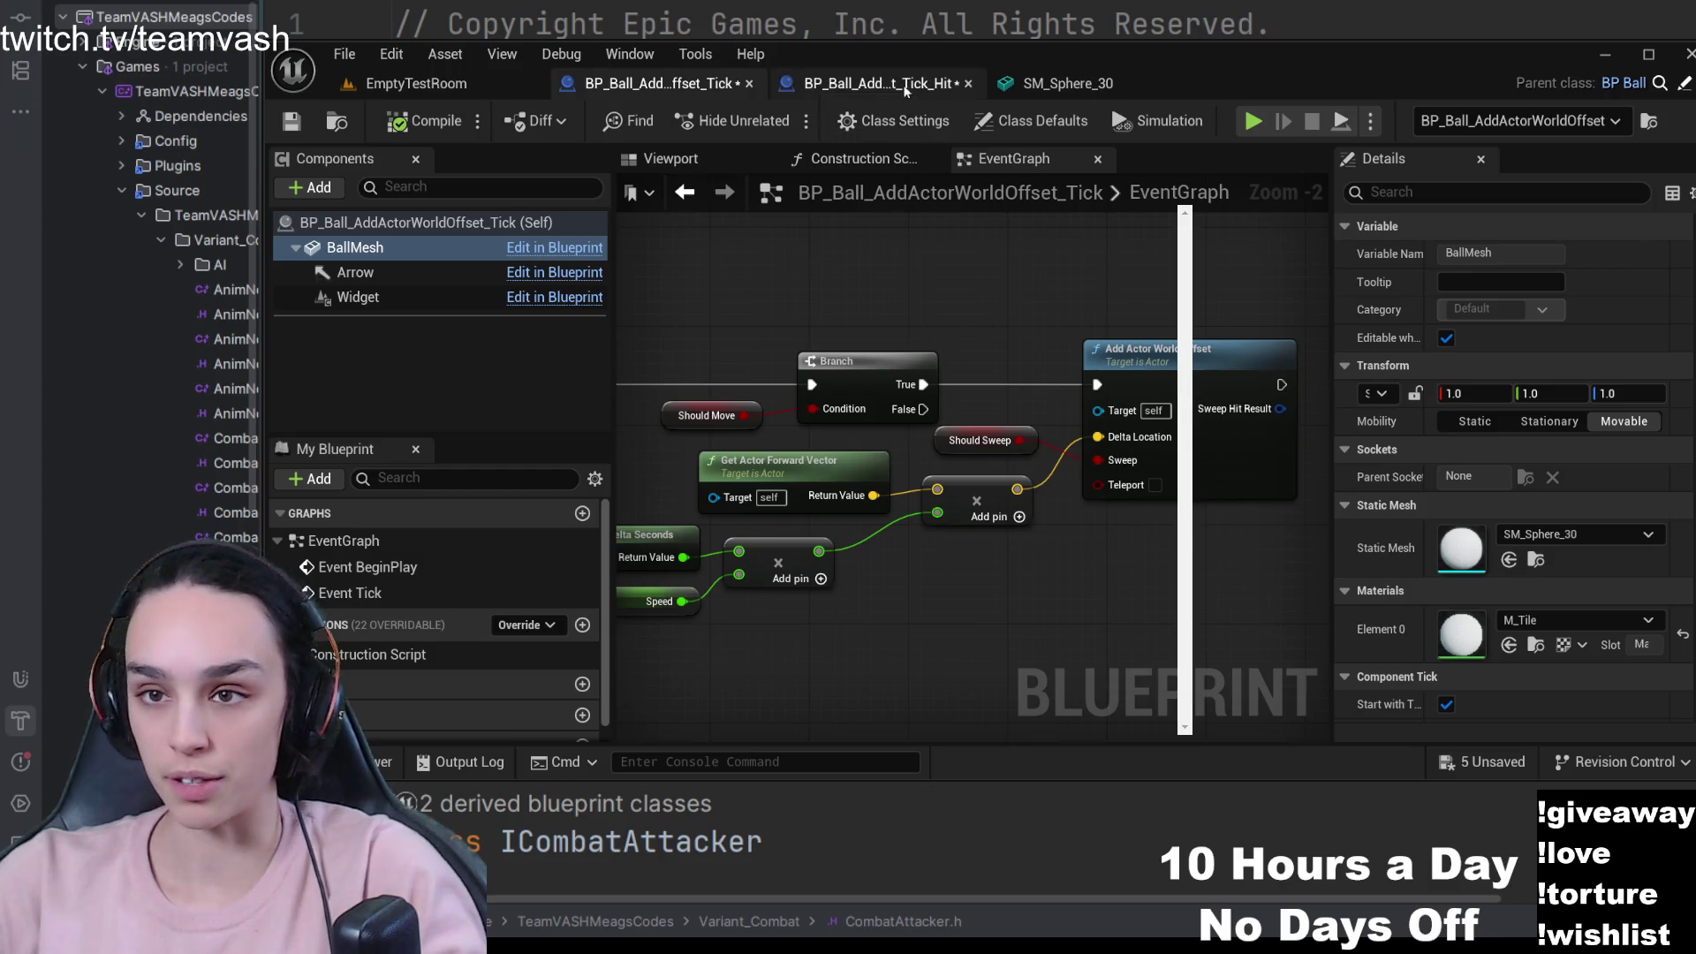
- Back in EmptyTestRoom, replace the property filter with 'should'
click(905, 84)
click(416, 83)
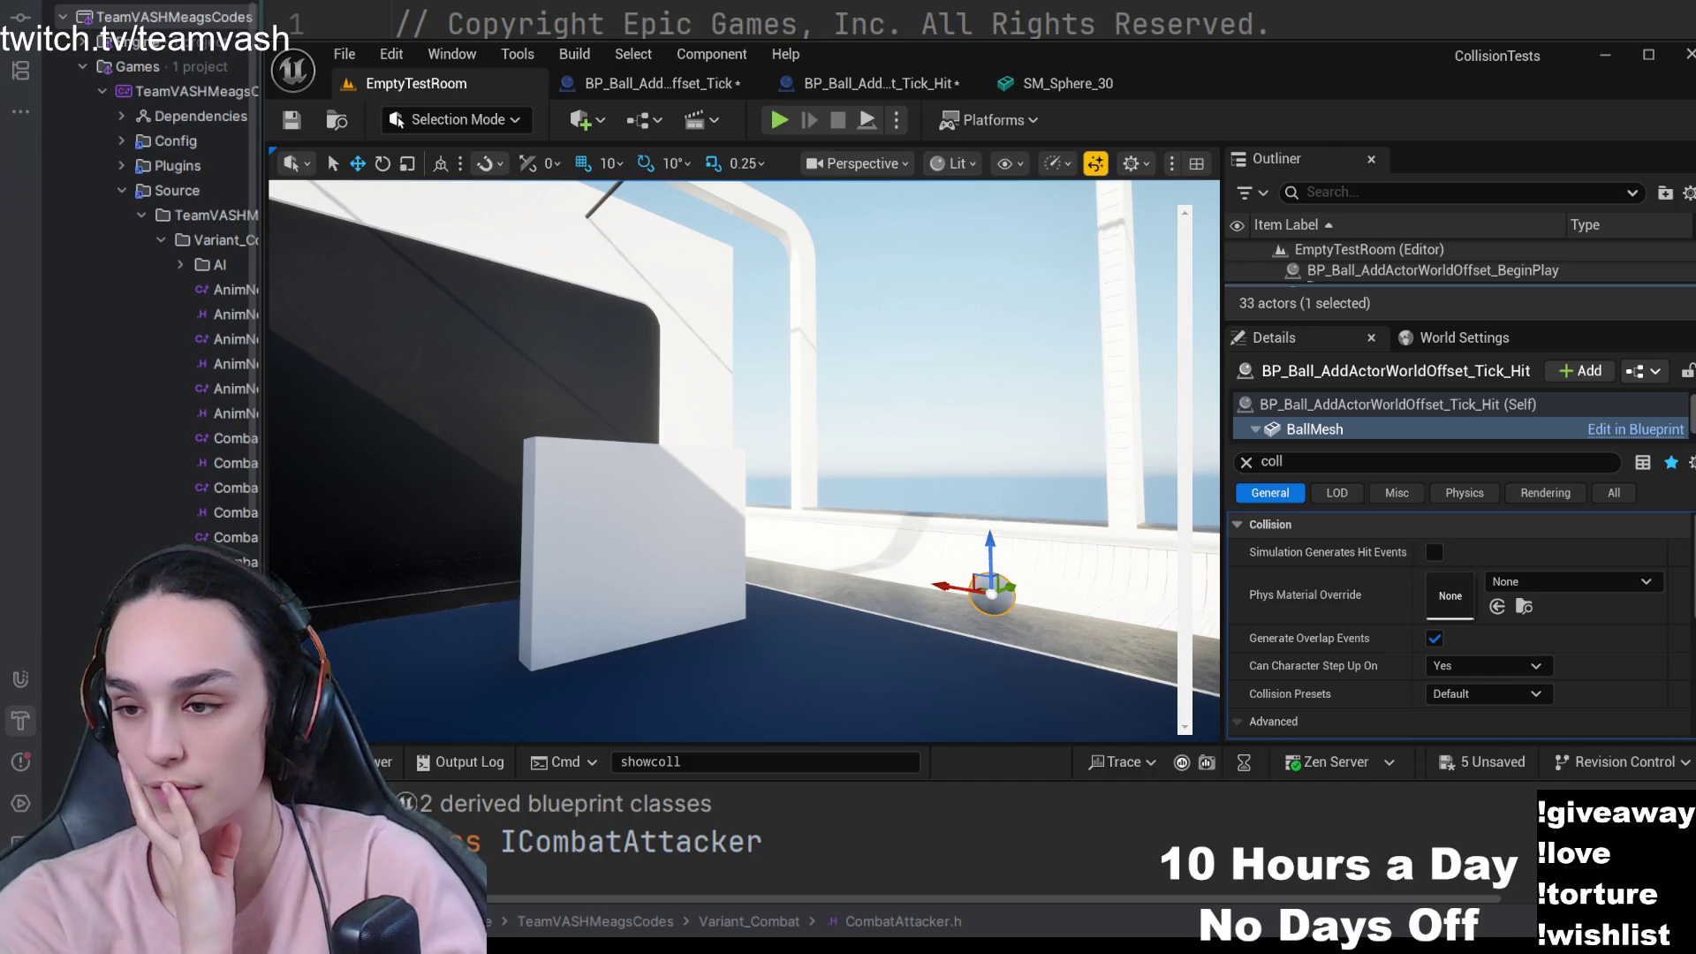
double_click(1272, 462)
text(should)
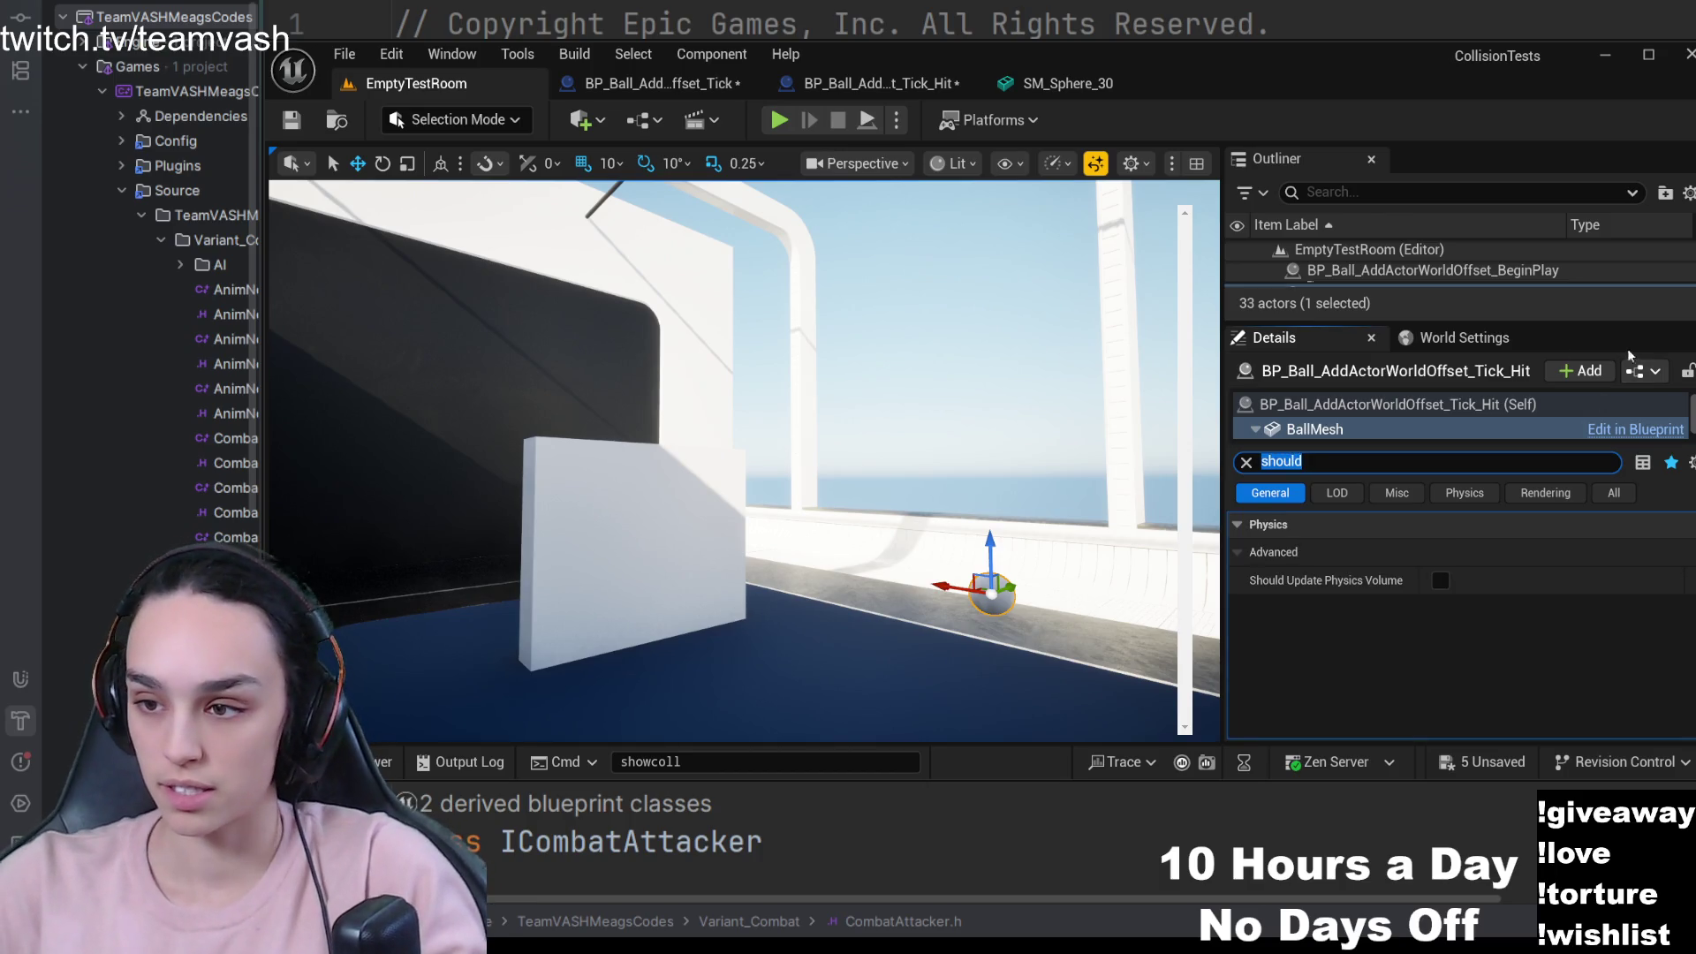
- Show the Tick_Hit ball actor's own properties and frame the ball near the wall
click(1460, 403)
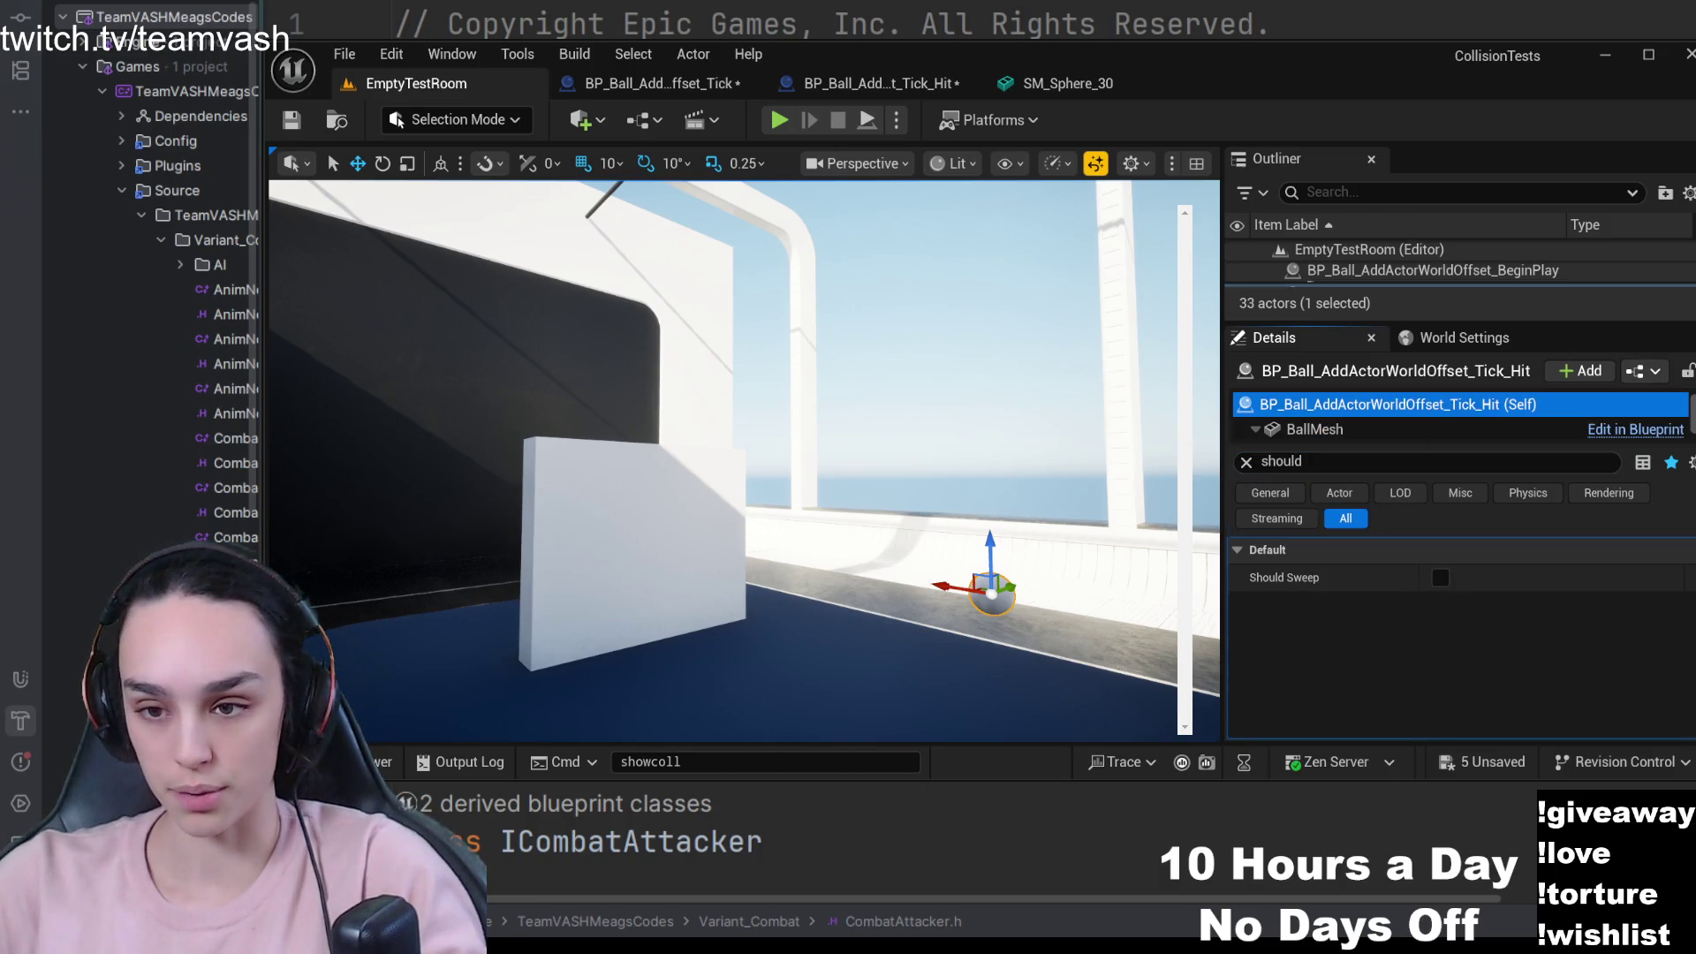
drag(742, 459, 729, 397)
mouse_move(1076, 517)
mouse_down()
mouse_move(1069, 495)
mouse_move(1076, 517)
mouse_up()
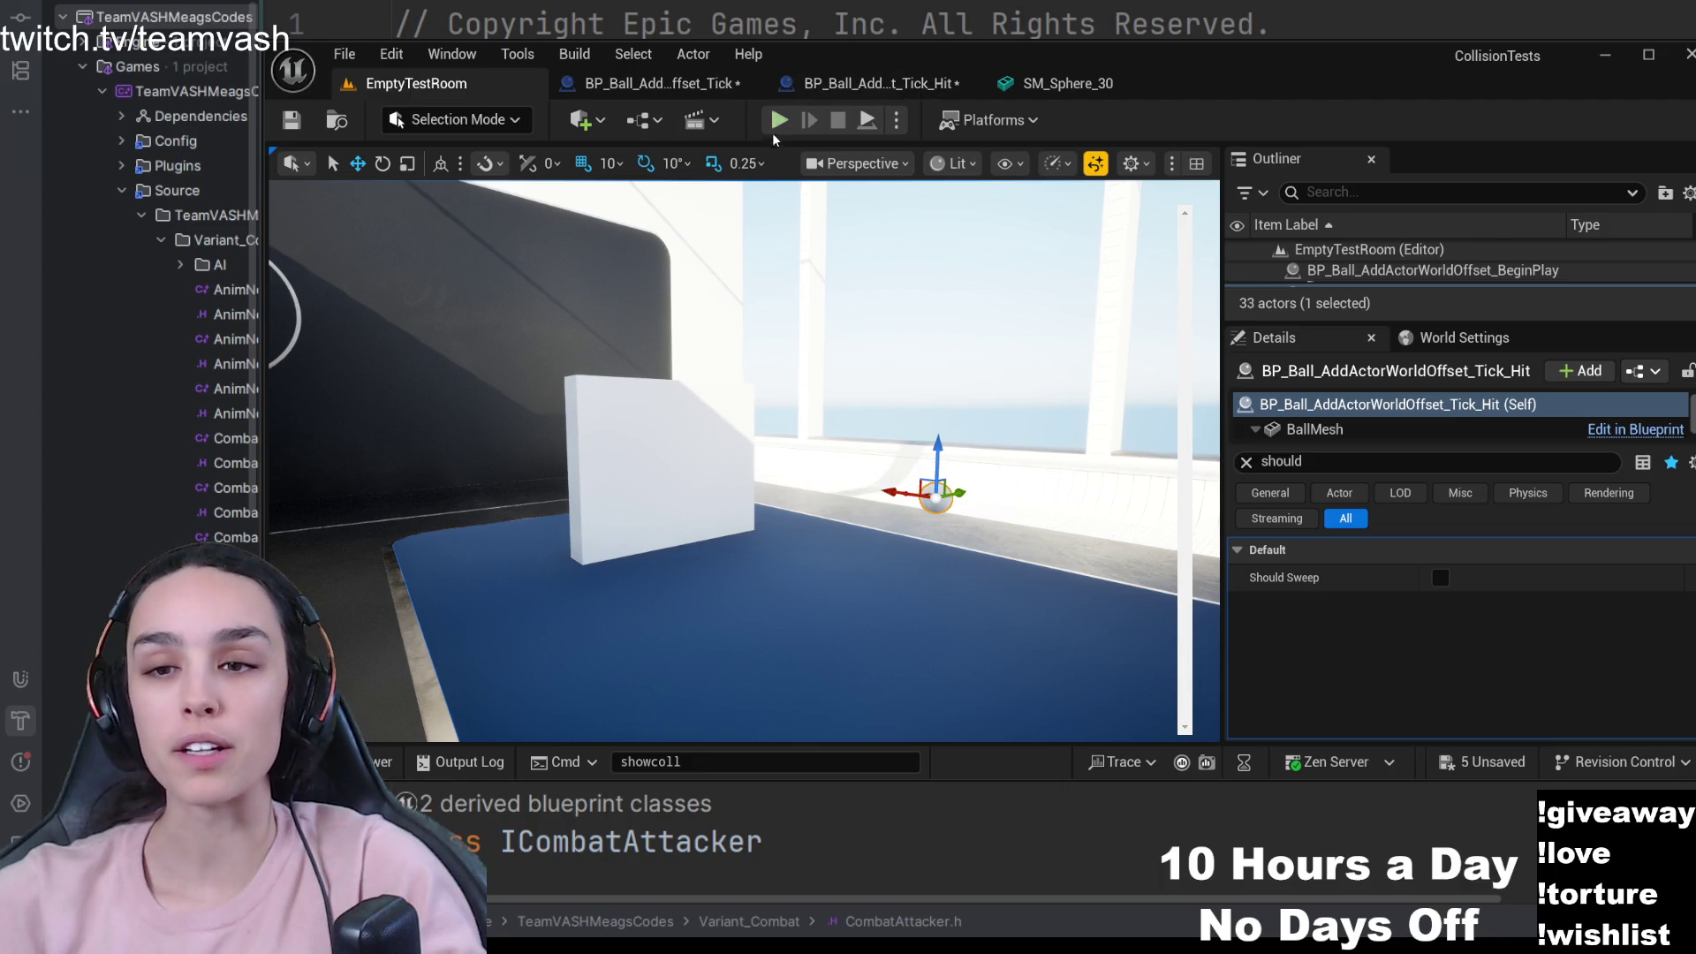
- Play-test the level without sweep, then enable Should Sweep on the ball
click(779, 121)
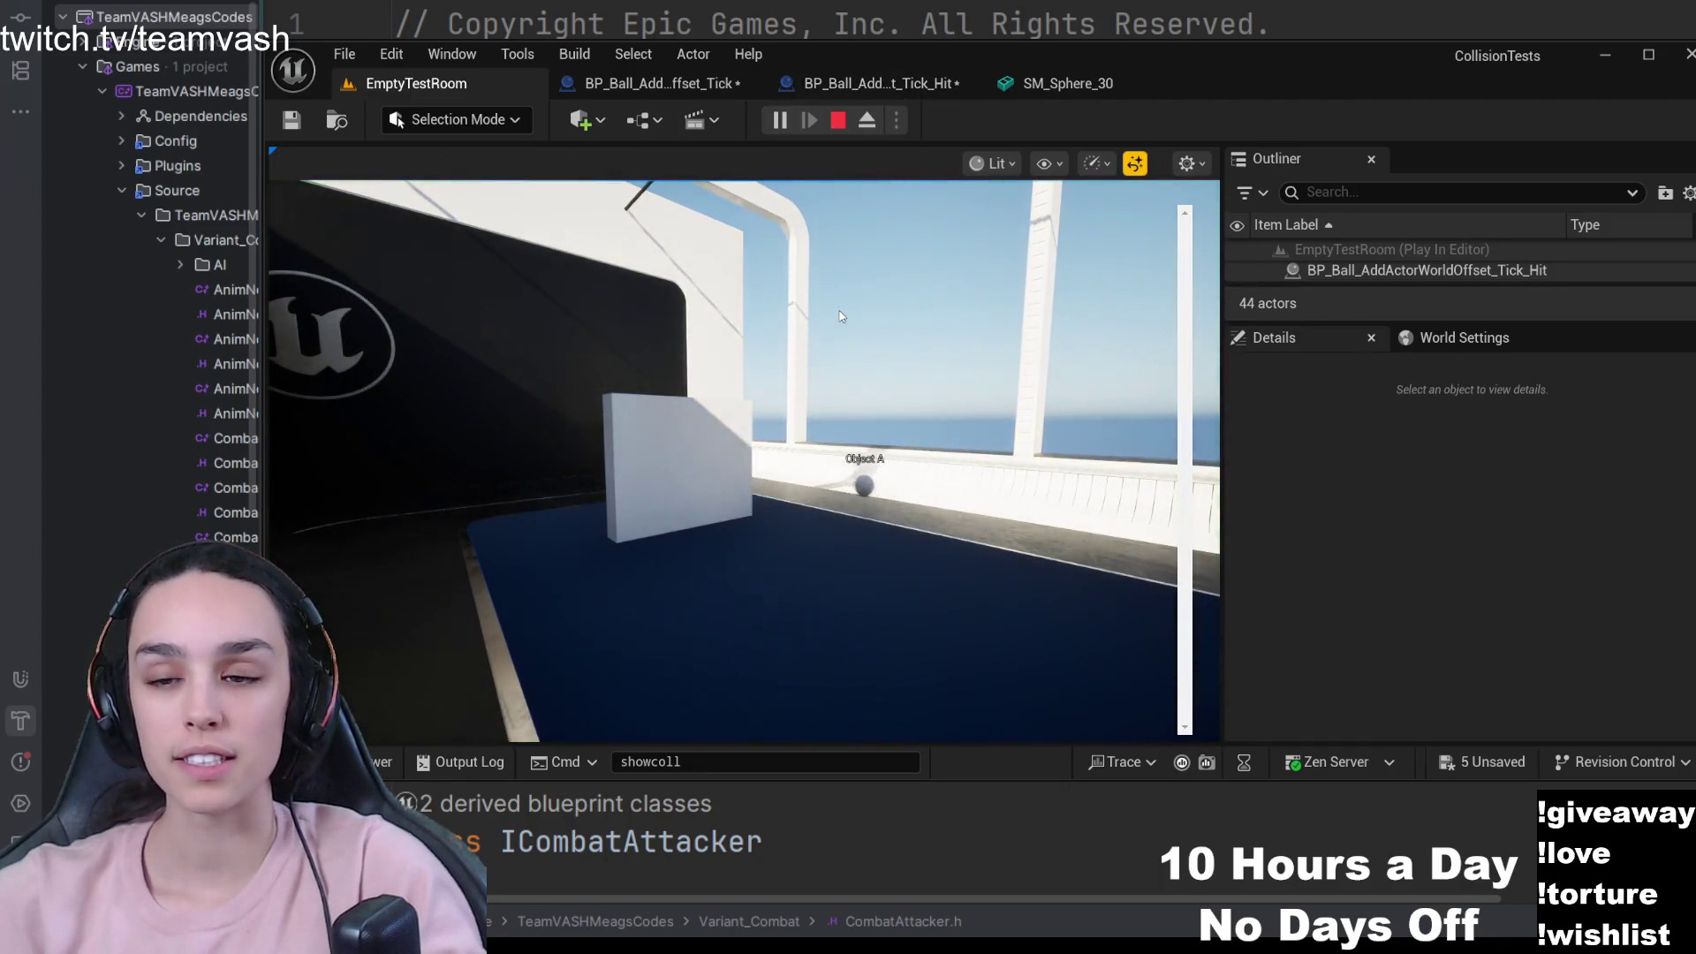
click(878, 321)
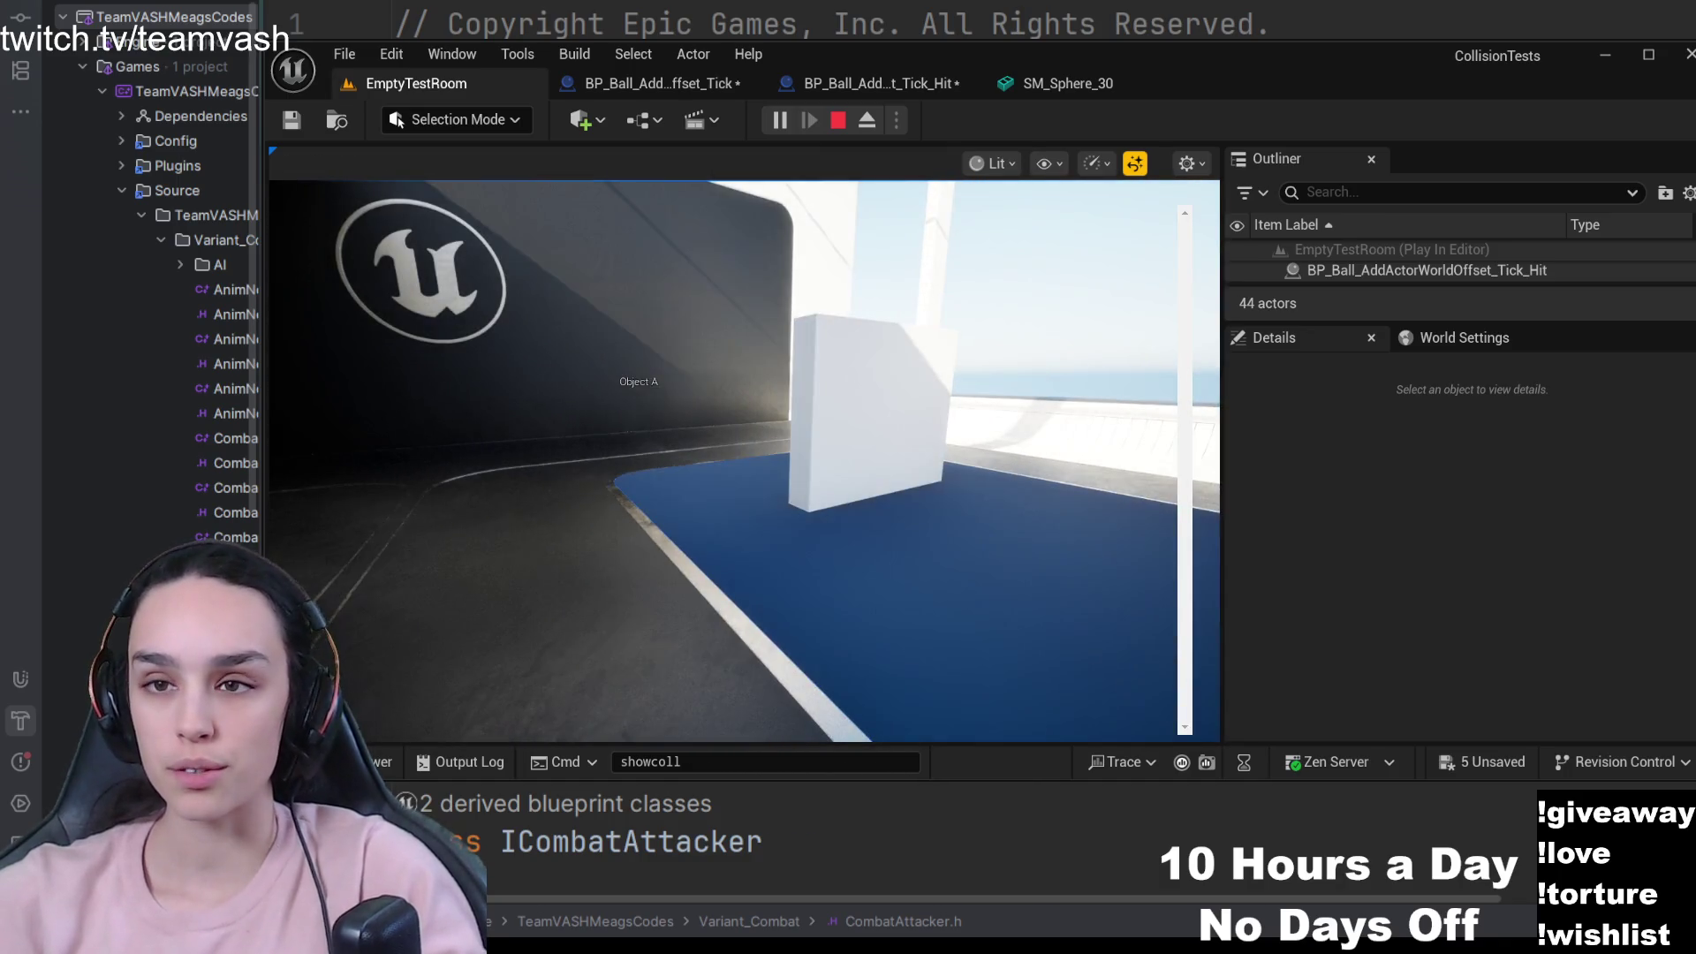
key(Escape)
drag(932, 333, 1109, 344)
drag(936, 371, 948, 374)
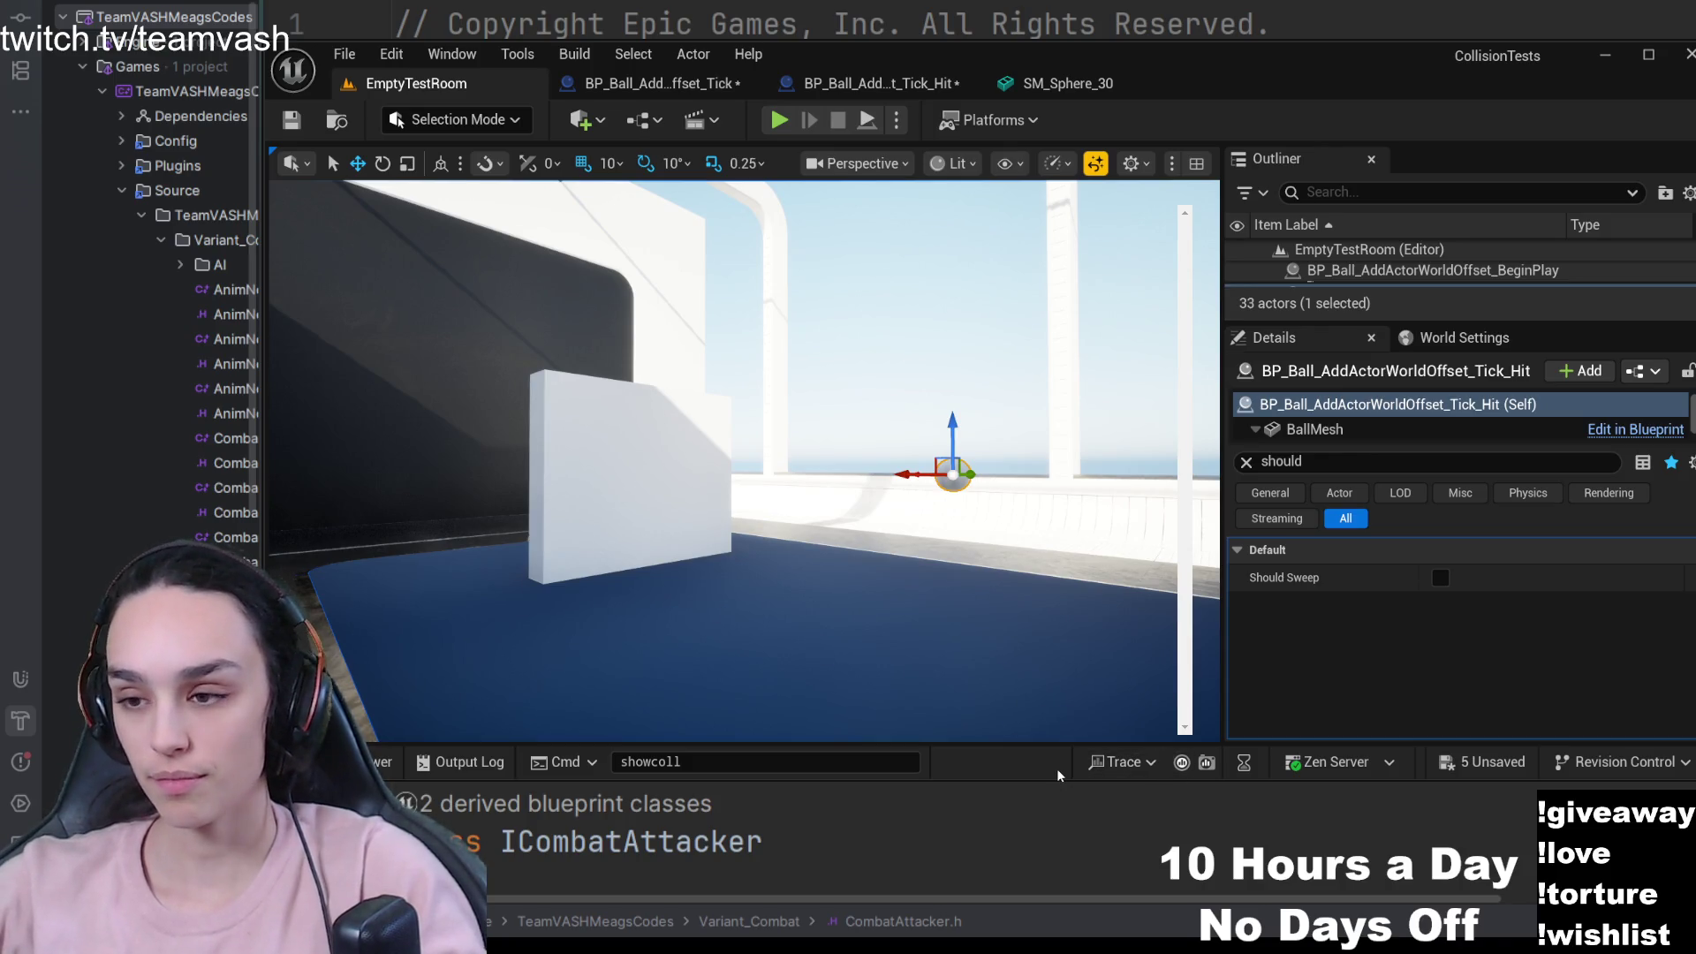
click(1440, 579)
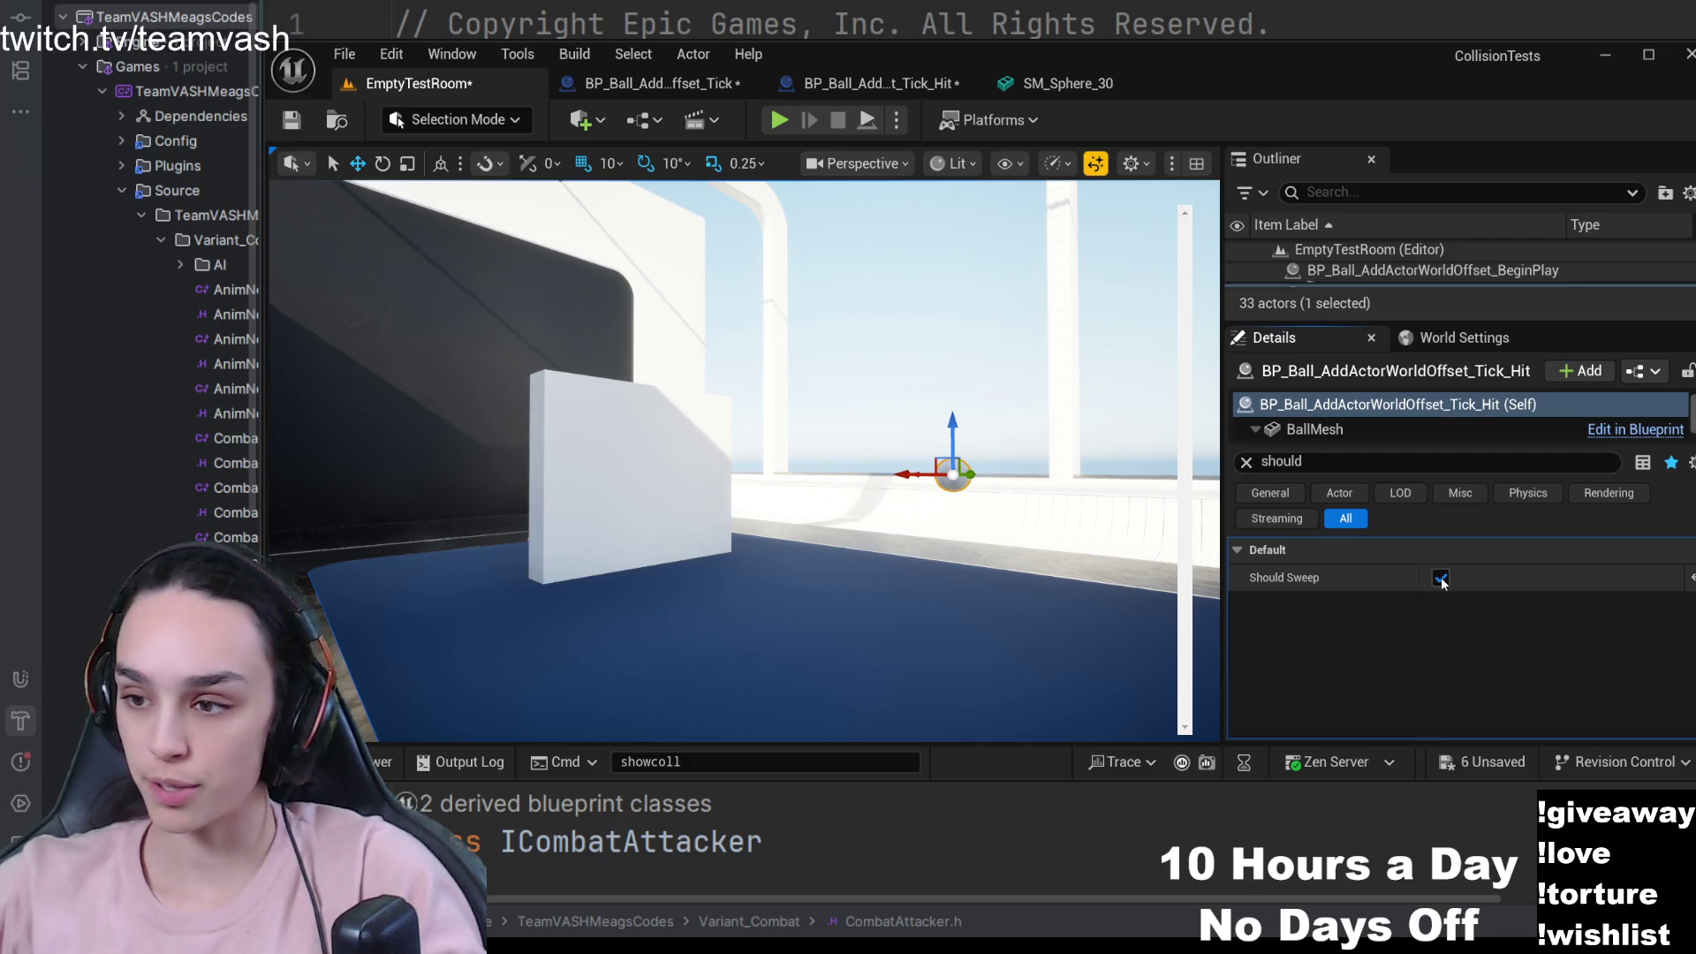
click(771, 126)
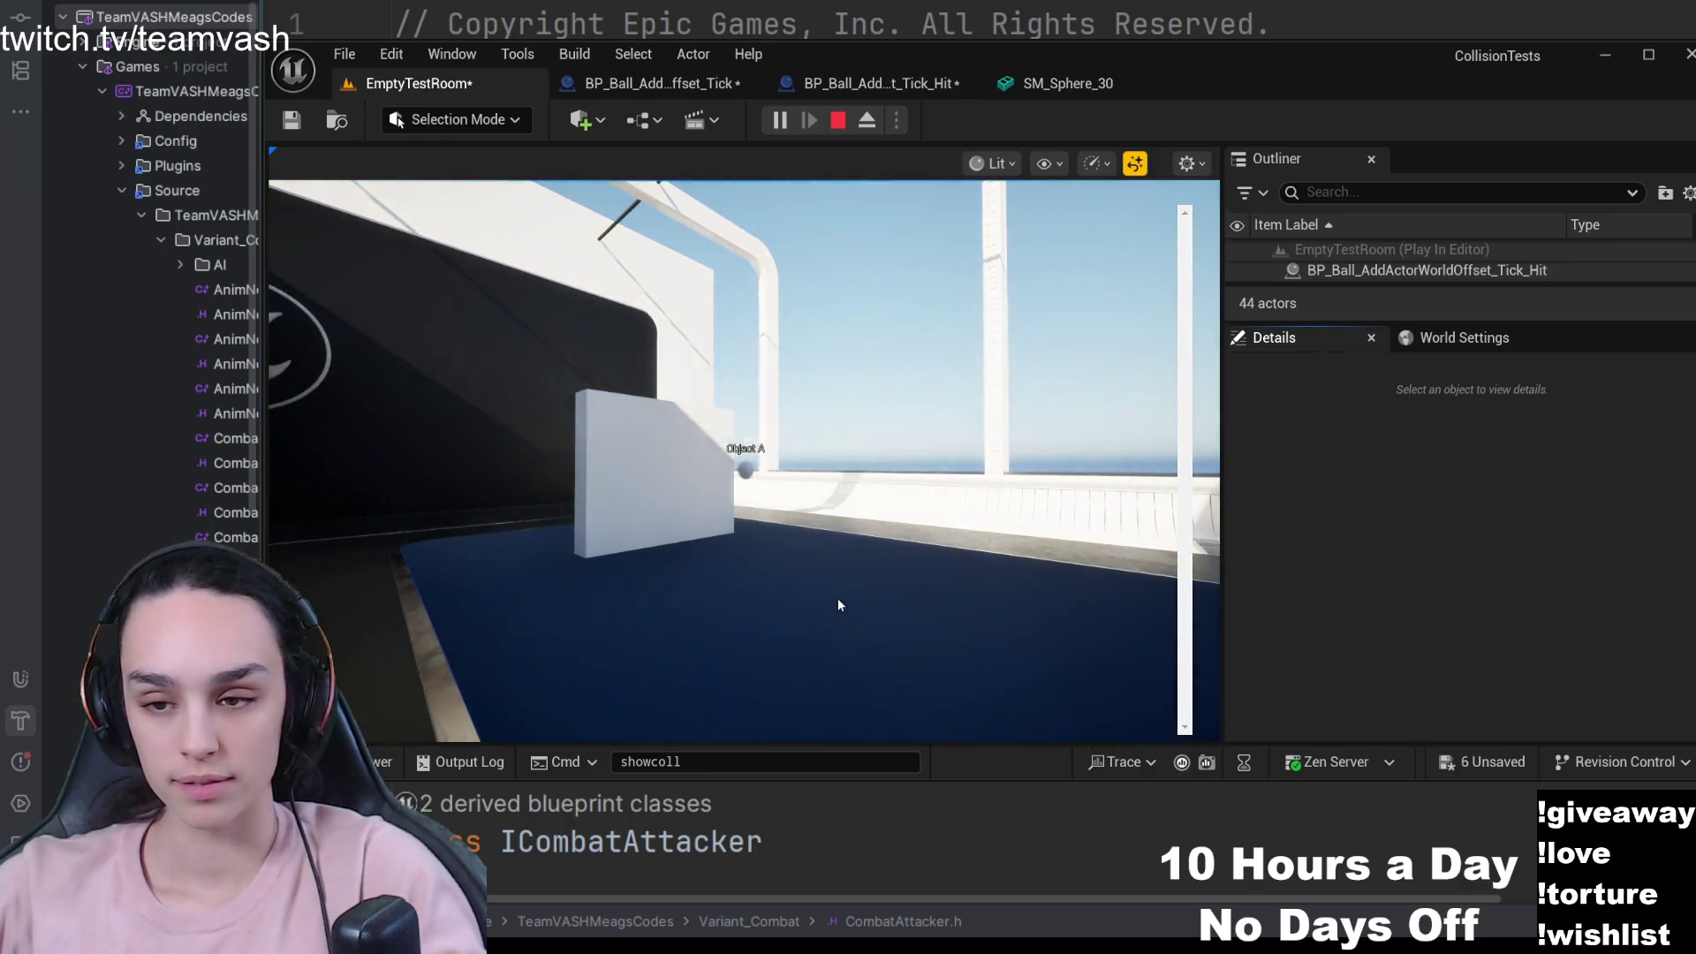
click(829, 591)
key(w)
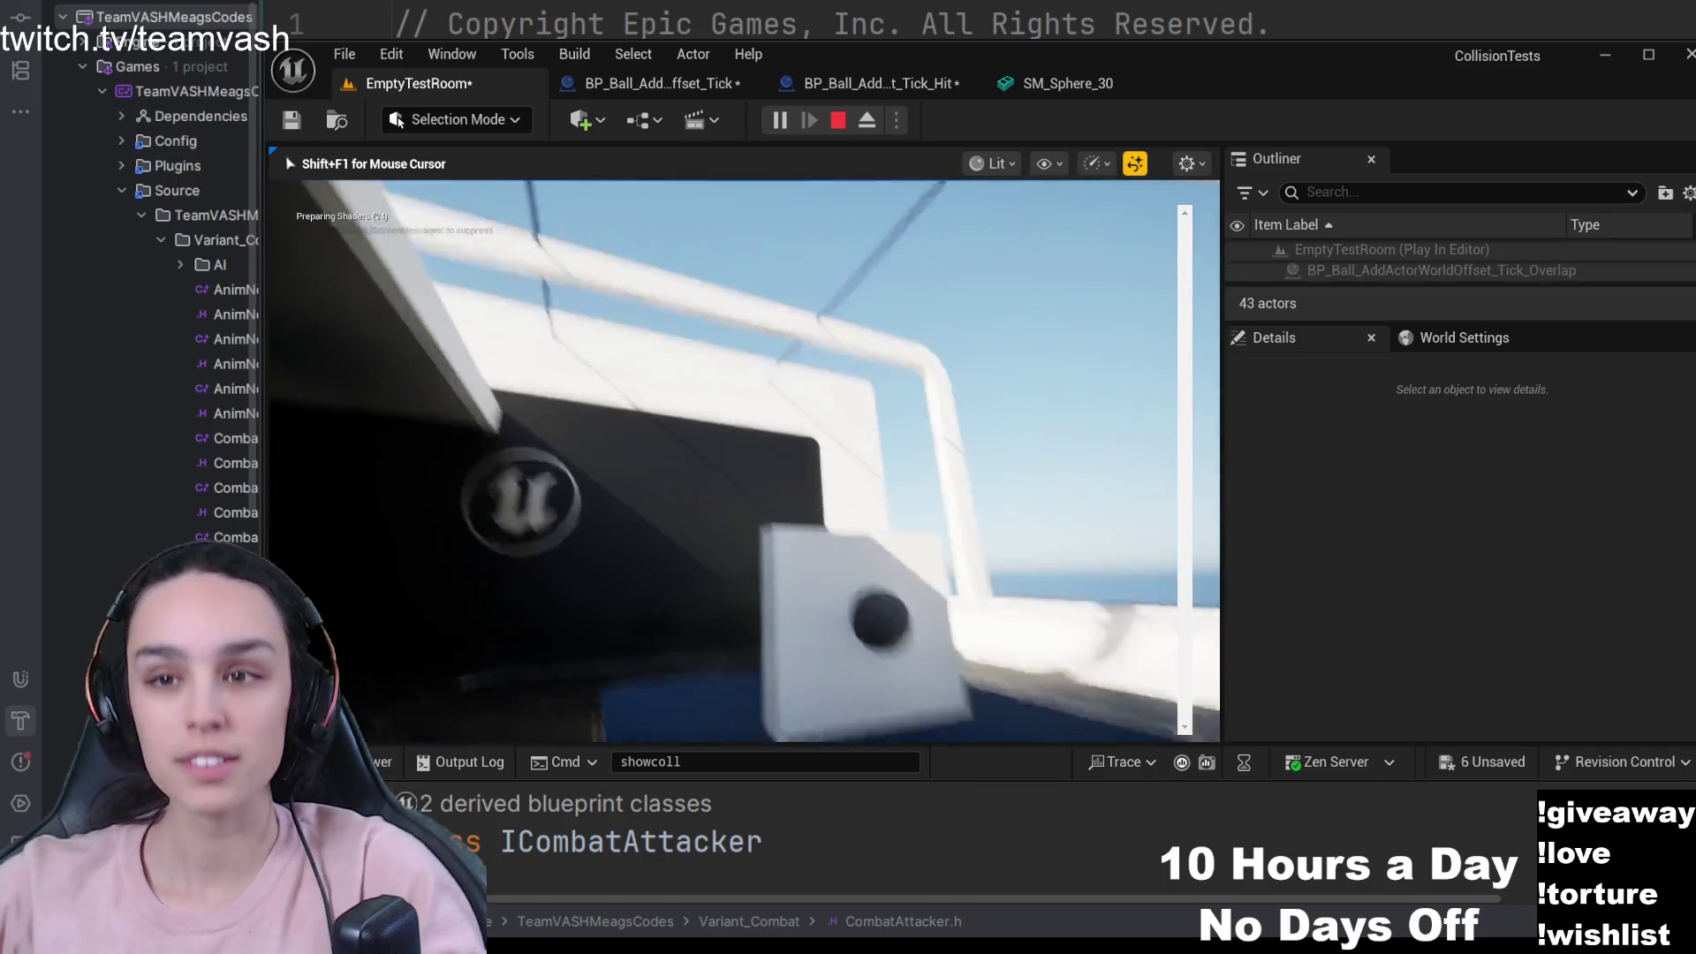
key(shift+F1)
click(841, 123)
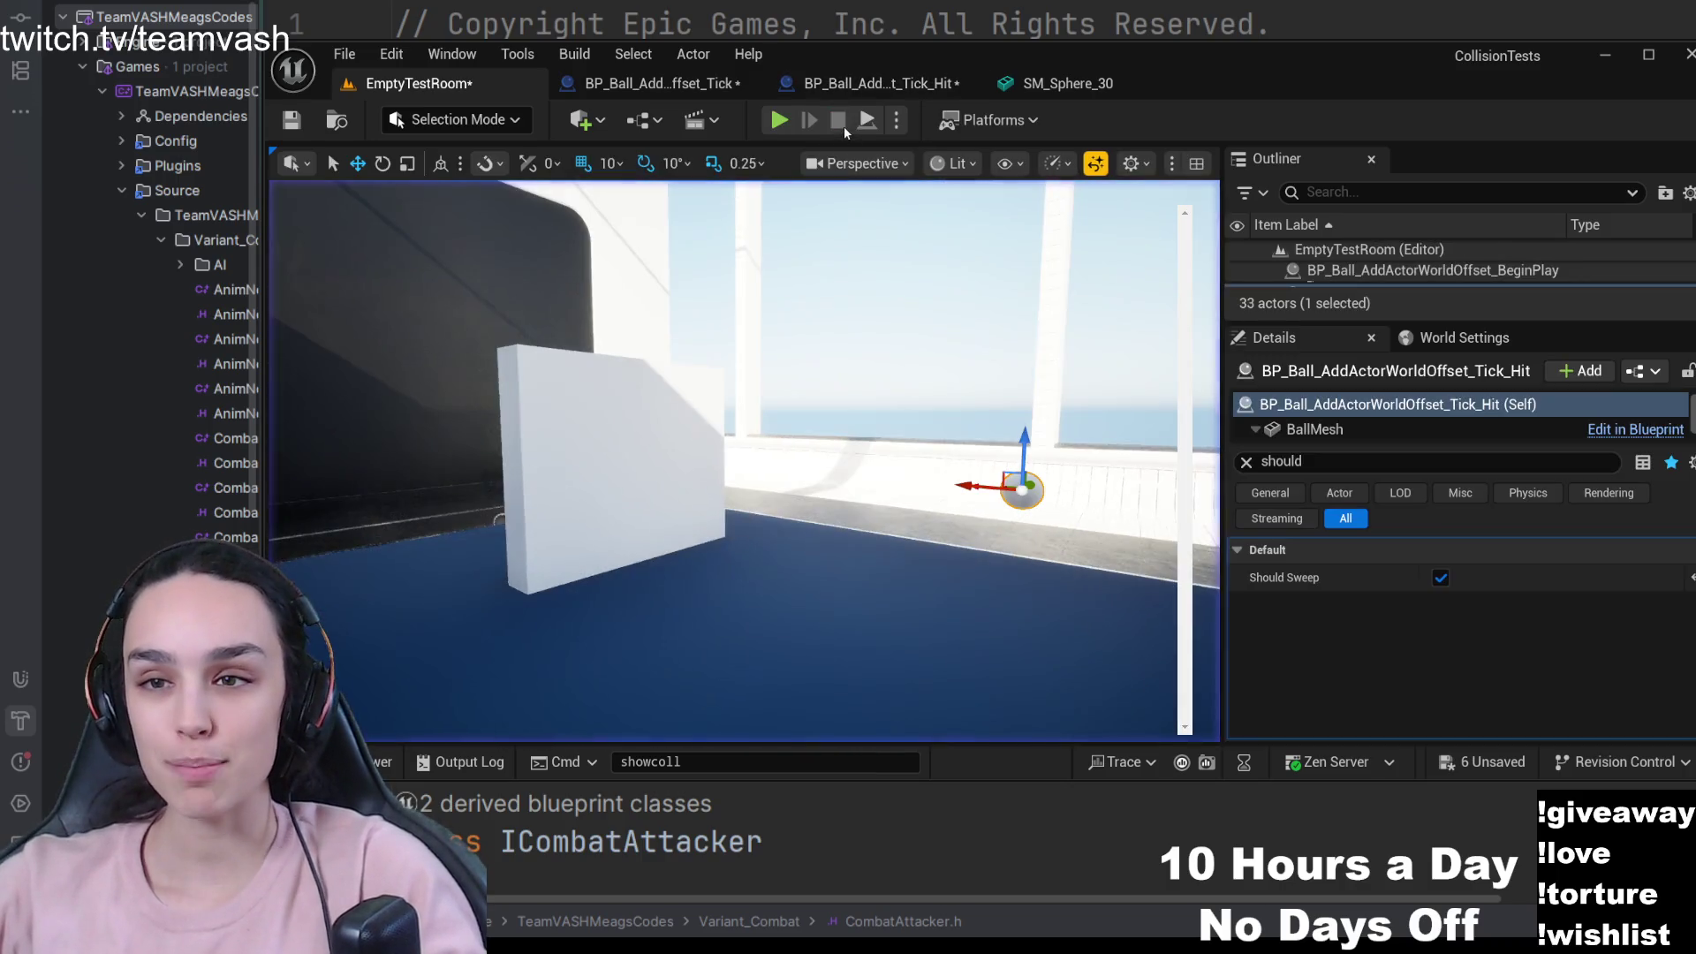
click(779, 119)
click(879, 504)
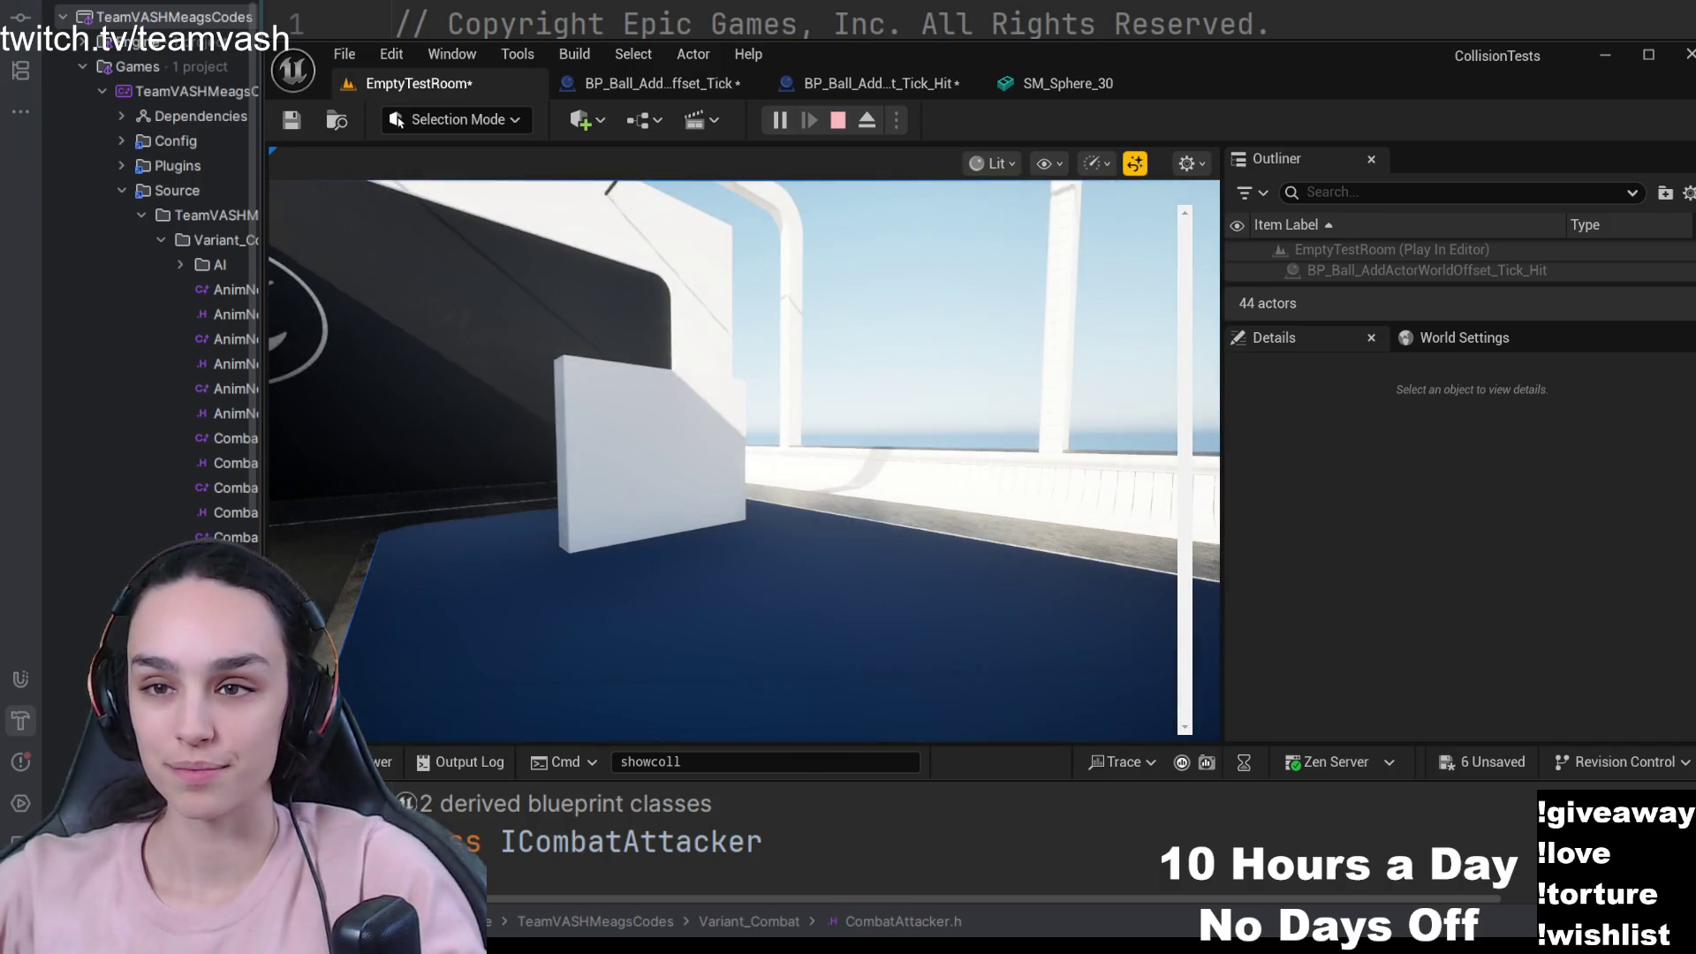
key(shift+F1)
click(844, 125)
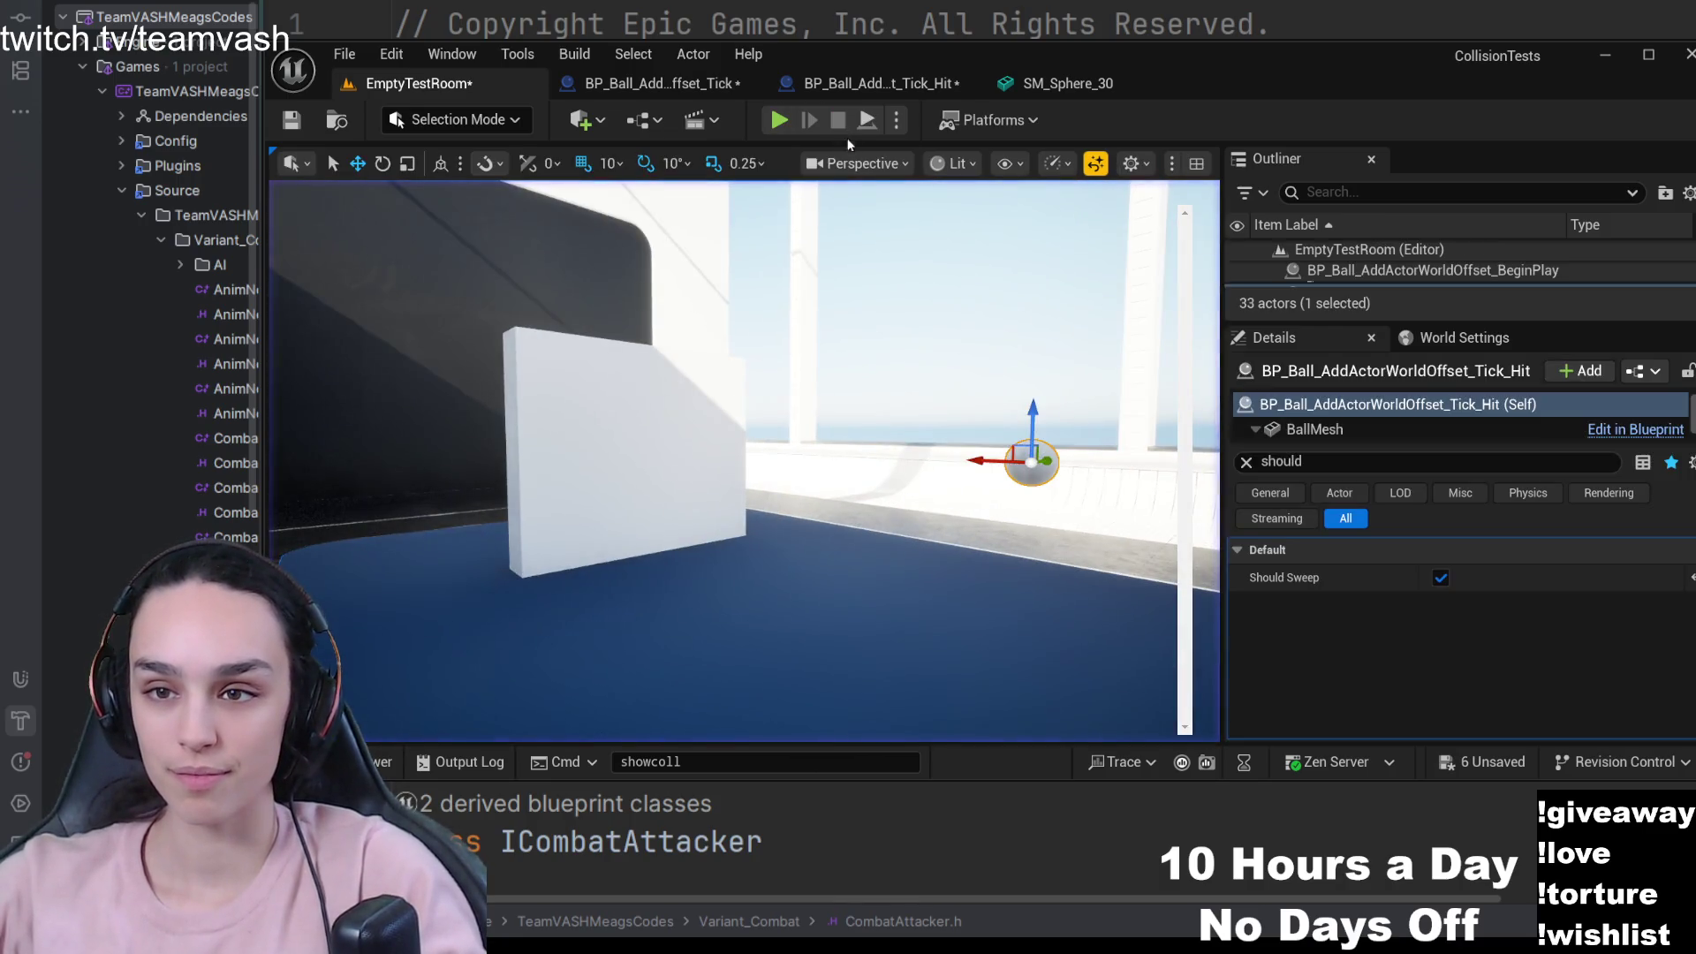
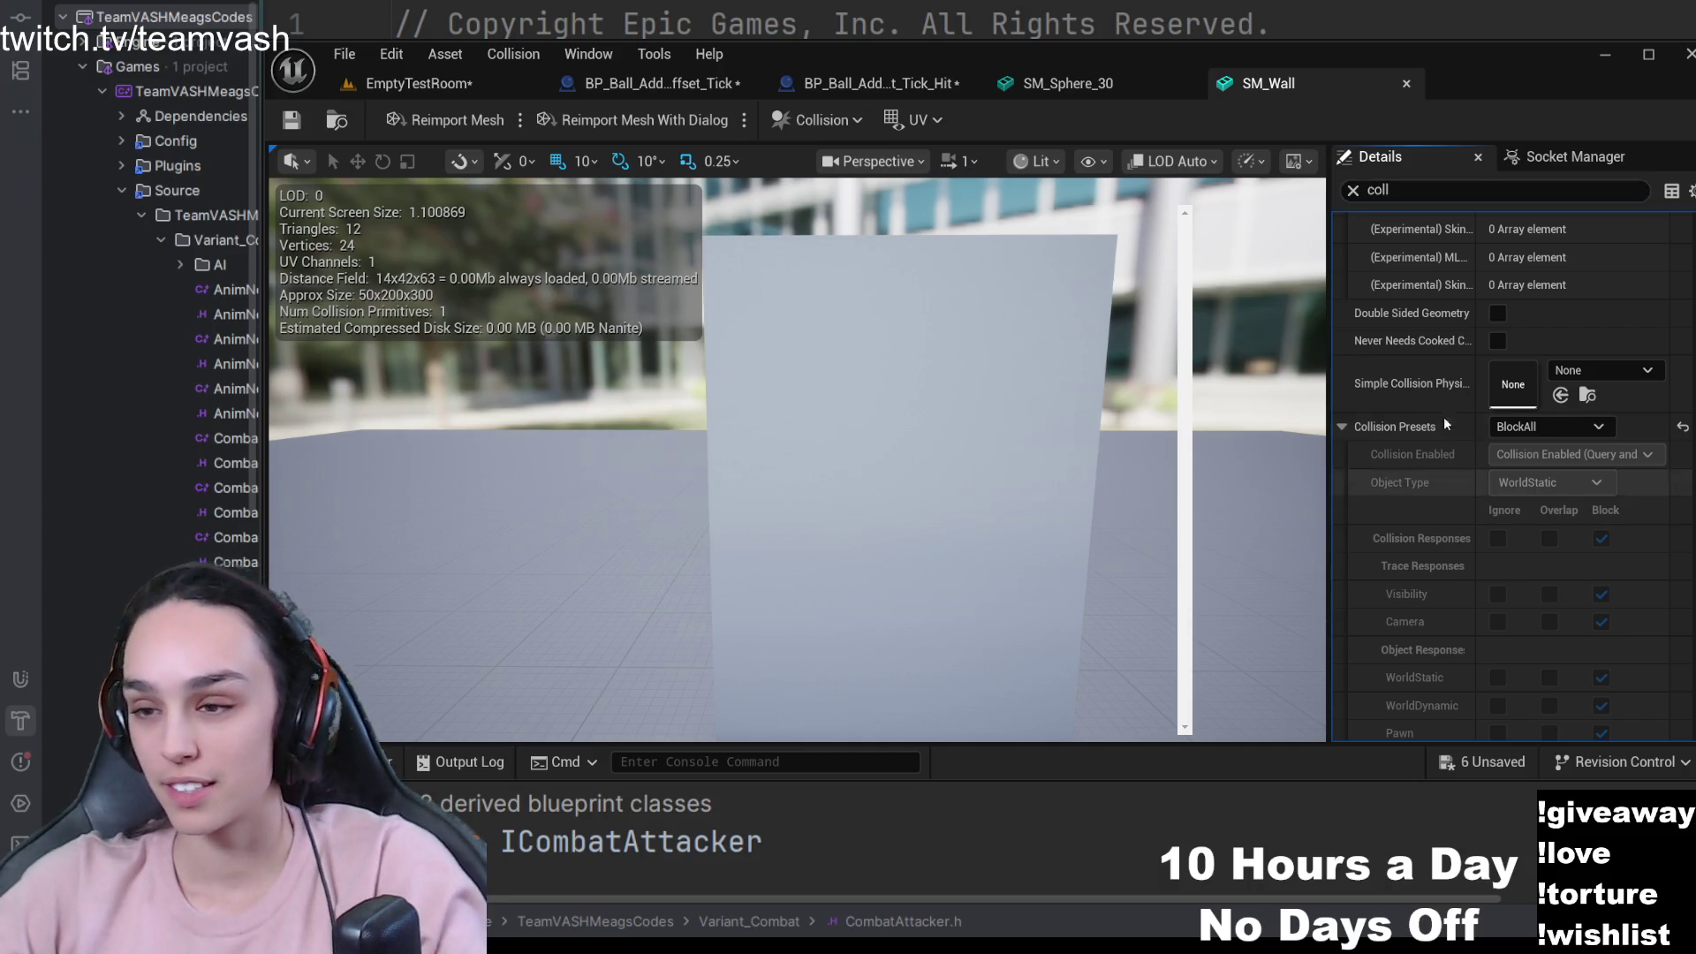
- Set SM_Wall's collision preset to Custom with WorldStatic set to Overlap instead of Block
click(1551, 427)
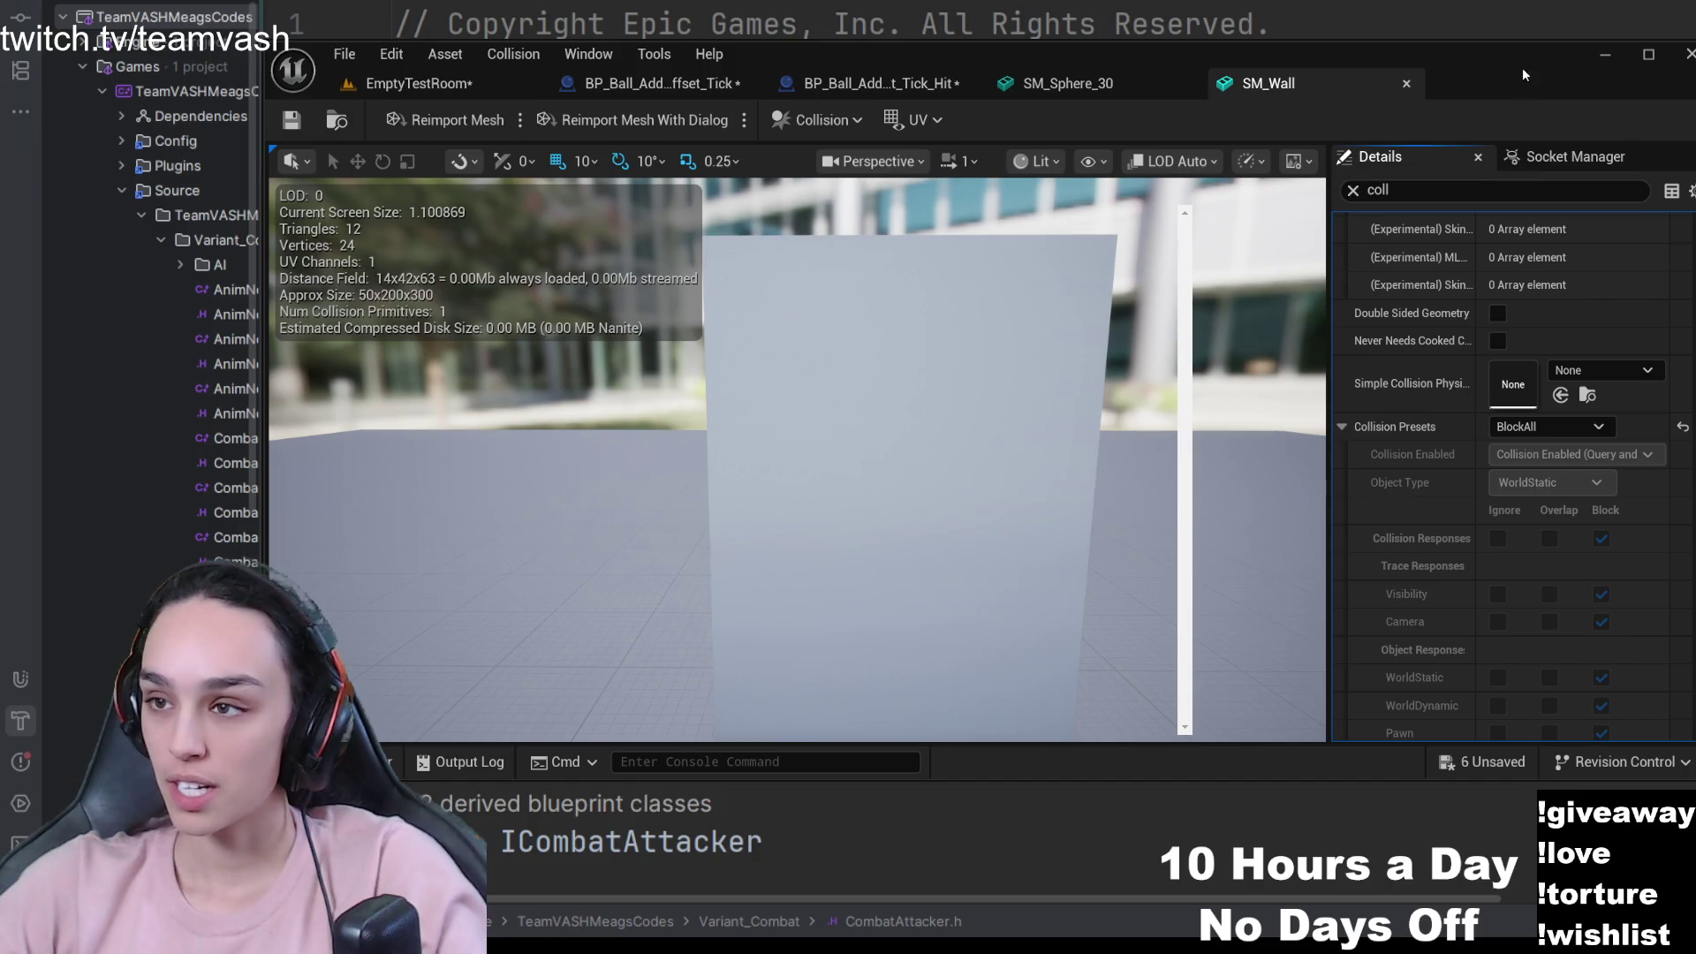
click(1538, 468)
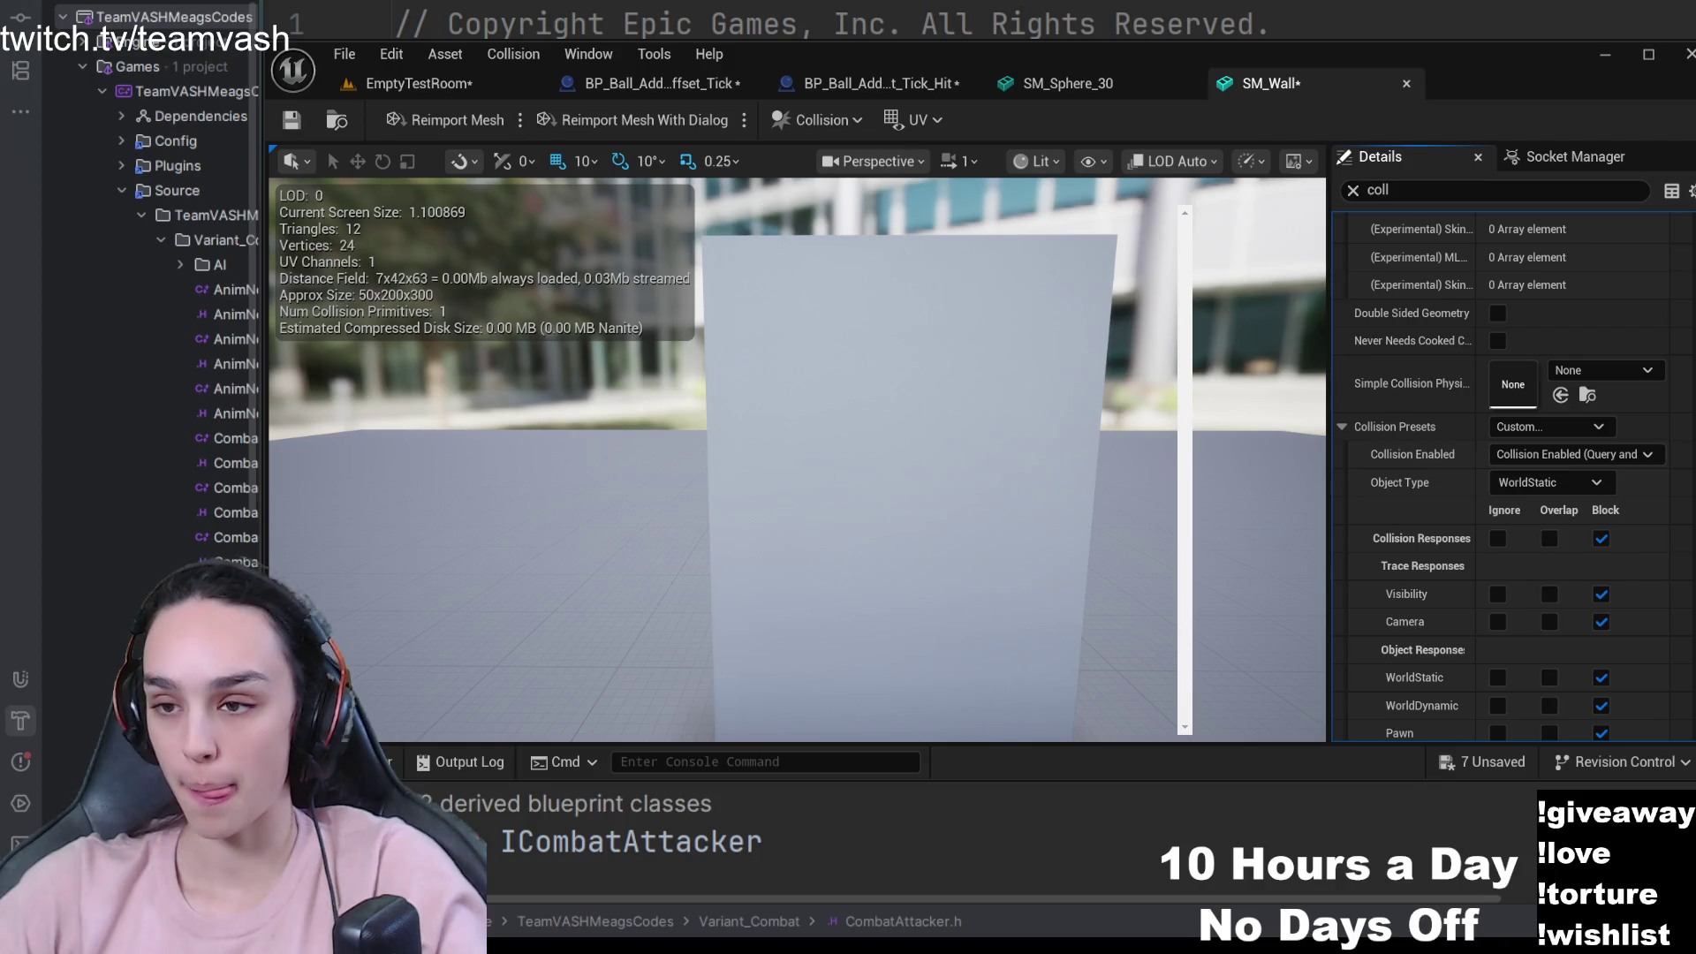
scroll(1546, 565, down, 2)
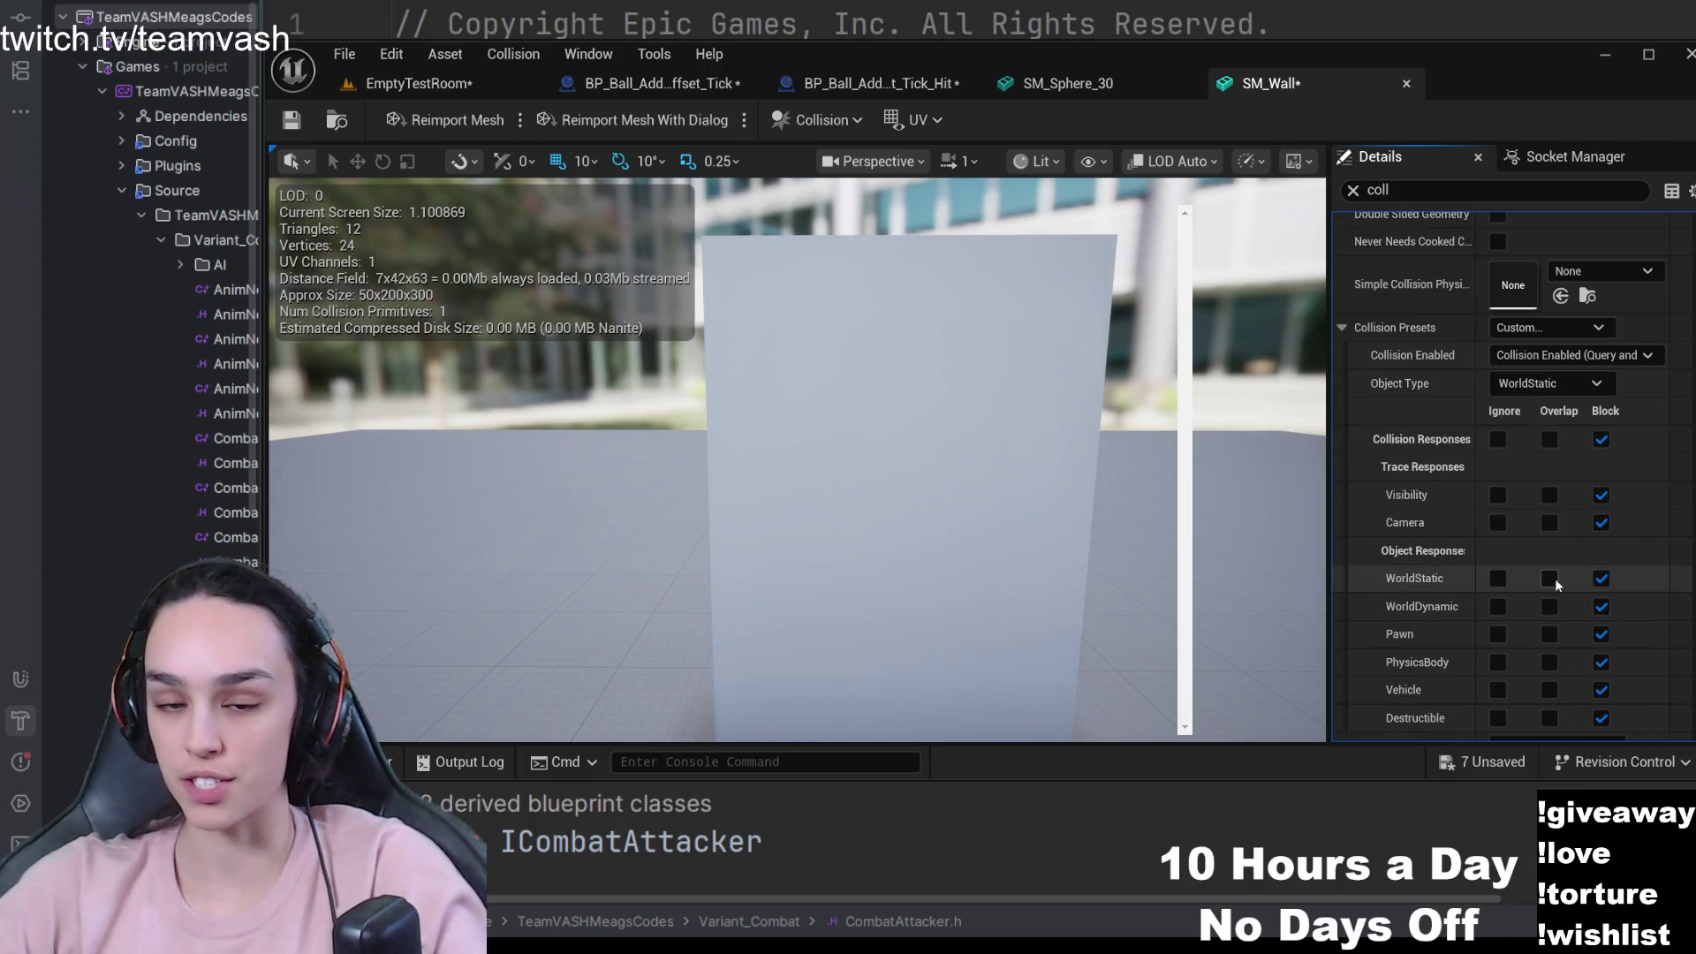
click(1552, 579)
- Save SM_Wall and return to EmptyTestRoom, framing the wall and ball
click(284, 125)
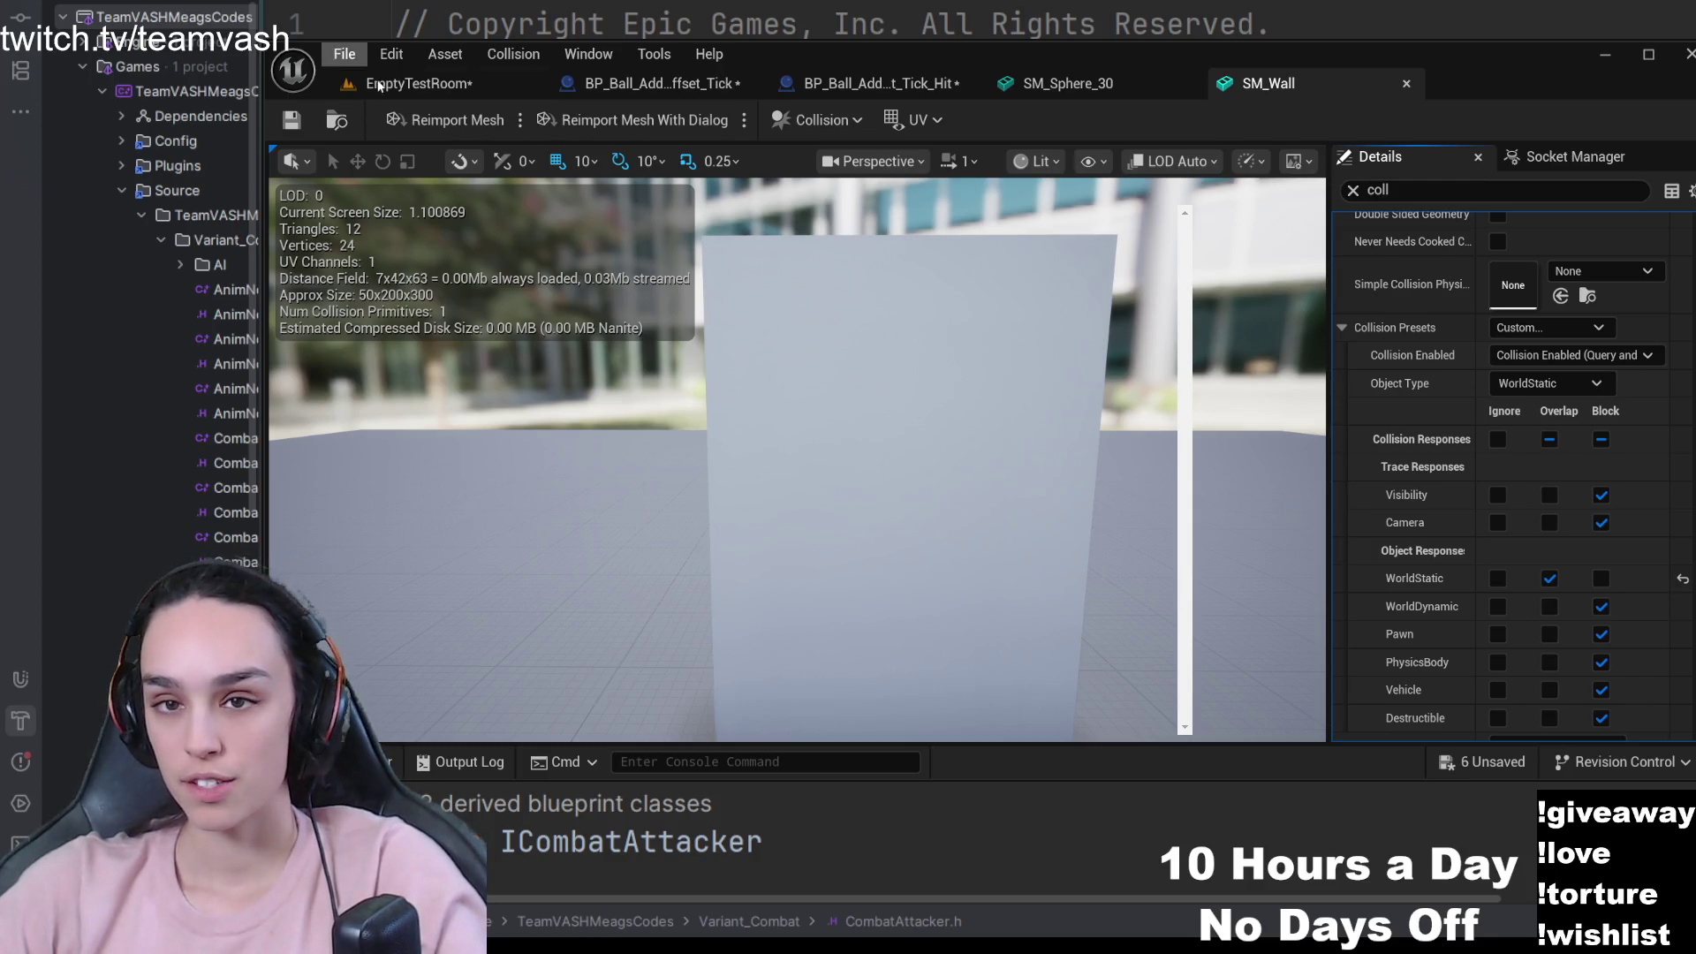
click(415, 83)
drag(904, 488, 861, 446)
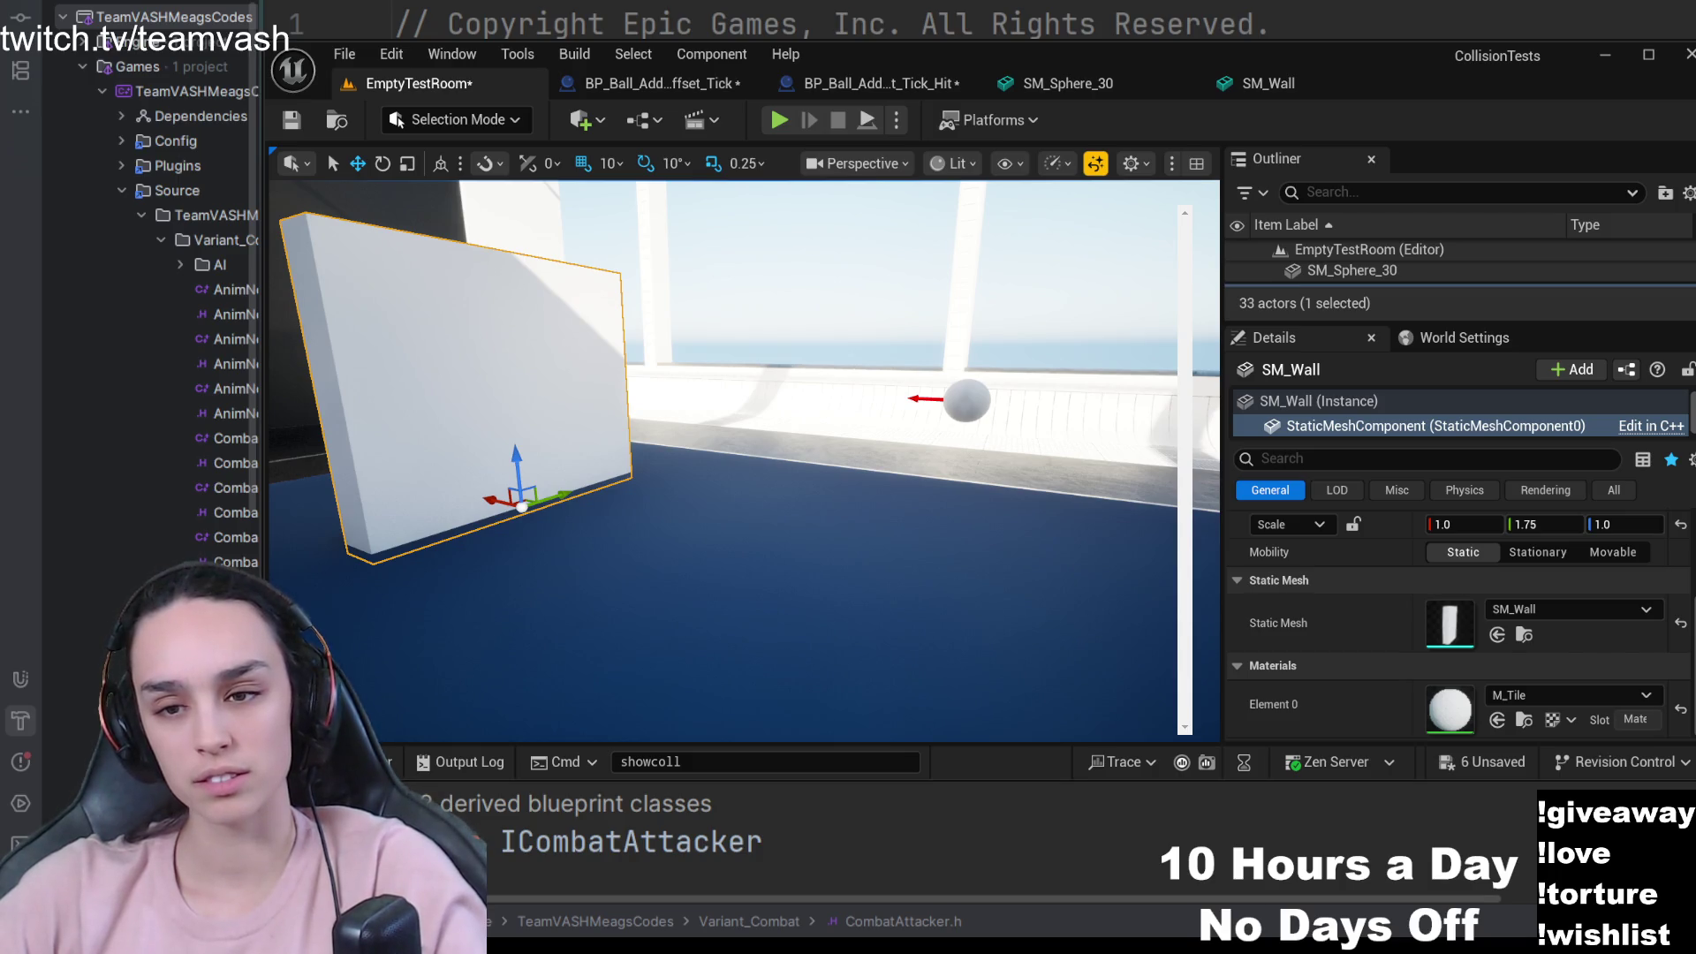
- Play-test the level twice, walking toward the wall and ball to watch the collision
click(779, 125)
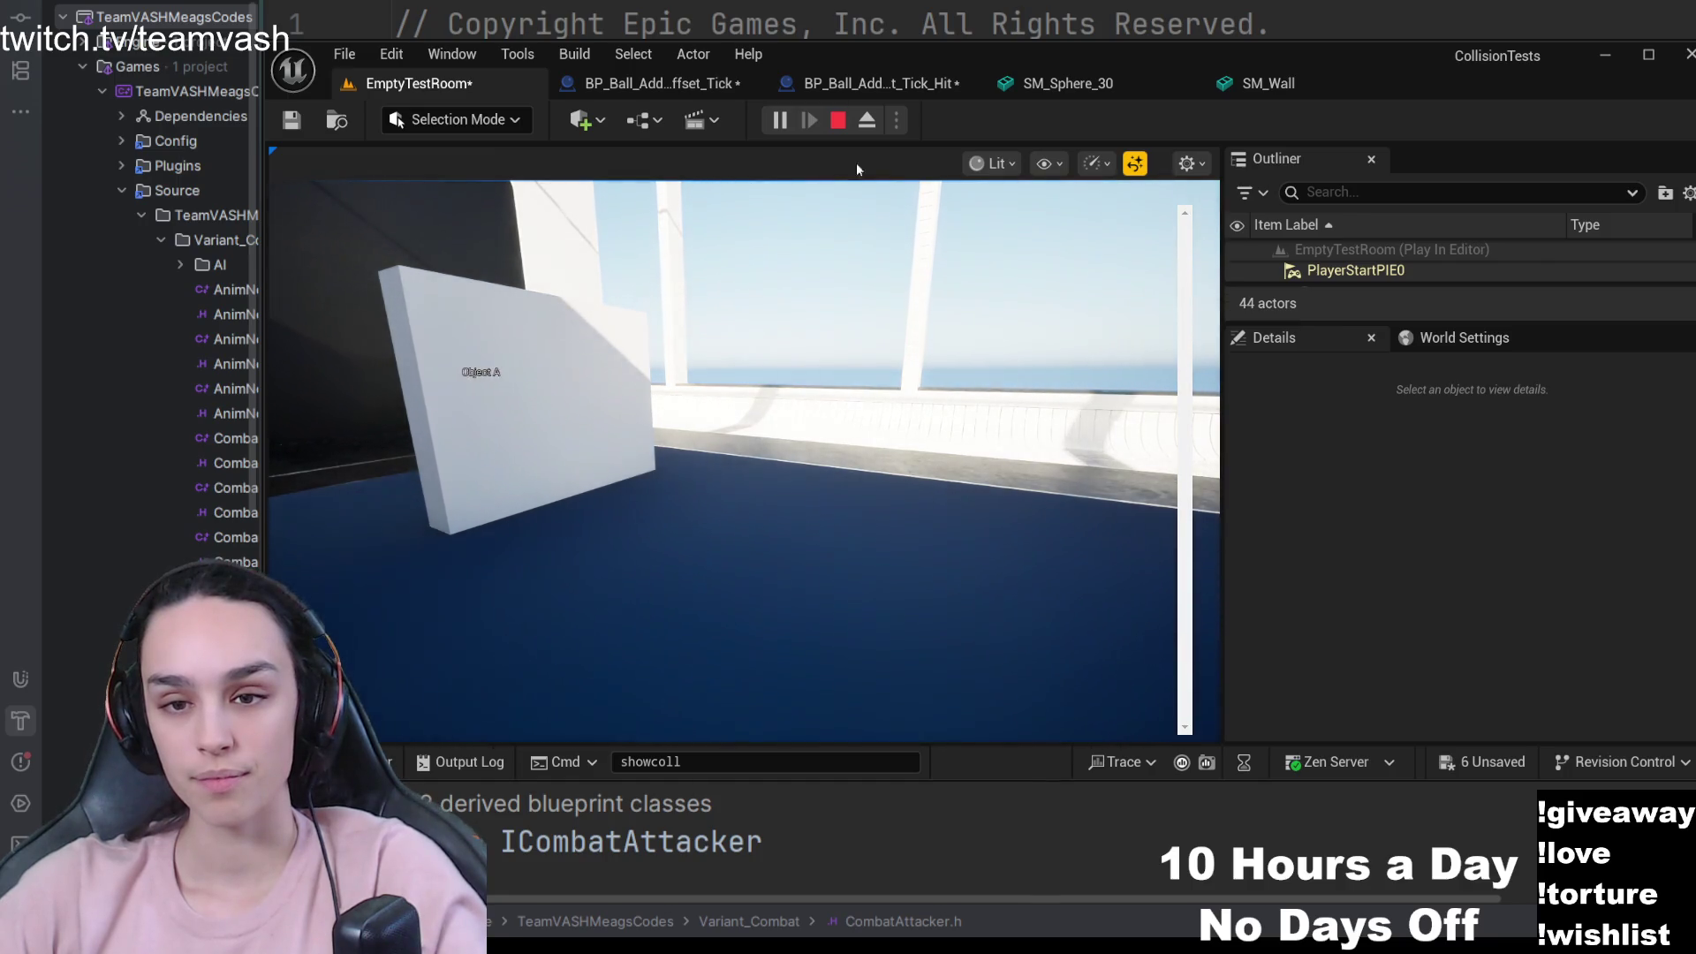
click(838, 120)
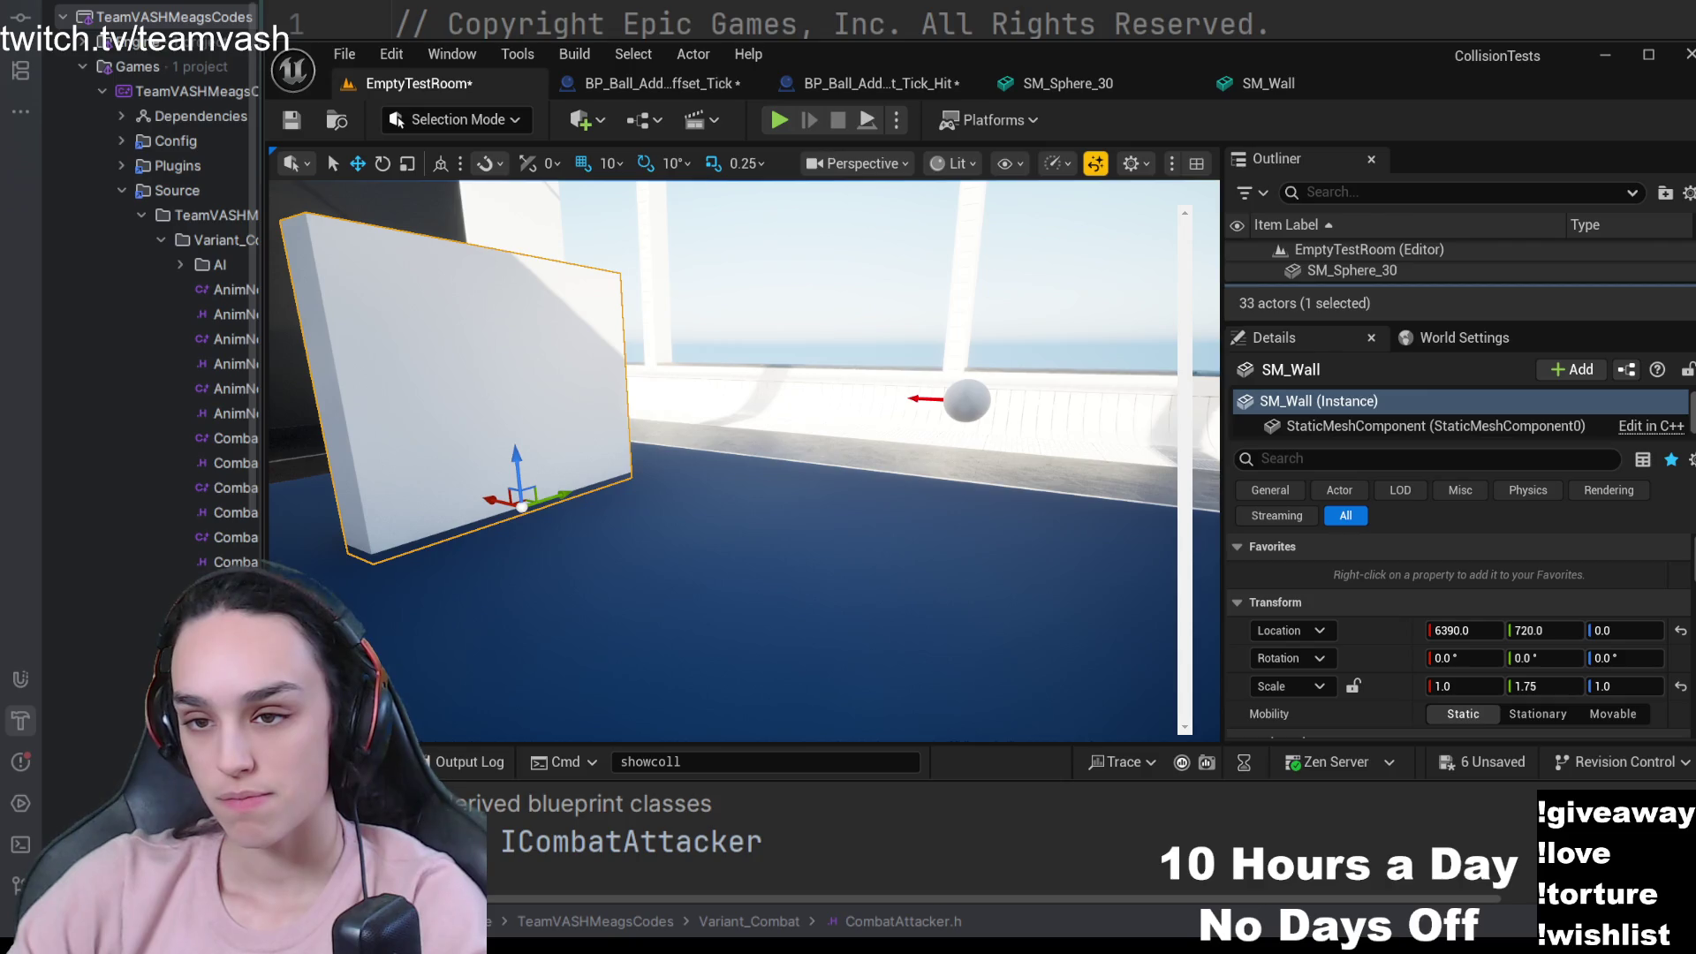
scroll(744, 459, down, 5)
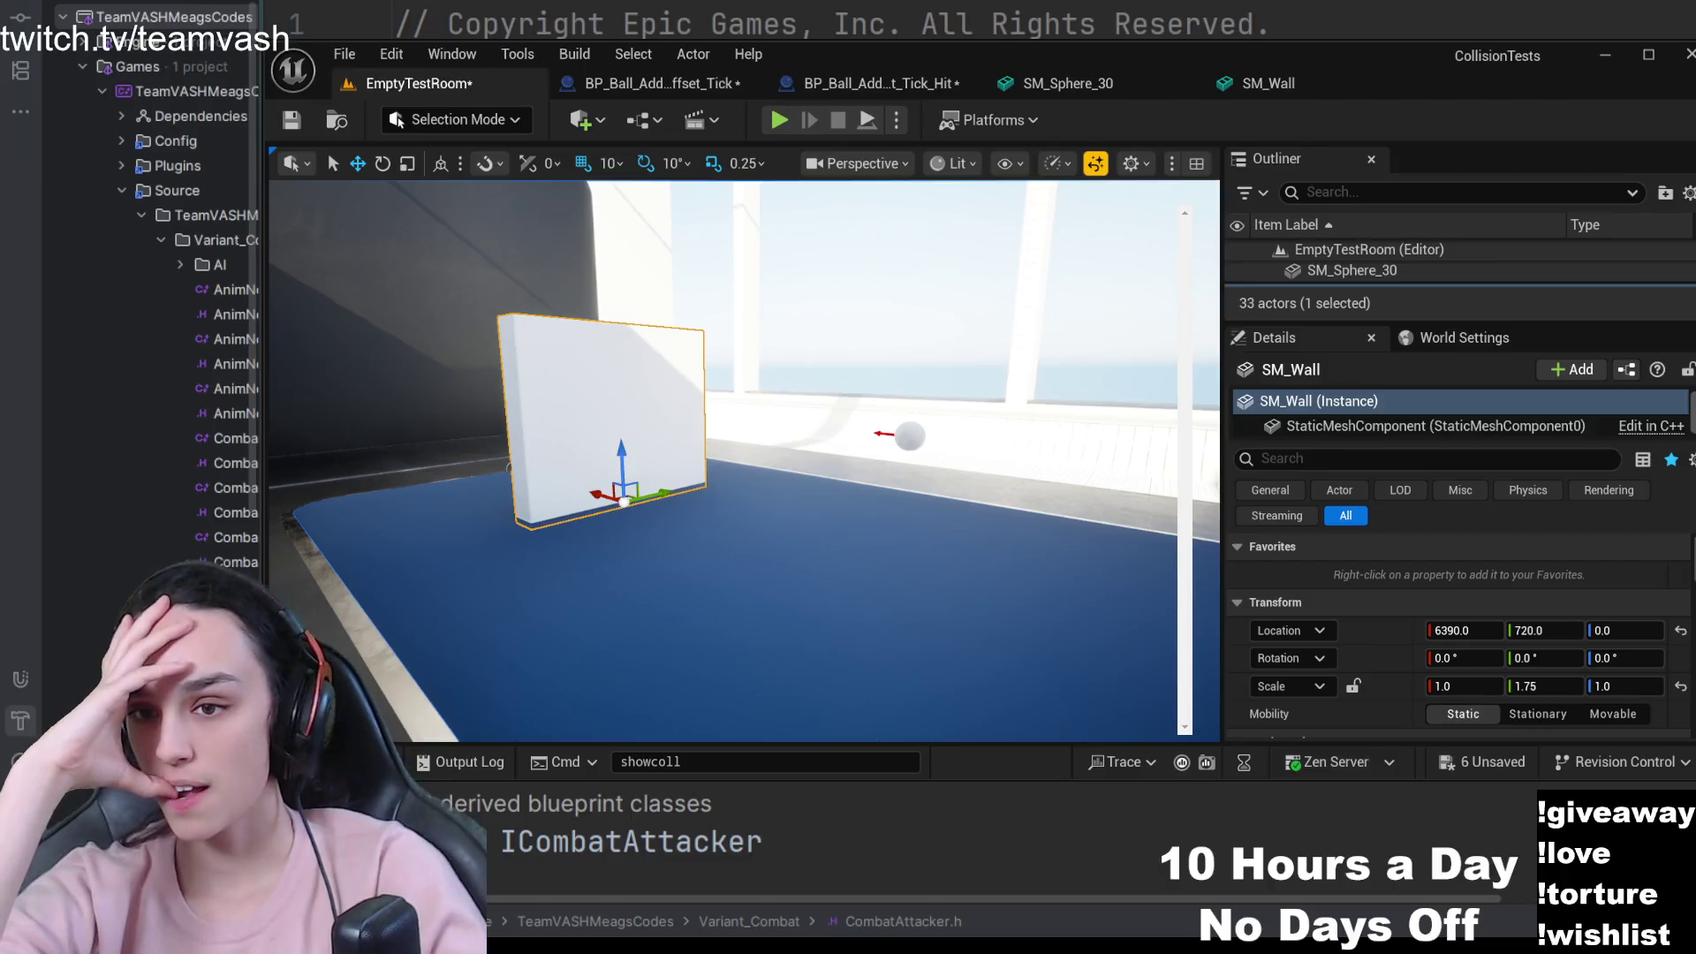
drag(744, 460, 592, 493)
click(778, 120)
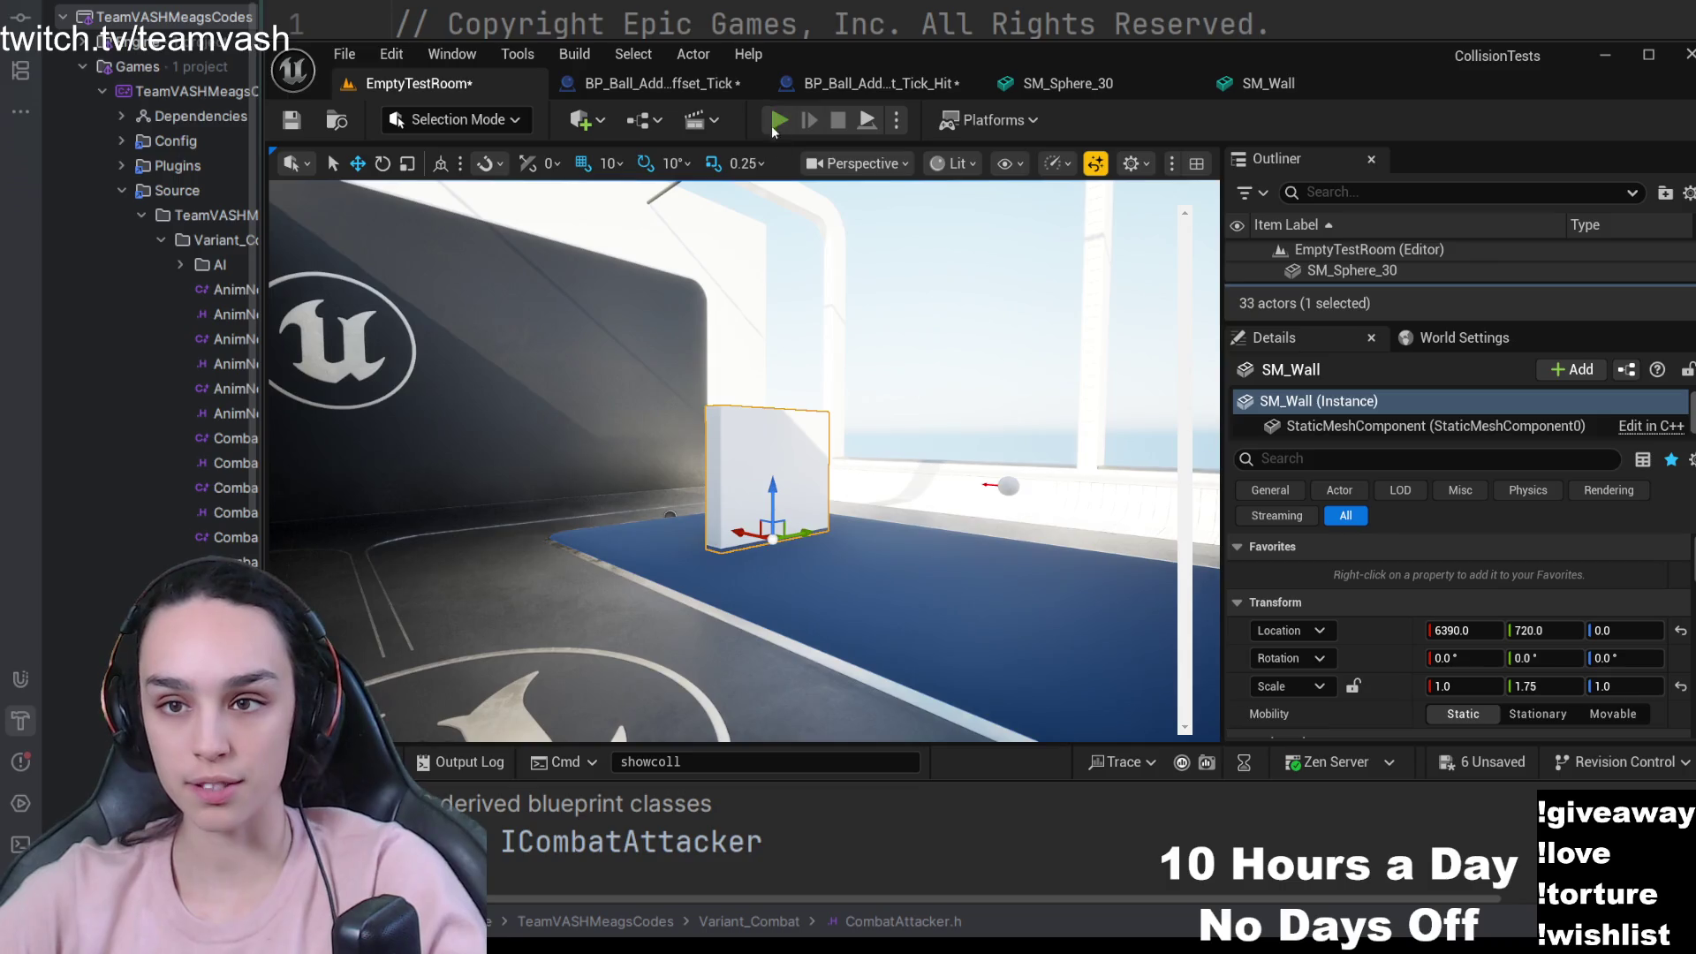
key(w)
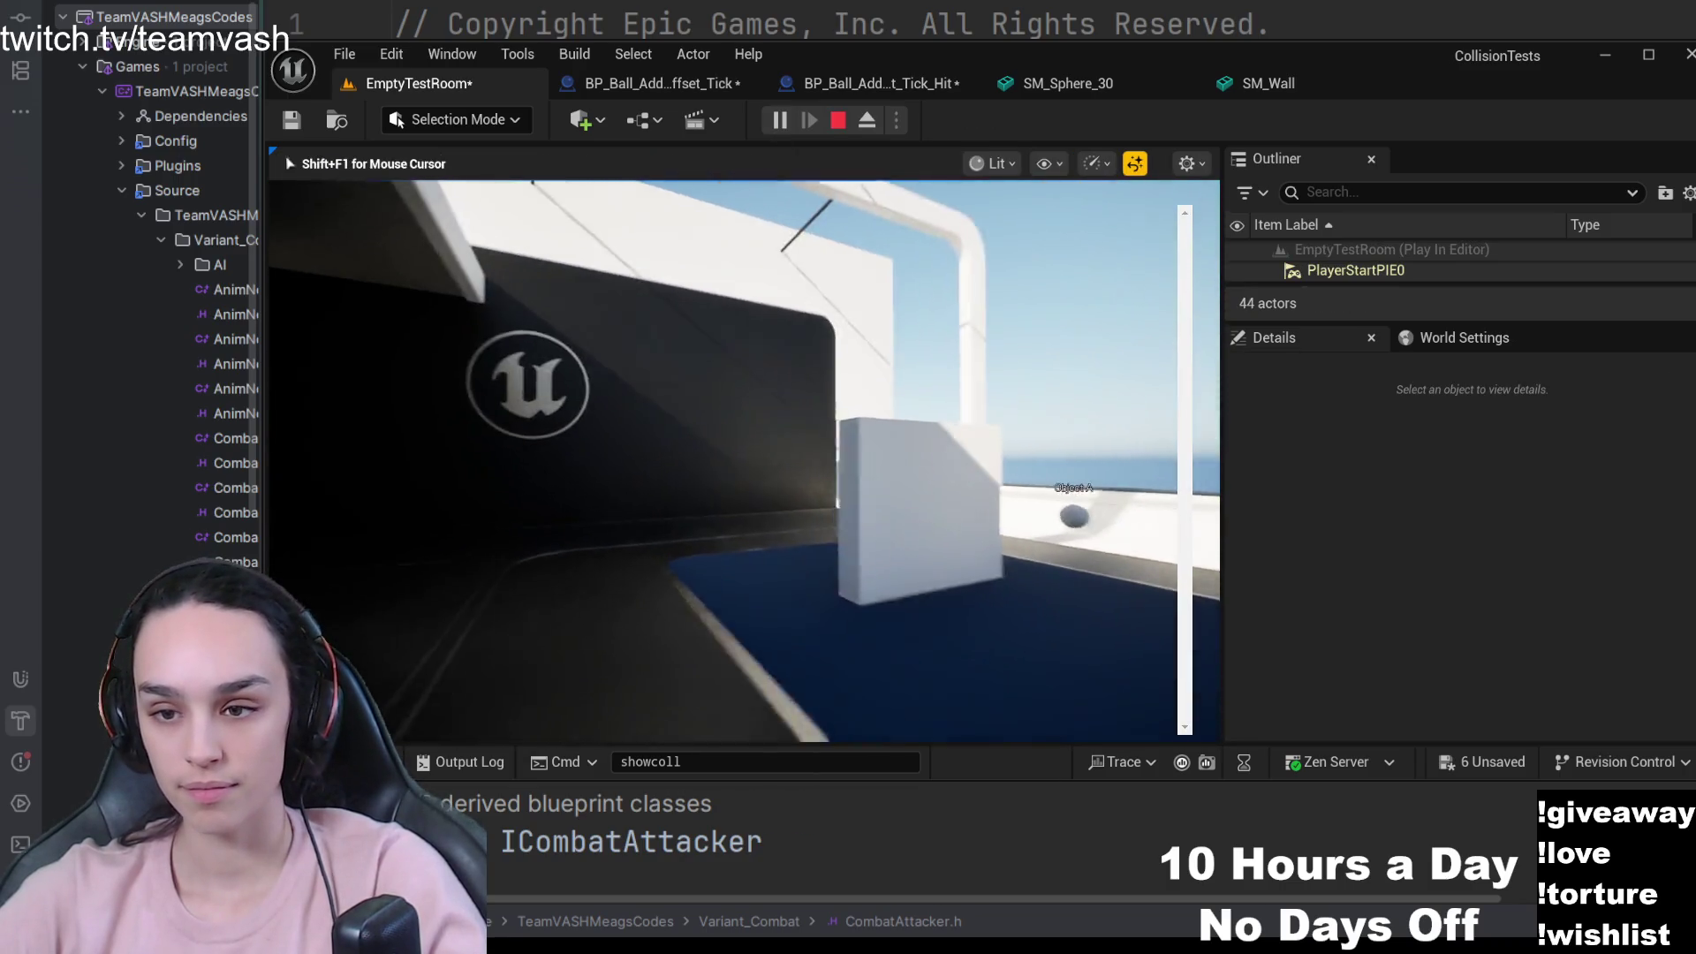
key(w)
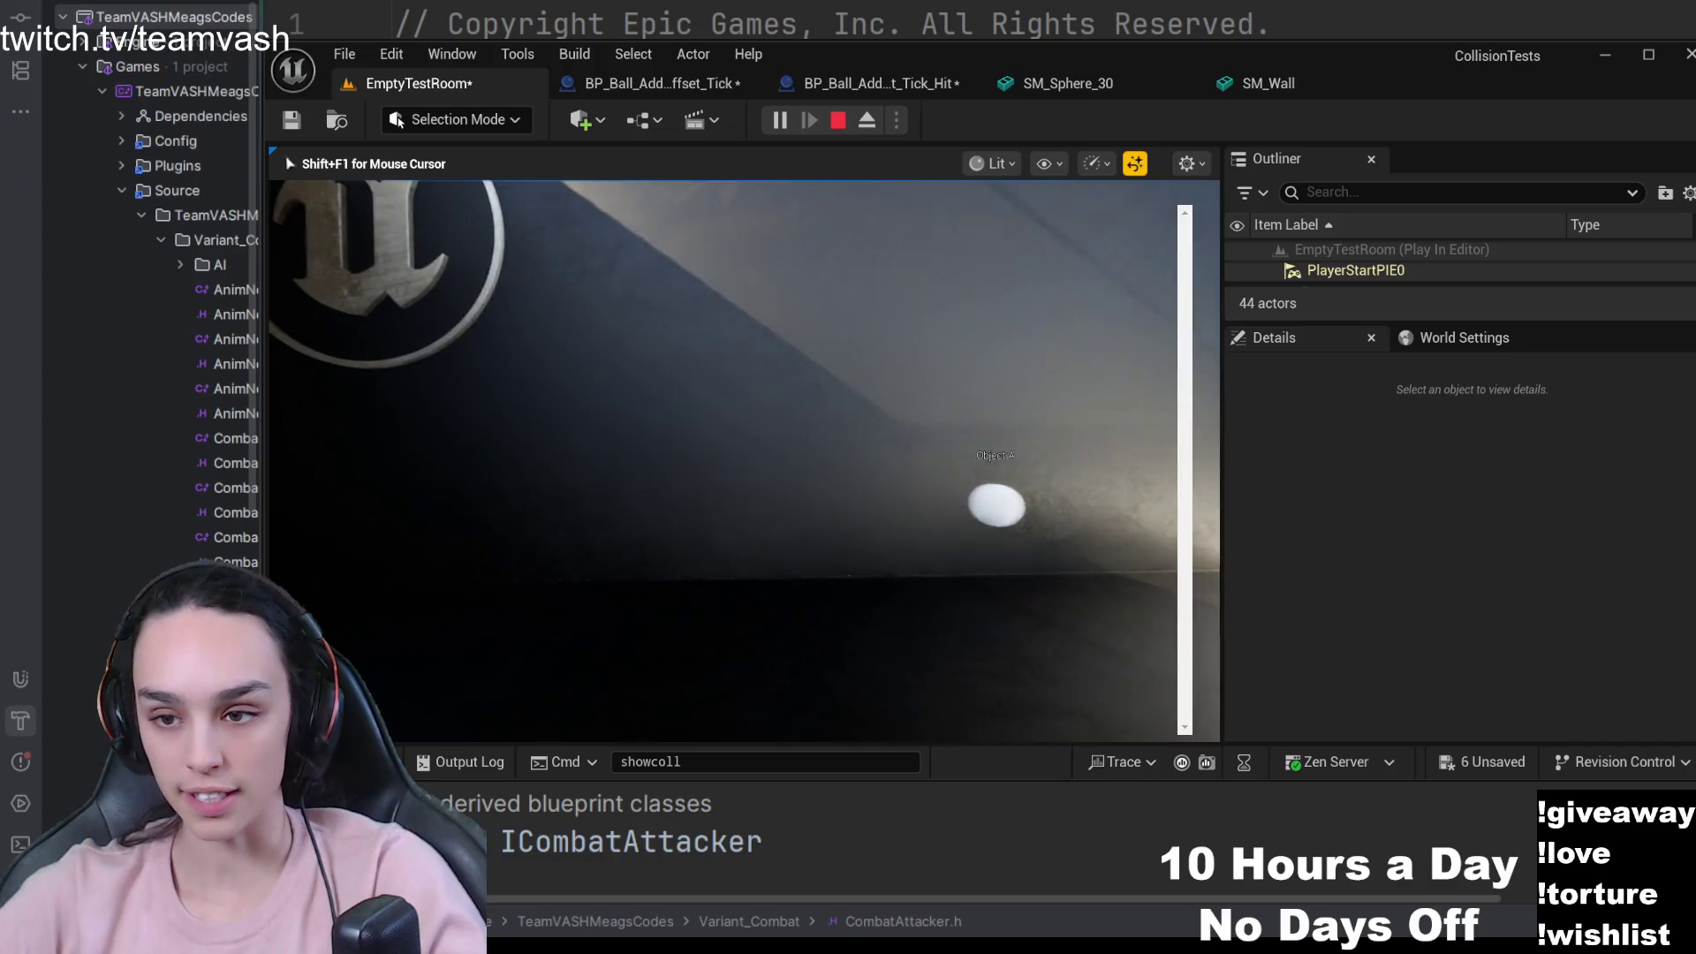
key(w)
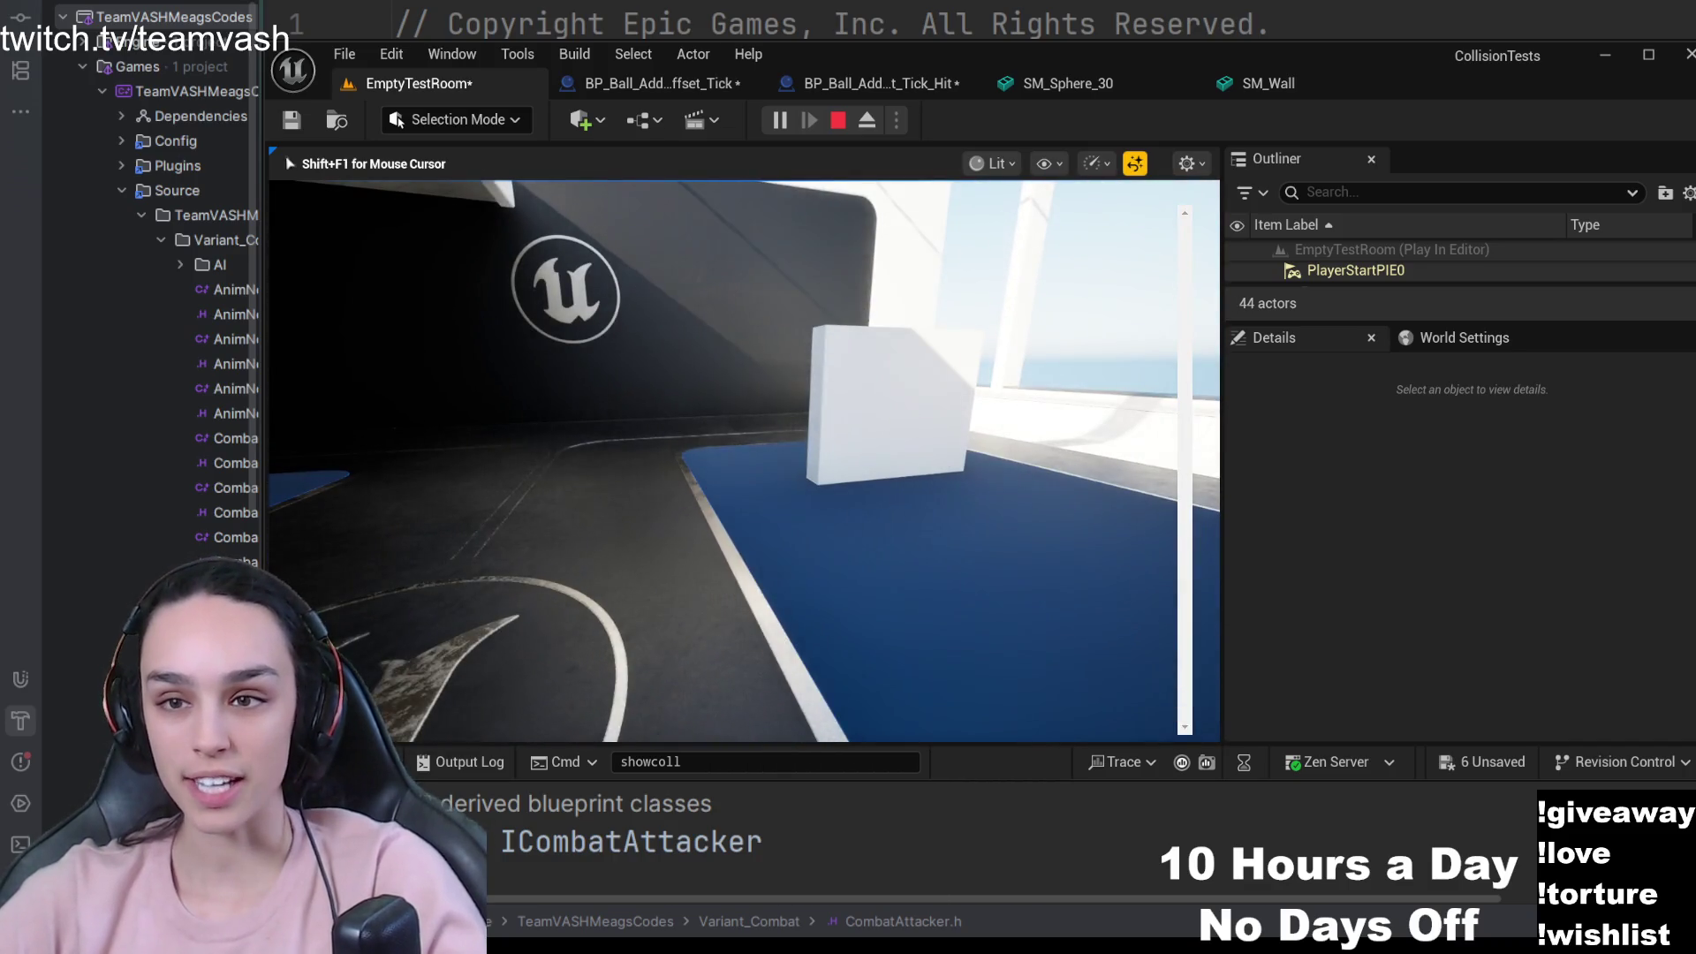
key(Escape)
- Select BP_DemoRoom4 and browse to its UELogo mesh in the Content Browser
click(739, 291)
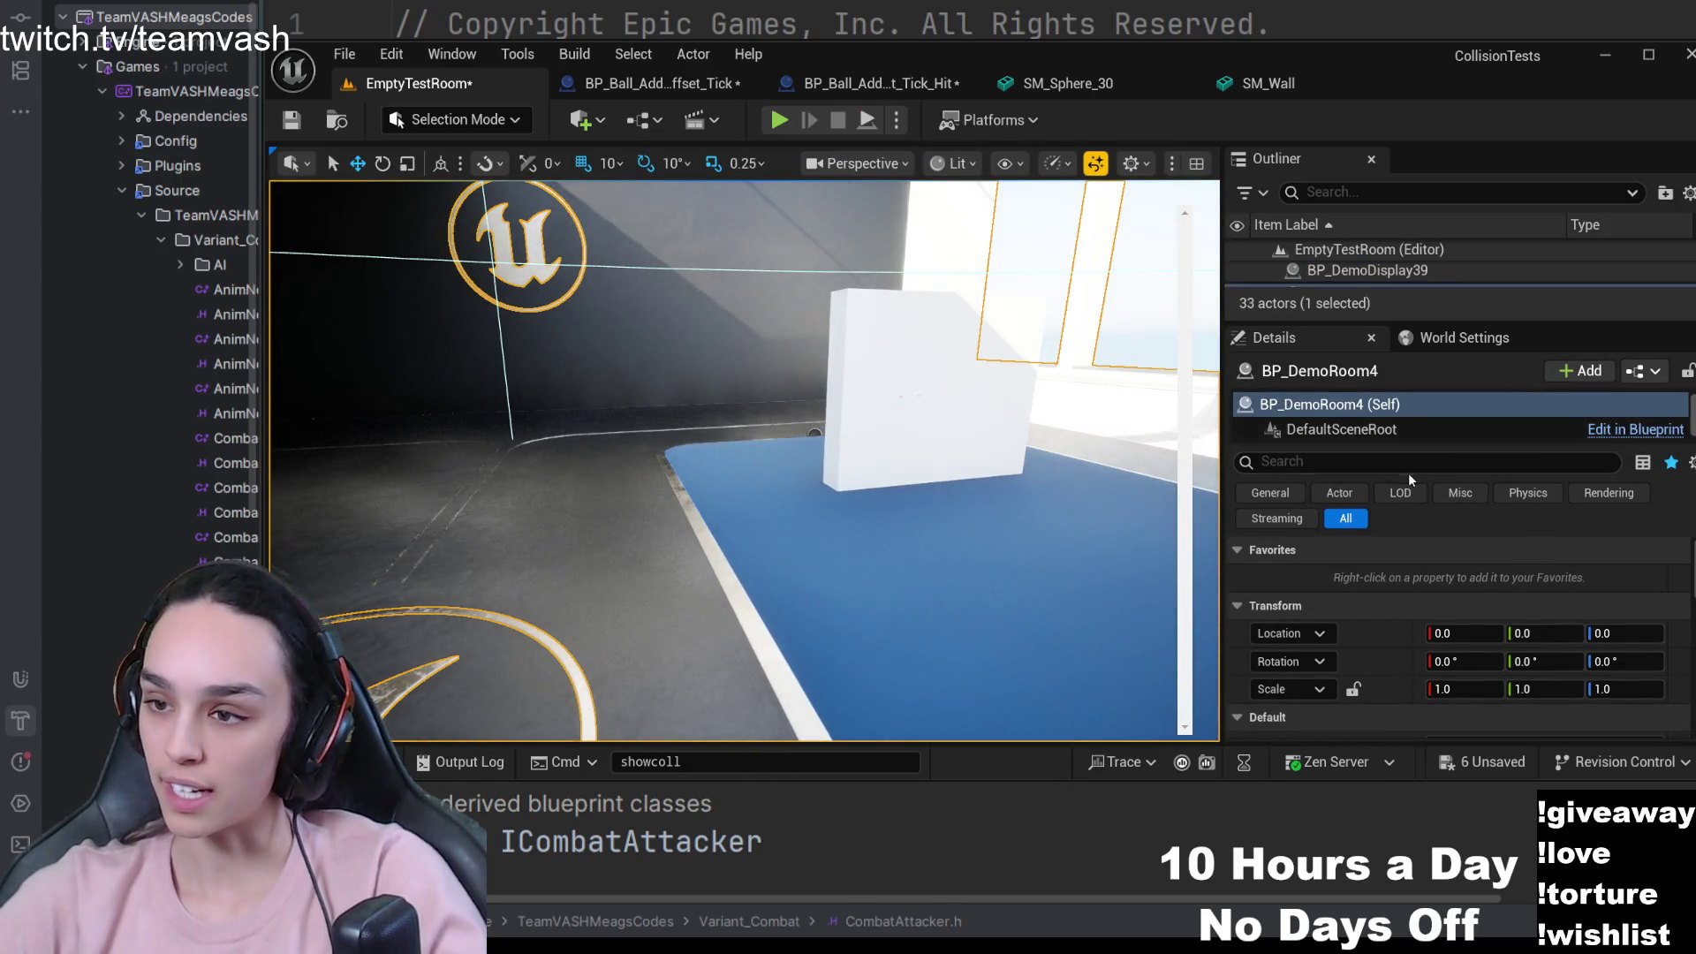
scroll(1395, 424, down, 1)
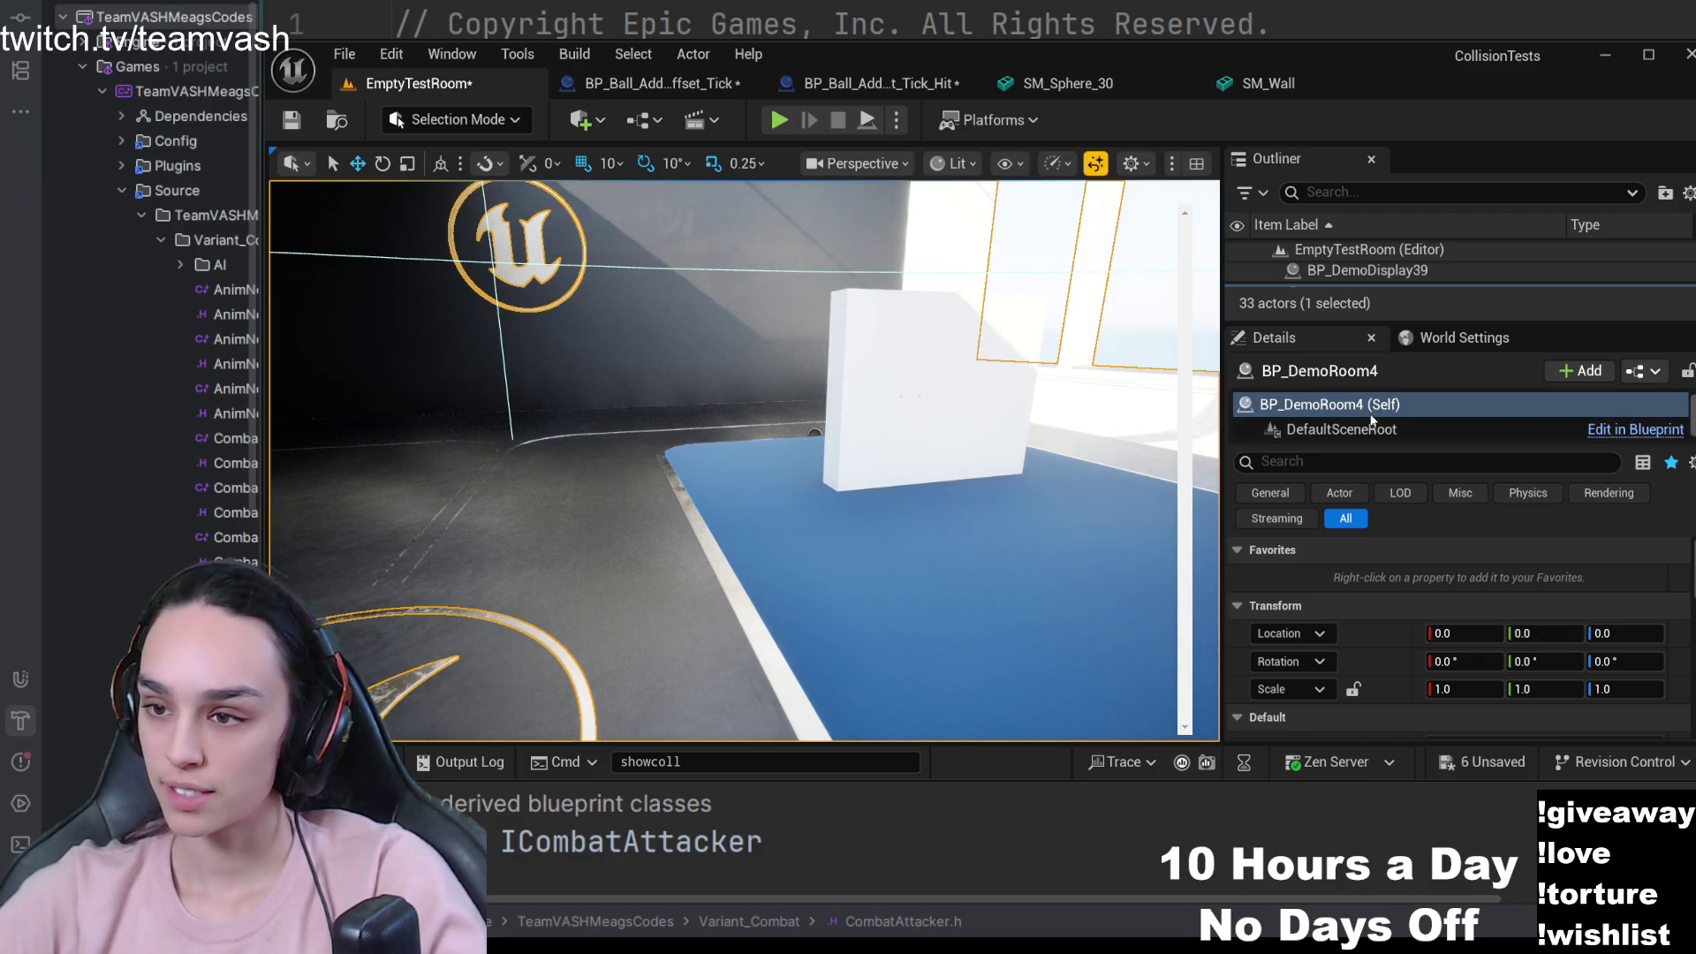
scroll(1371, 601, down, 6)
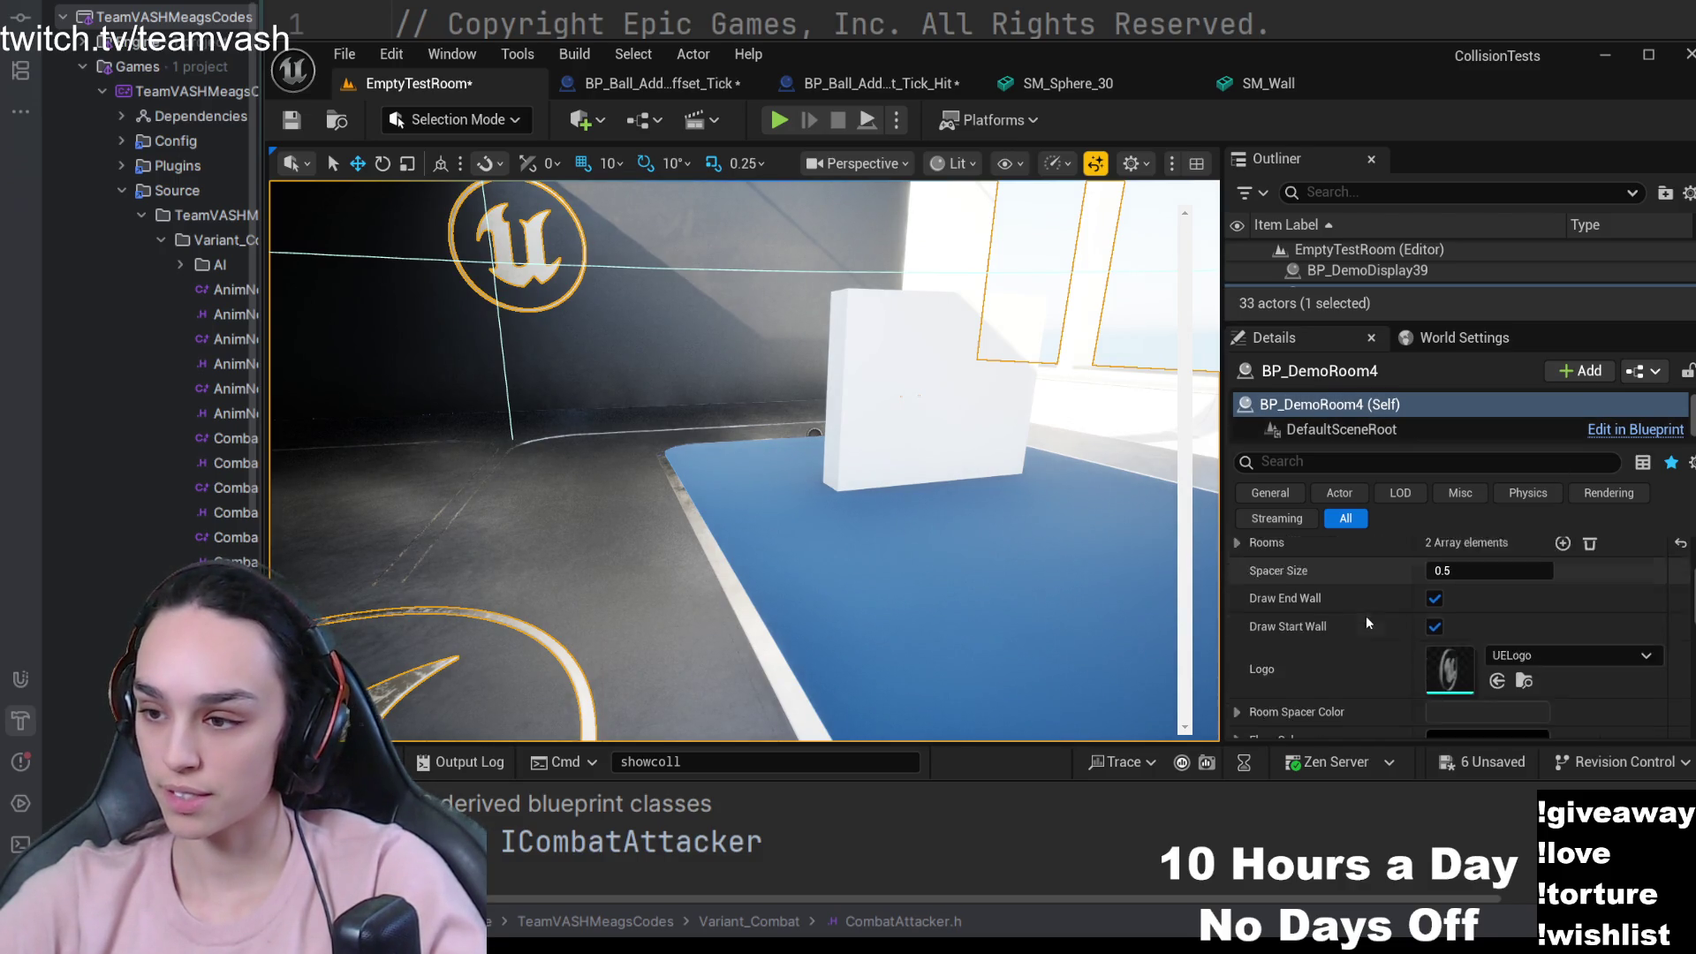
click(1524, 647)
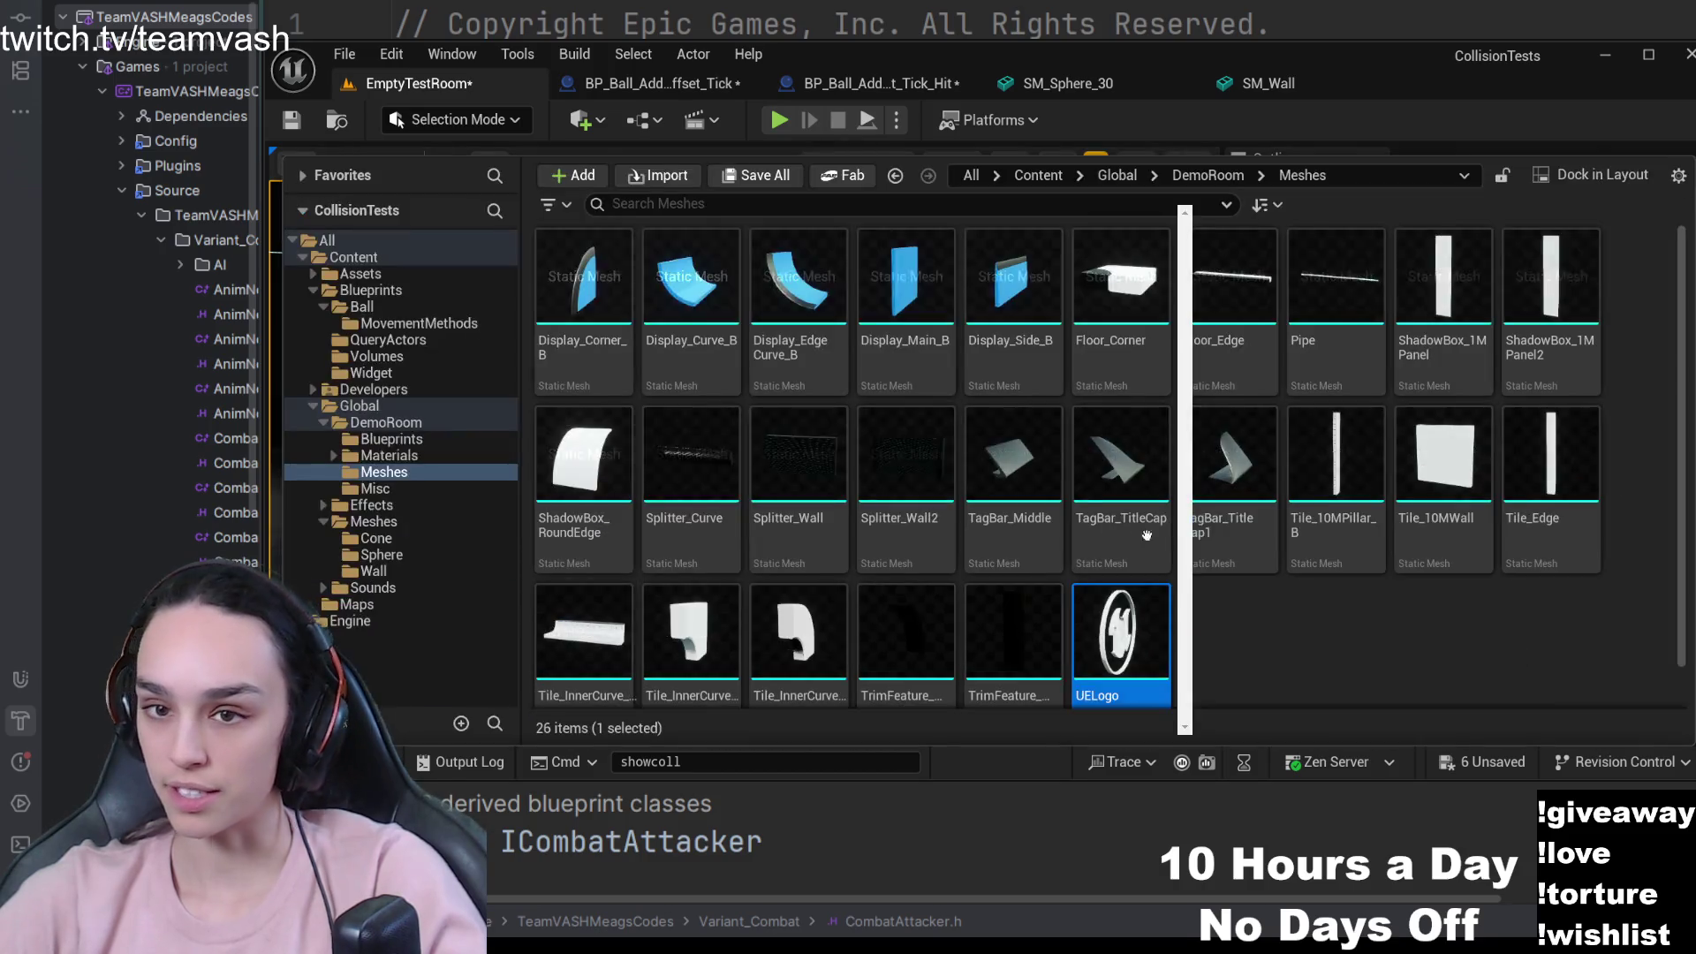
- Open UELogo, filter Details by 'collis' to confirm the BlockAll preset, then return to EmptyTestRoom
double_click(1131, 650)
mouse_move(1163, 489)
mouse_down()
mouse_move(1016, 495)
mouse_move(972, 477)
mouse_up()
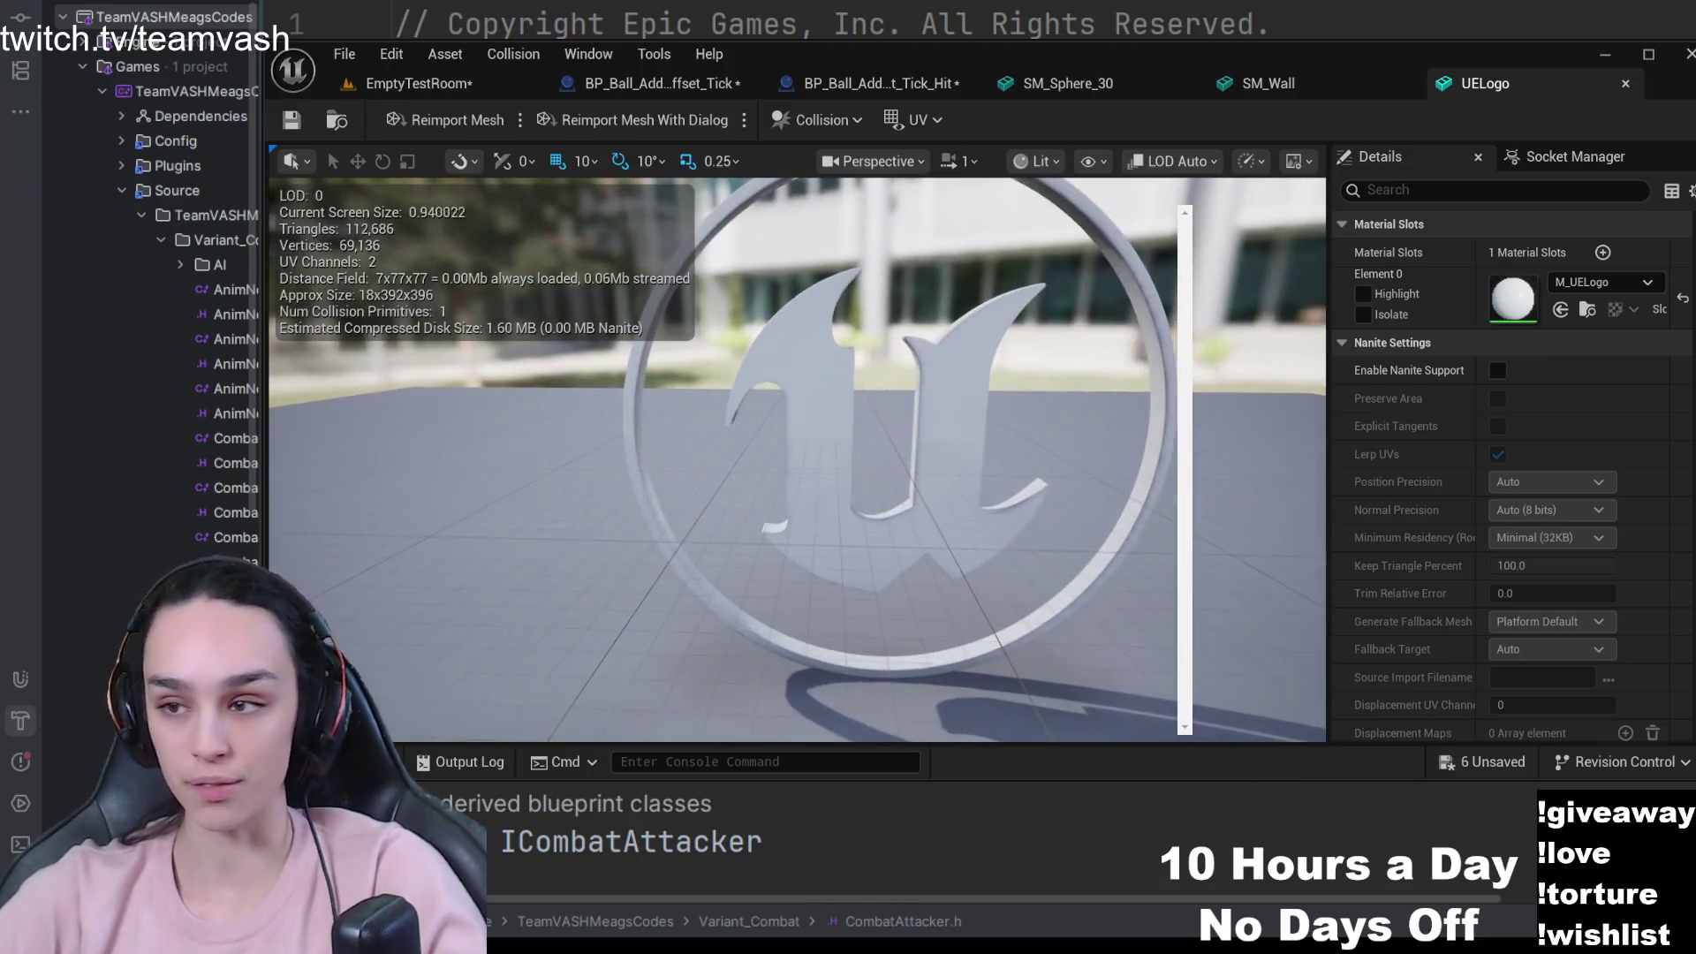
click(1428, 168)
text(coll)
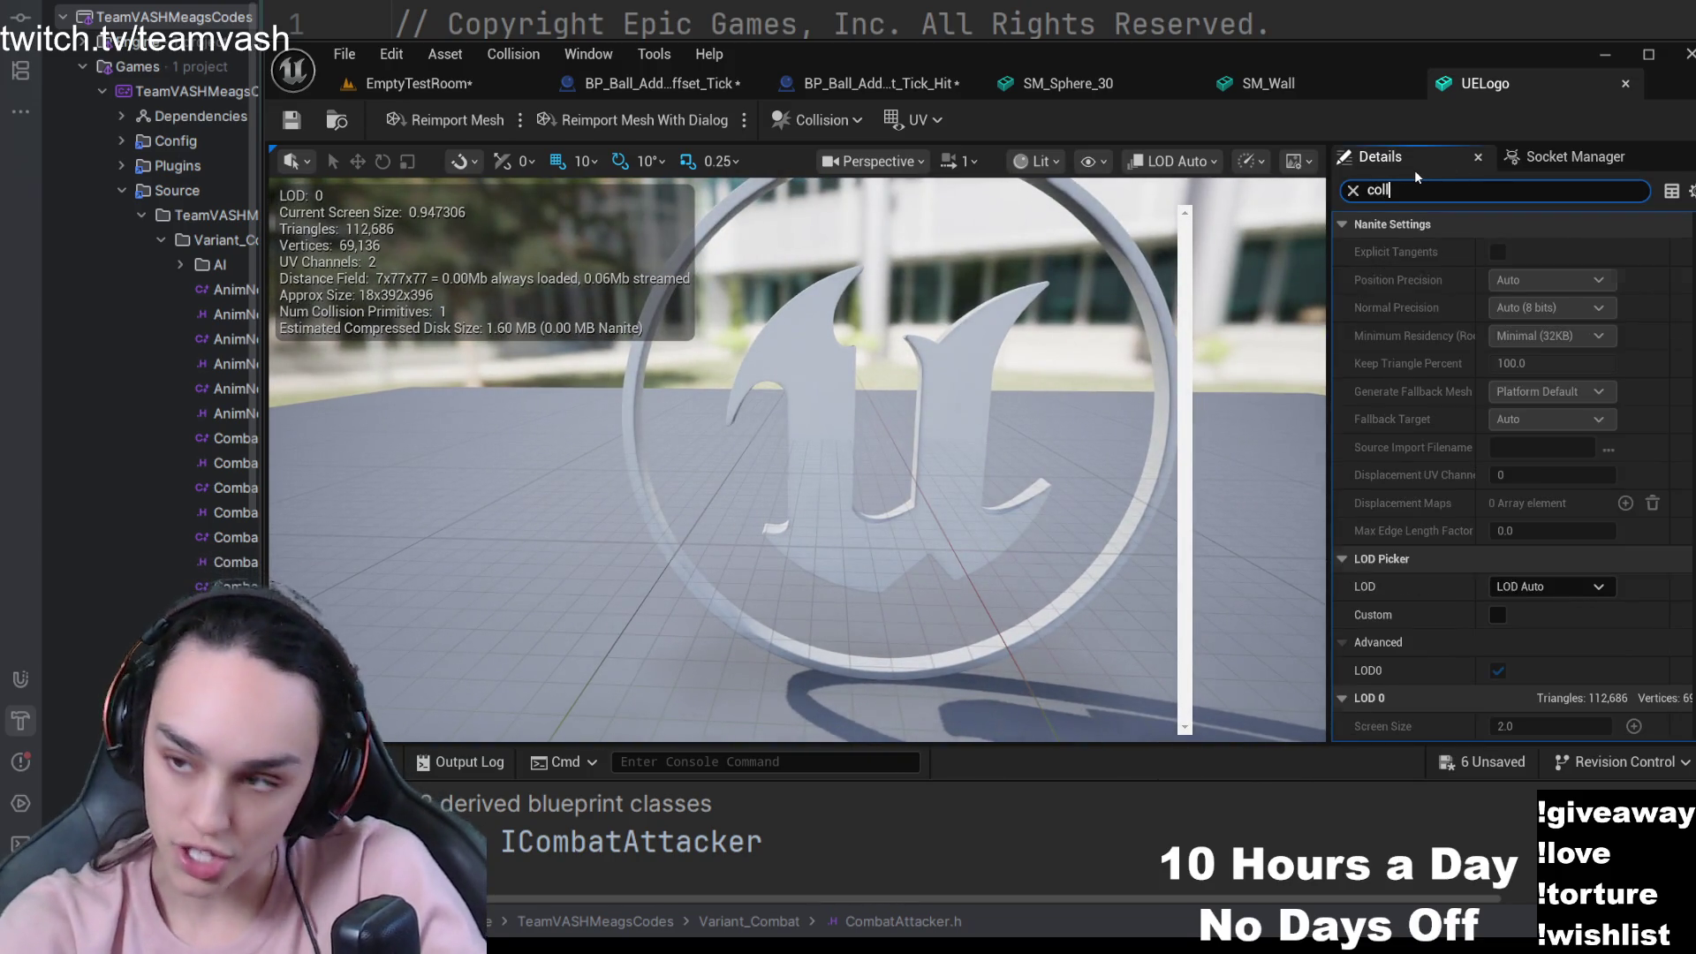
text(is)
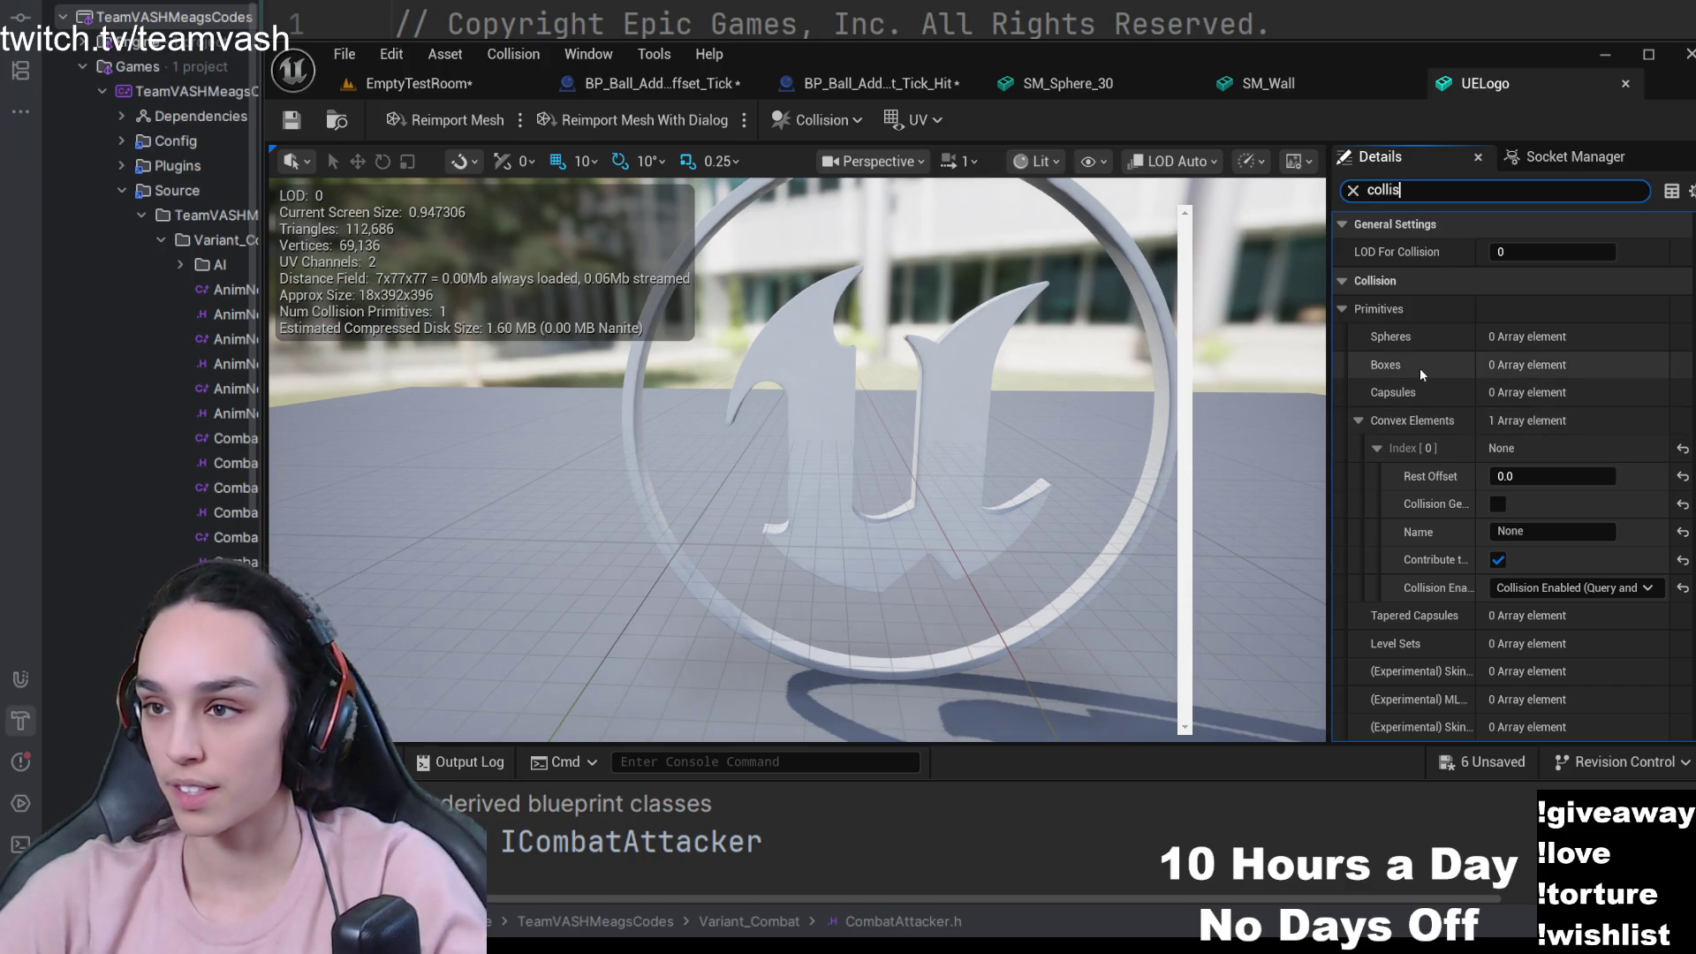
scroll(1419, 368, down, 5)
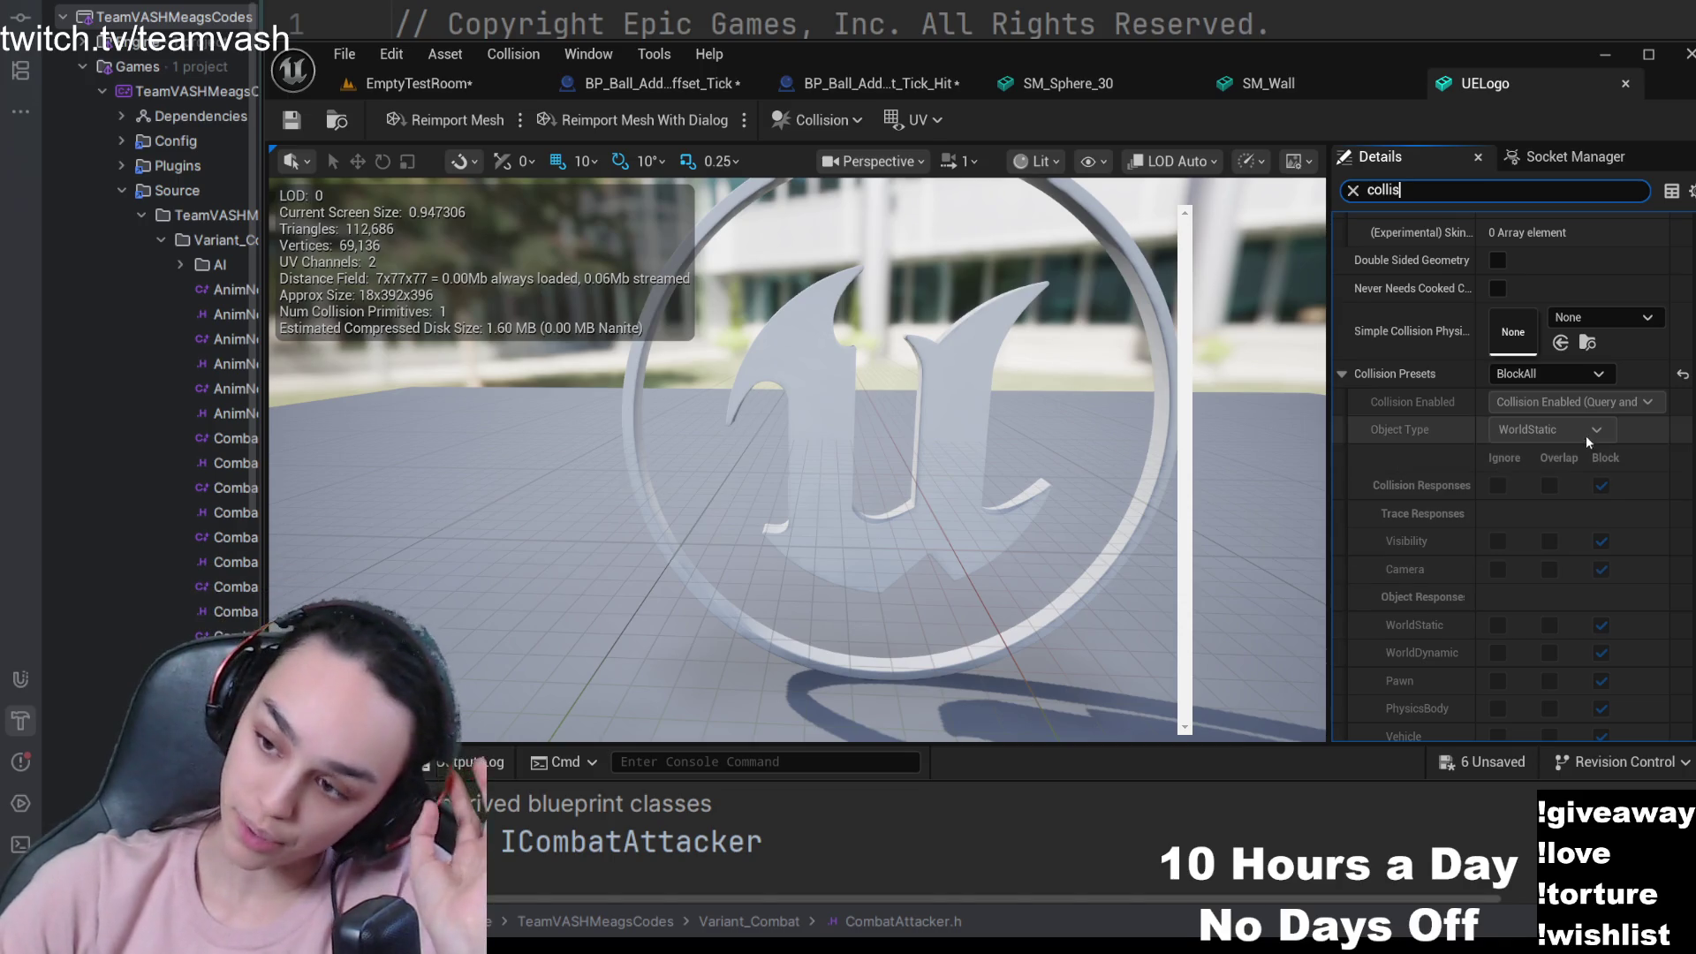
click(468, 83)
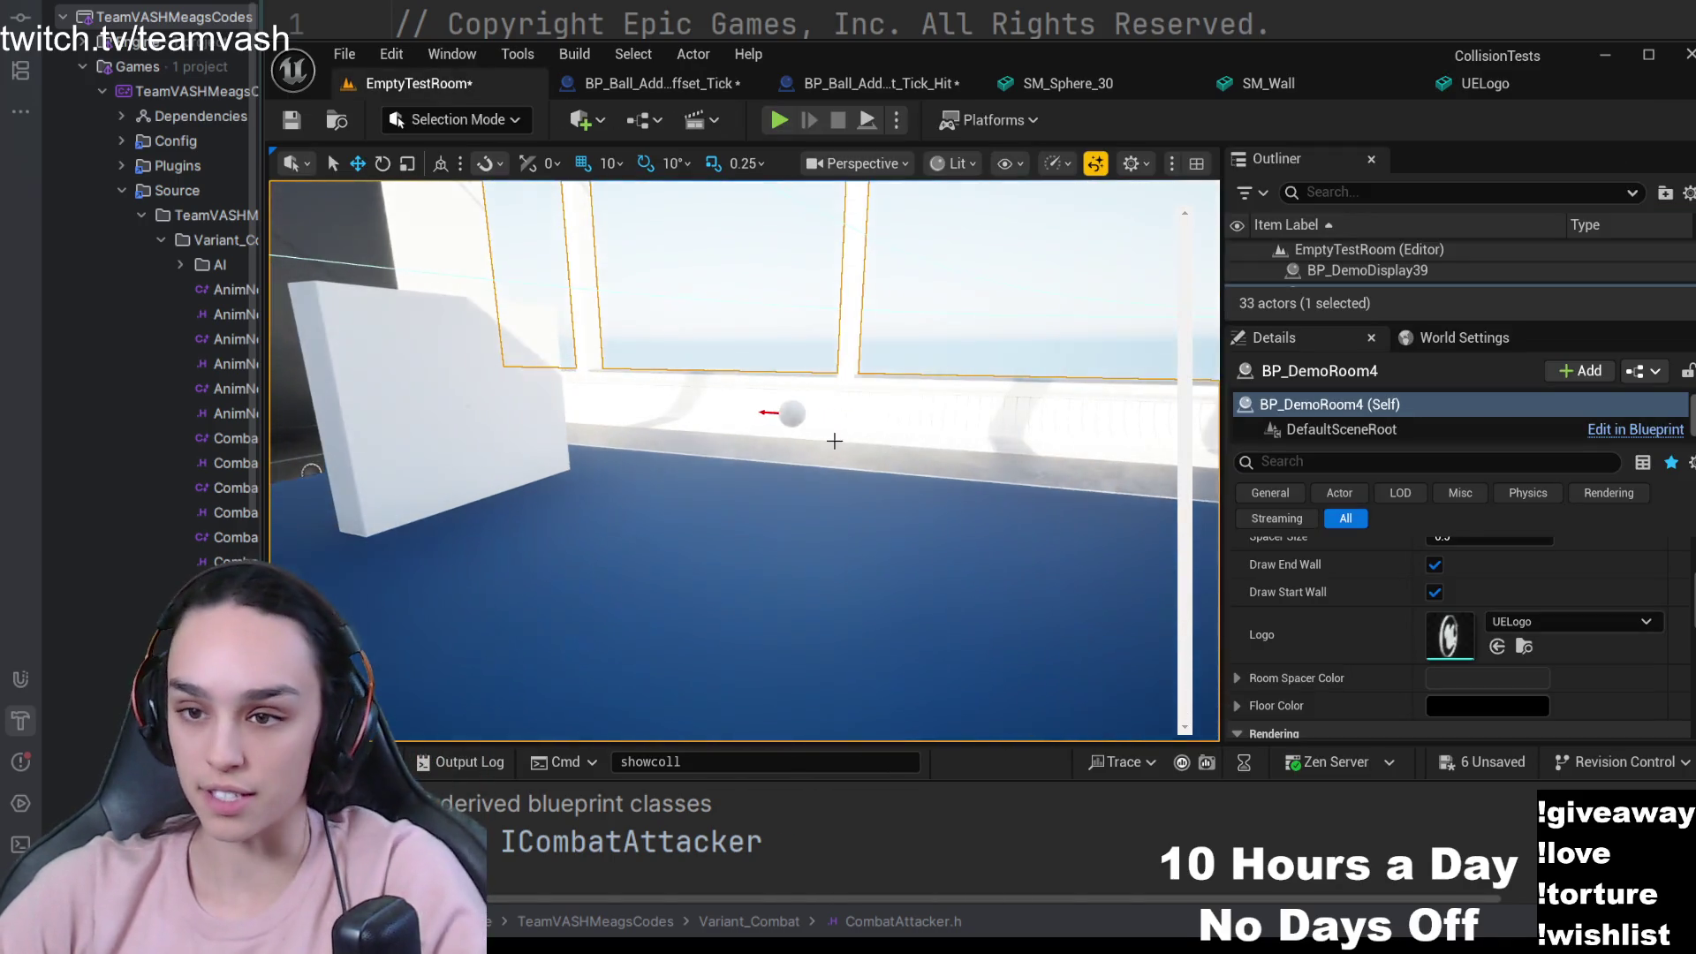
- Inspect the BP_Ball_AddActorWorldOffset_Tick_Hit ball, then set SM_Wall's WorldStatic response back to Block
click(790, 421)
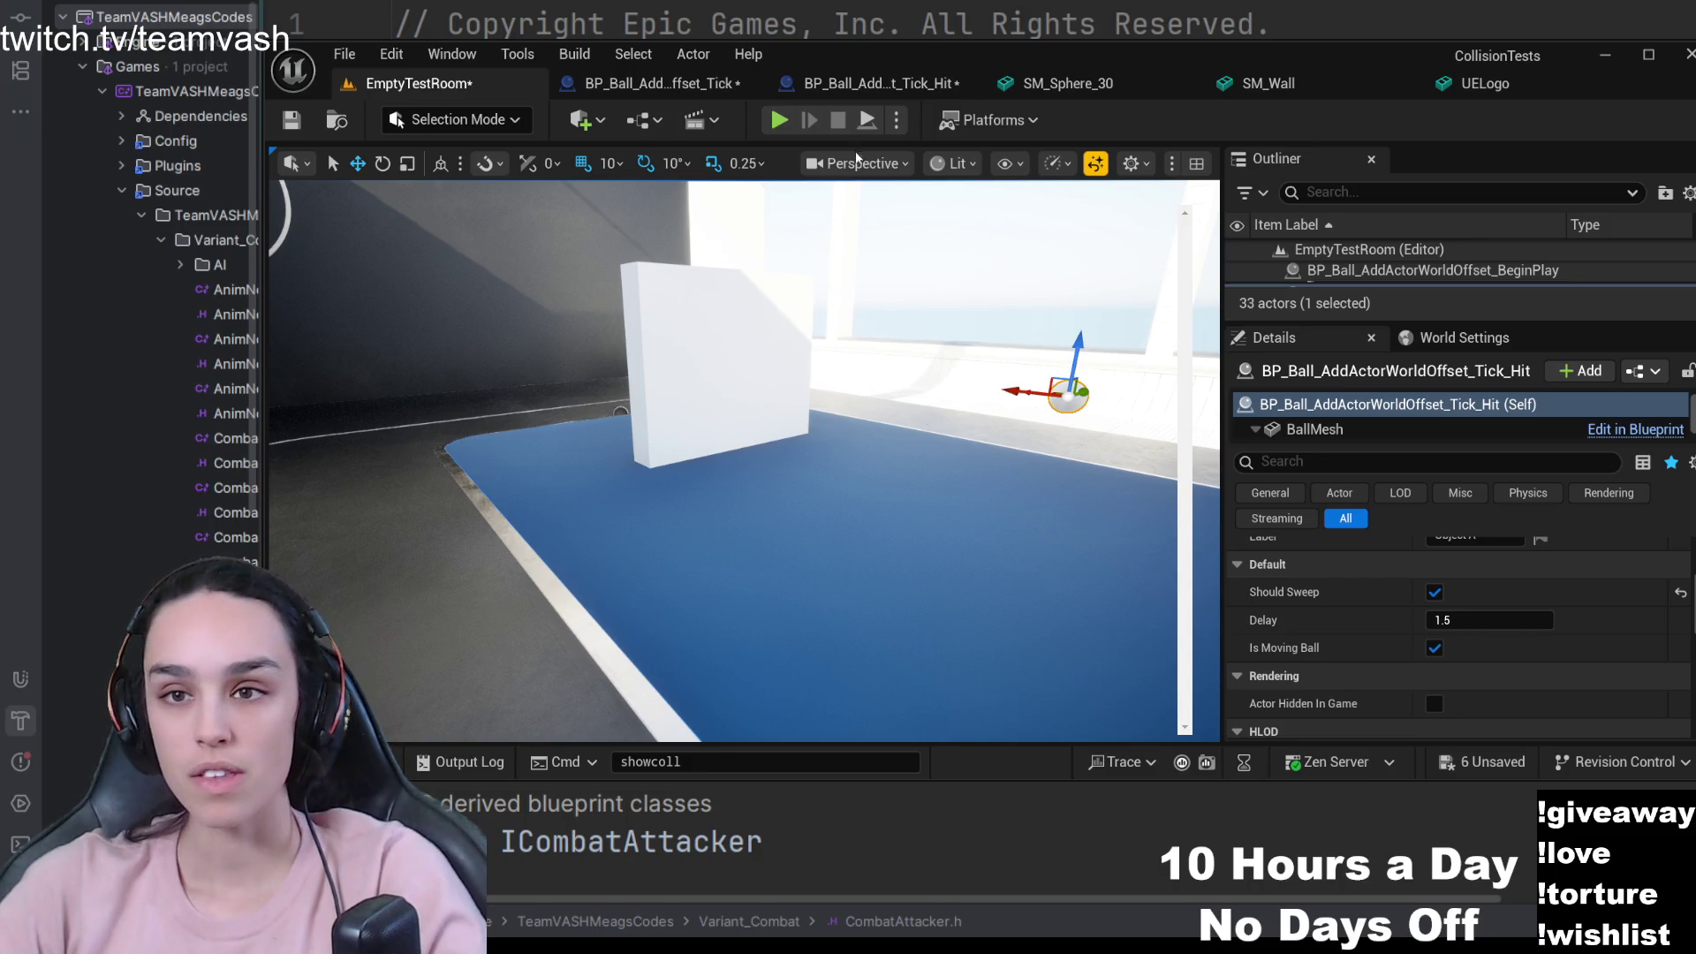
click(1268, 83)
click(1604, 576)
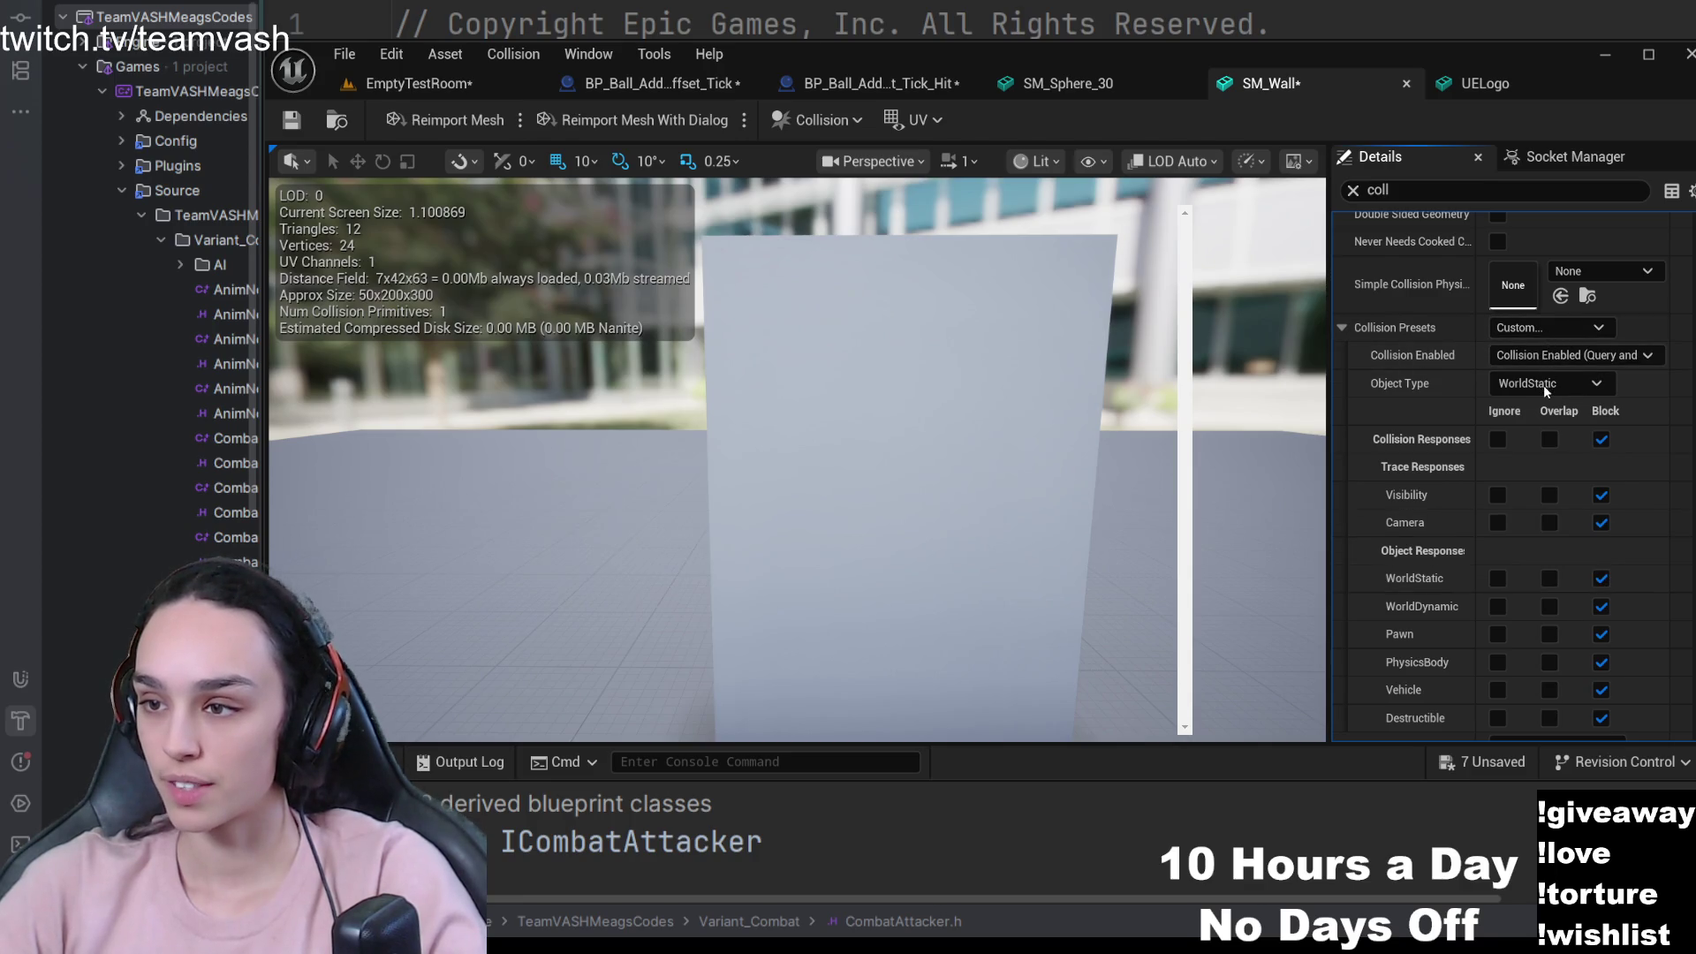
- Save SM_Wall, make SM_Sphere_30 Custom overlapping WorldStatic, save it, and return to EmptyTestRoom
key(ctrl+s)
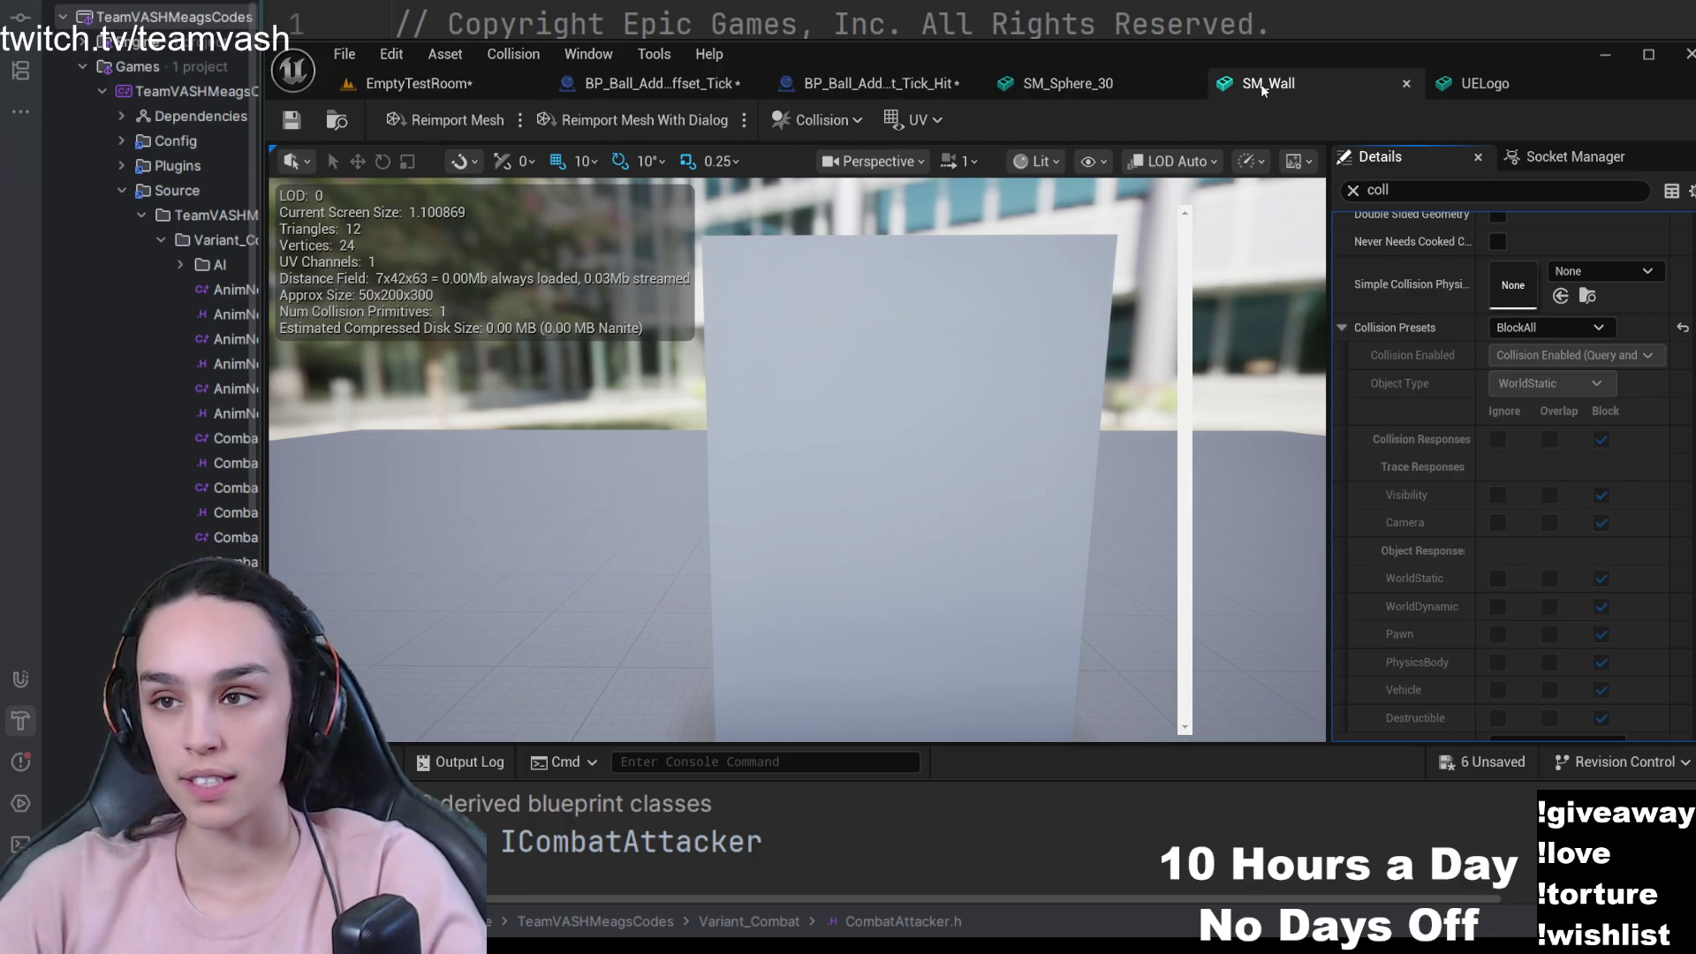
click(1068, 83)
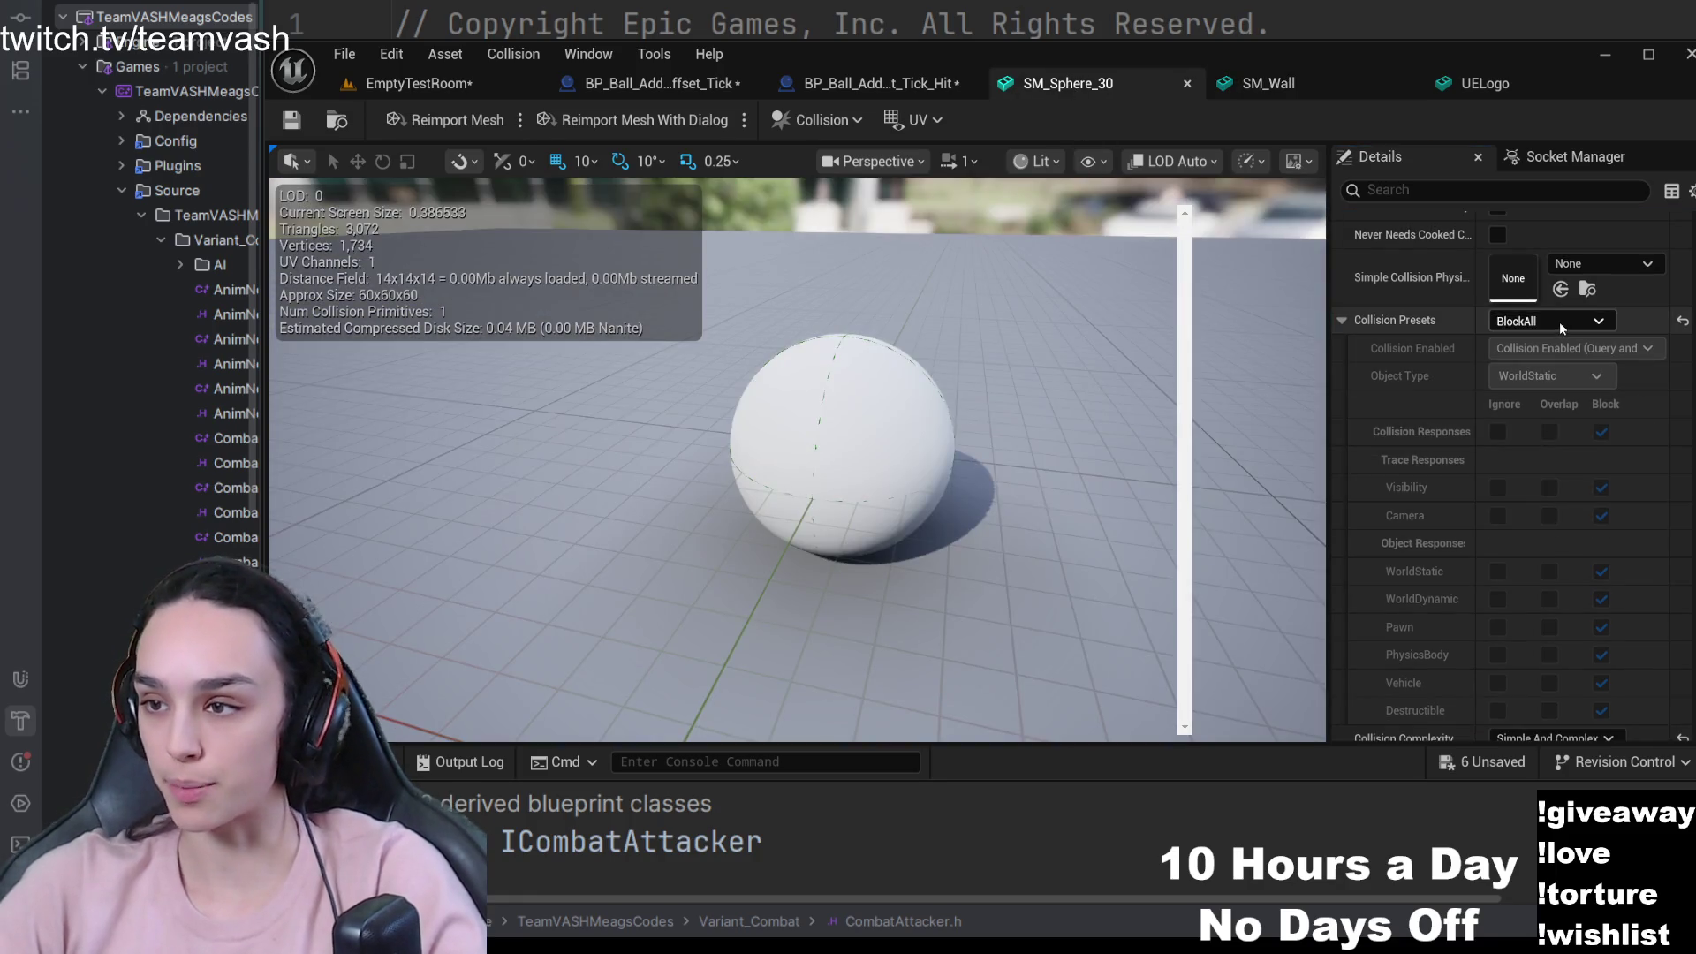
click(1560, 321)
click(1555, 348)
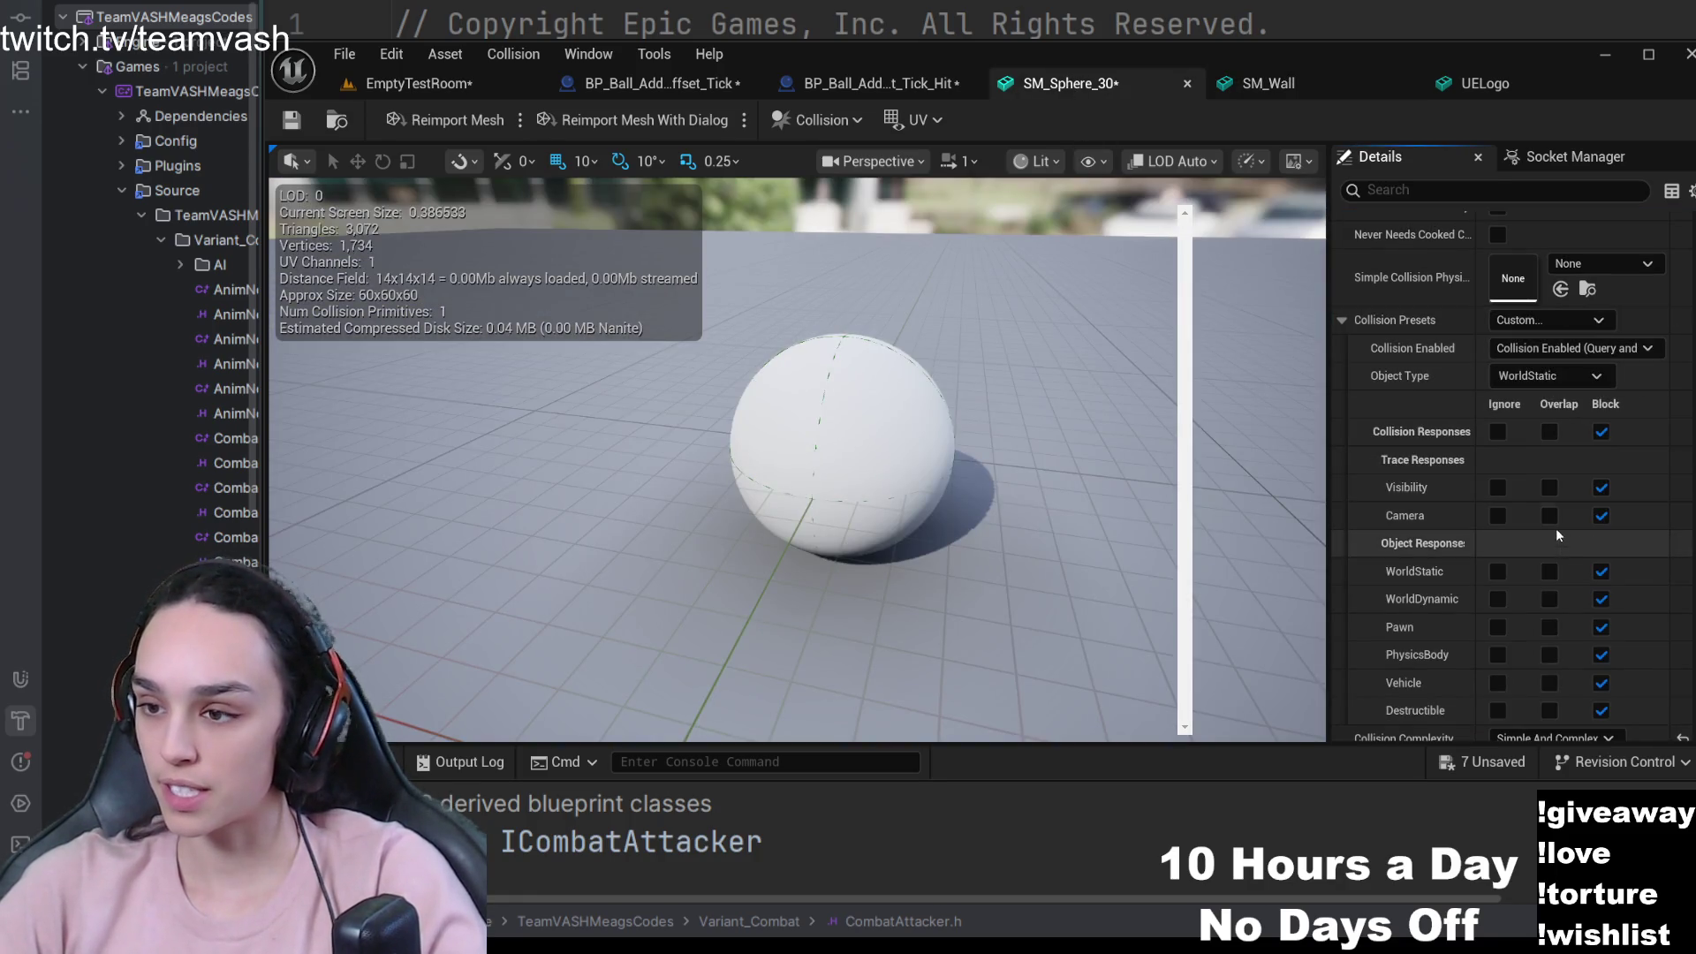
click(1550, 572)
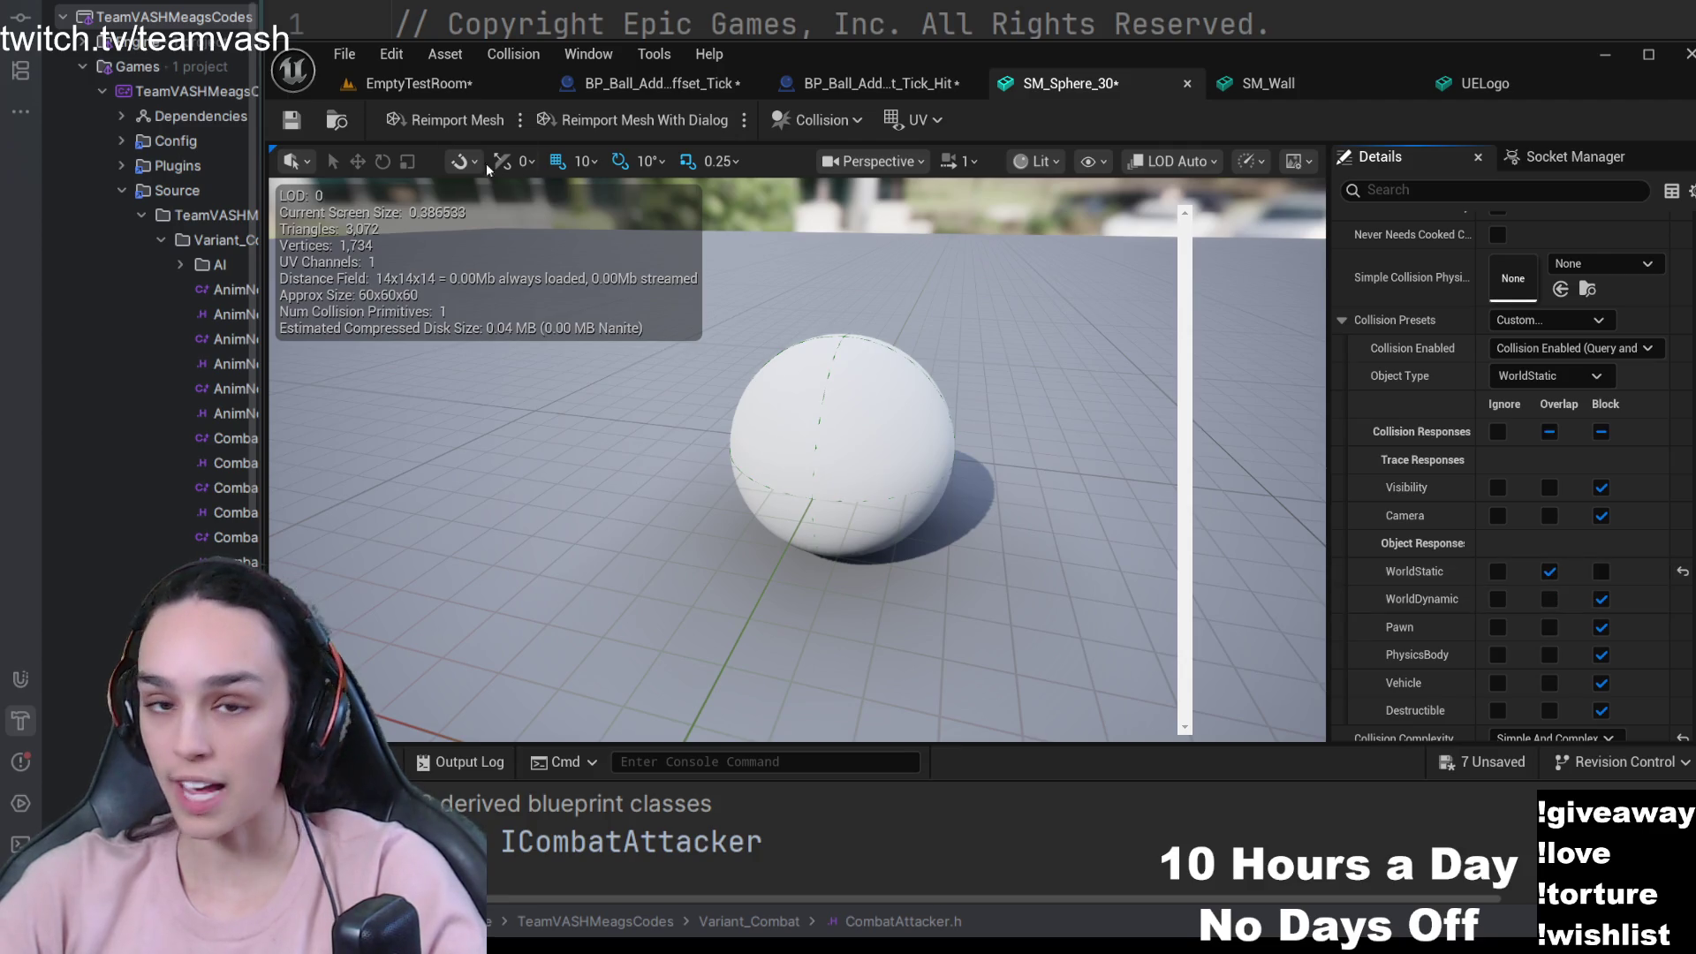
key(ctrl+s)
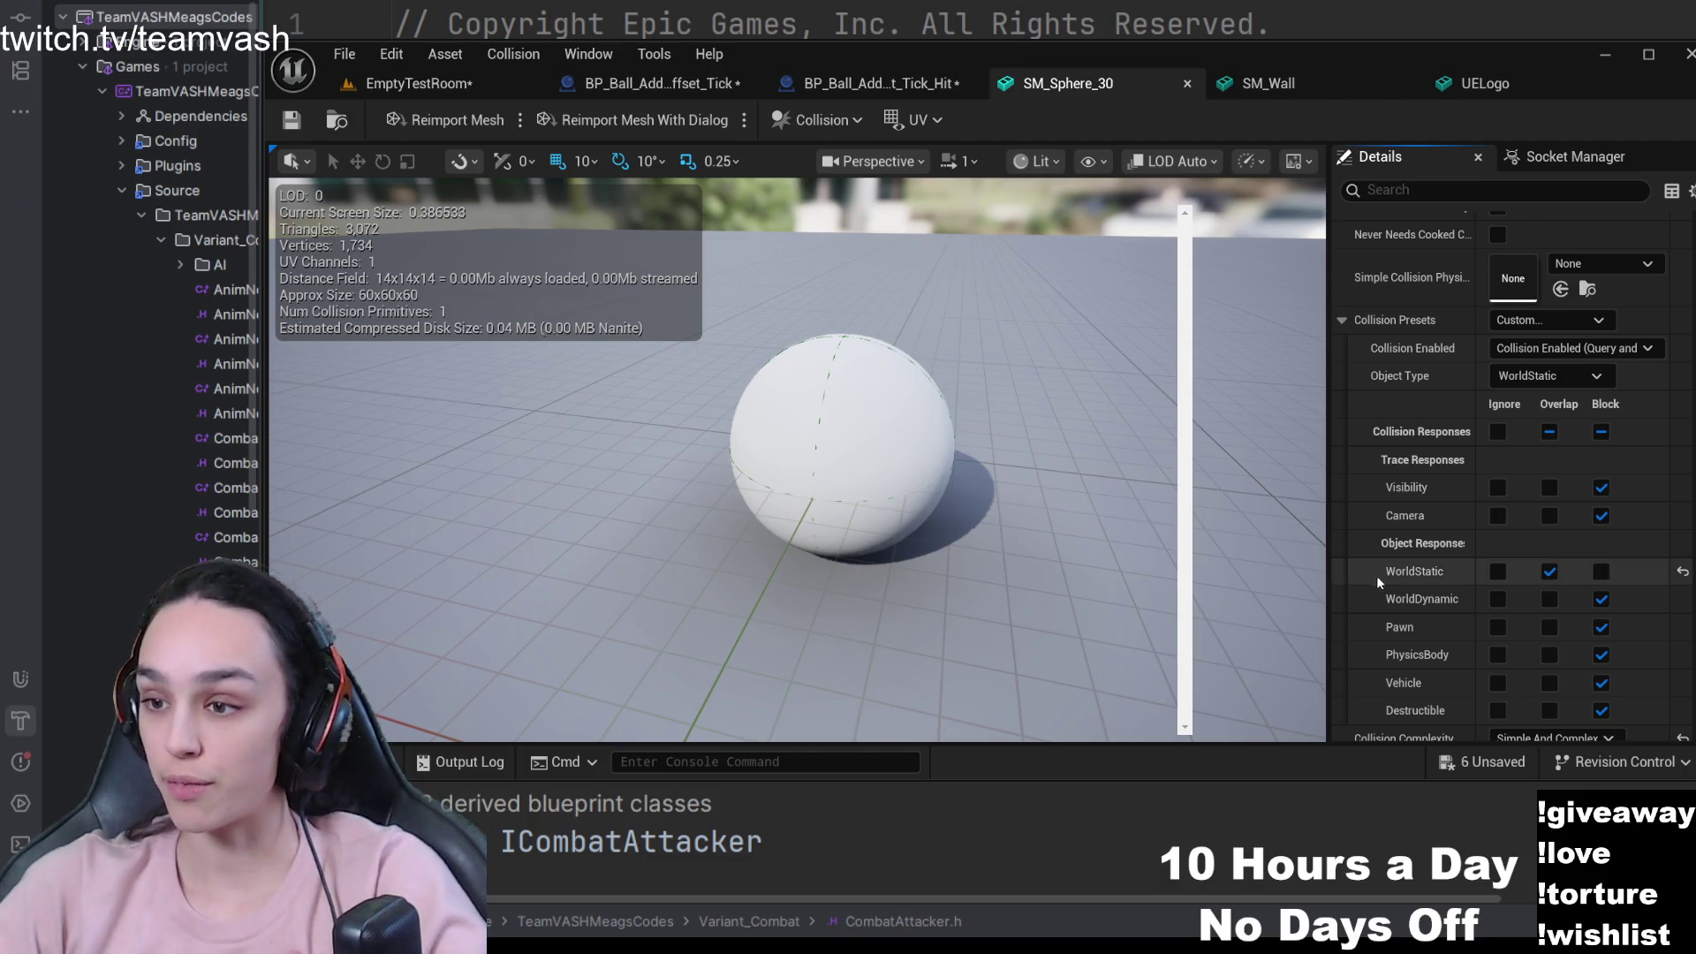
click(419, 83)
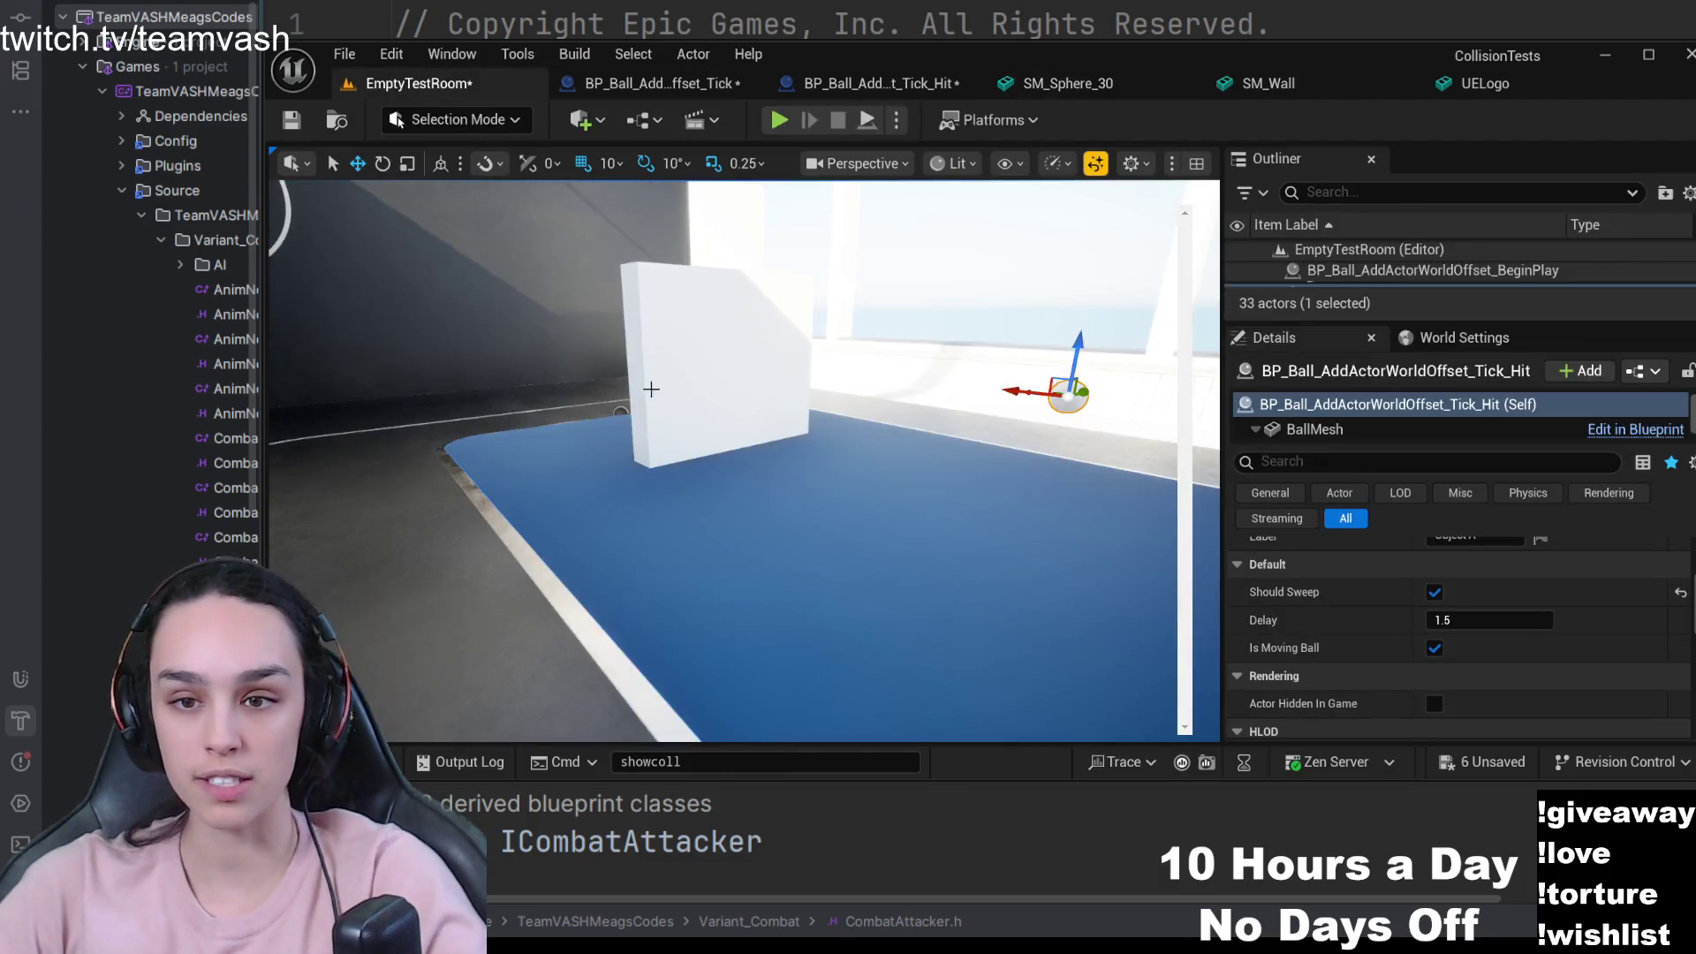
- Play-test the collision, then select the white wall in the level
click(780, 124)
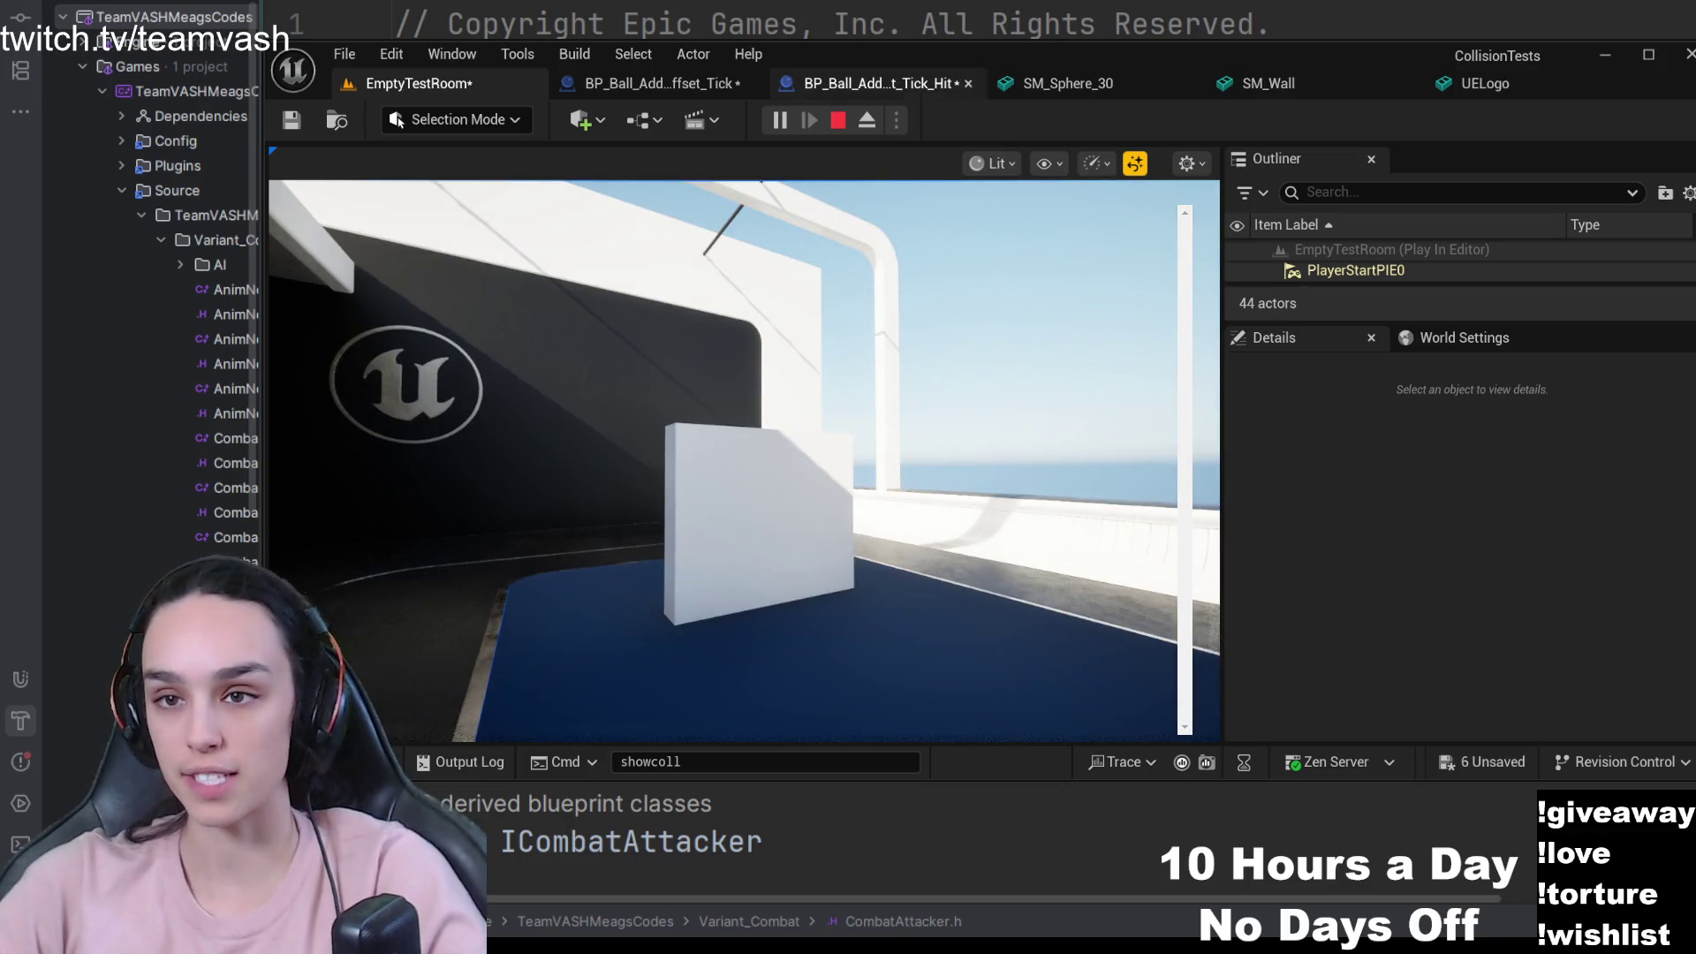
key(Escape)
click(764, 530)
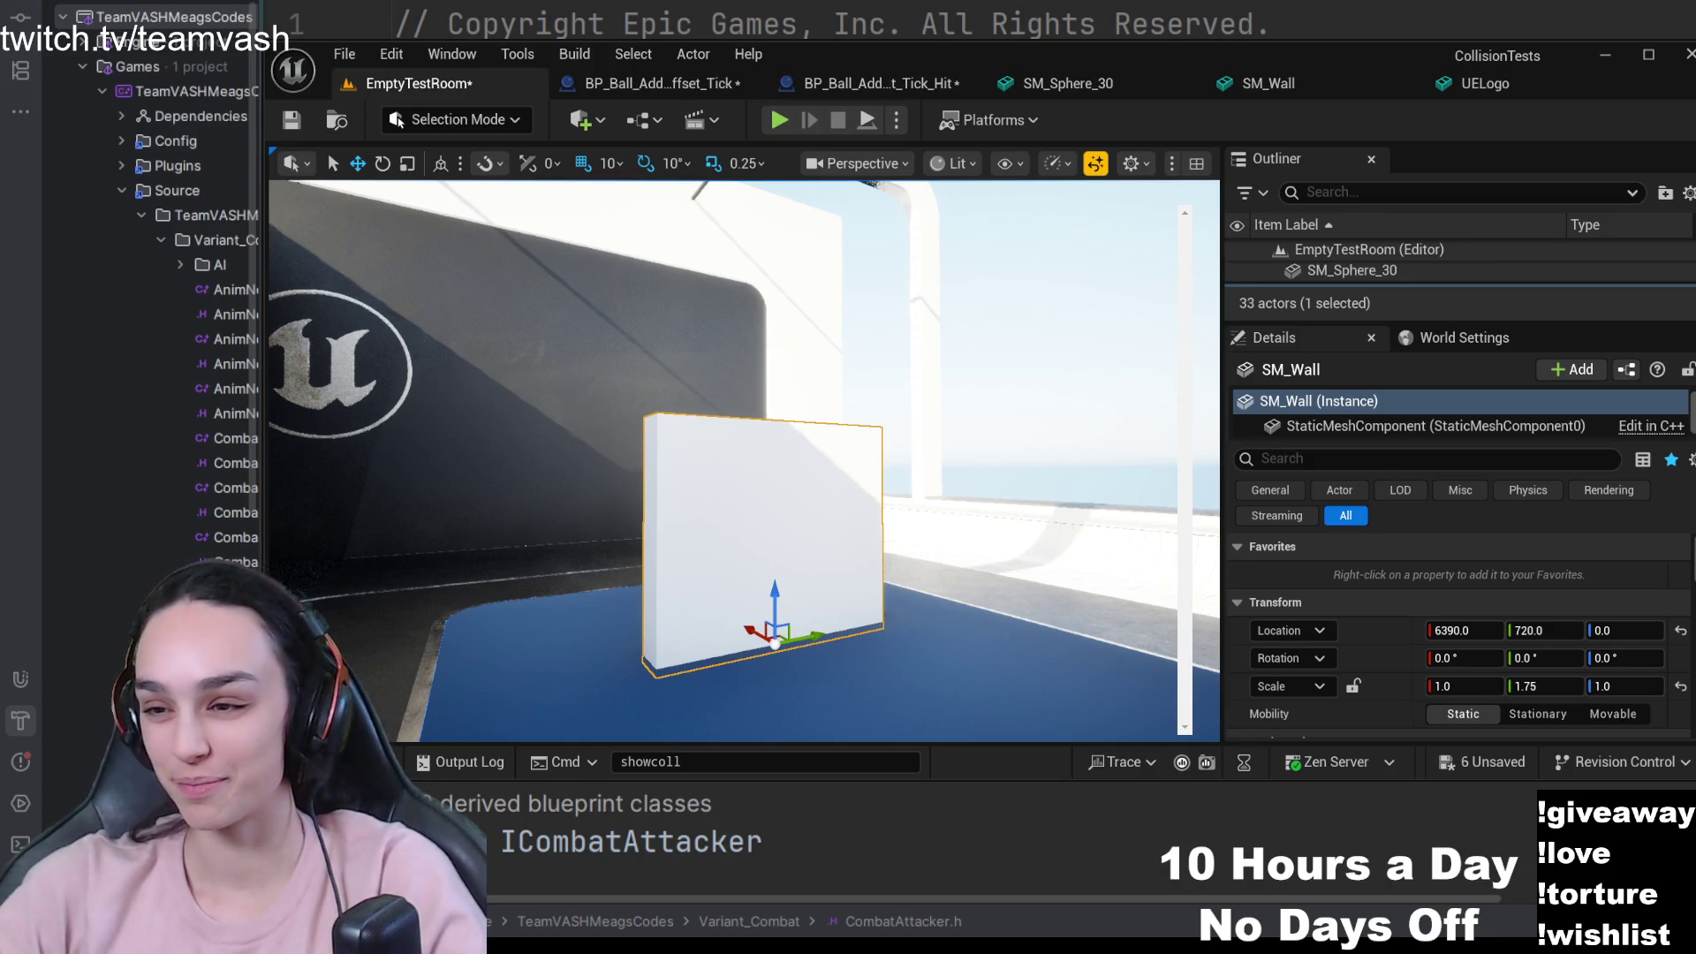
- Check SM_Sphere_30's collision, then fly the viewport to the Overlap Callbacks area
click(1148, 85)
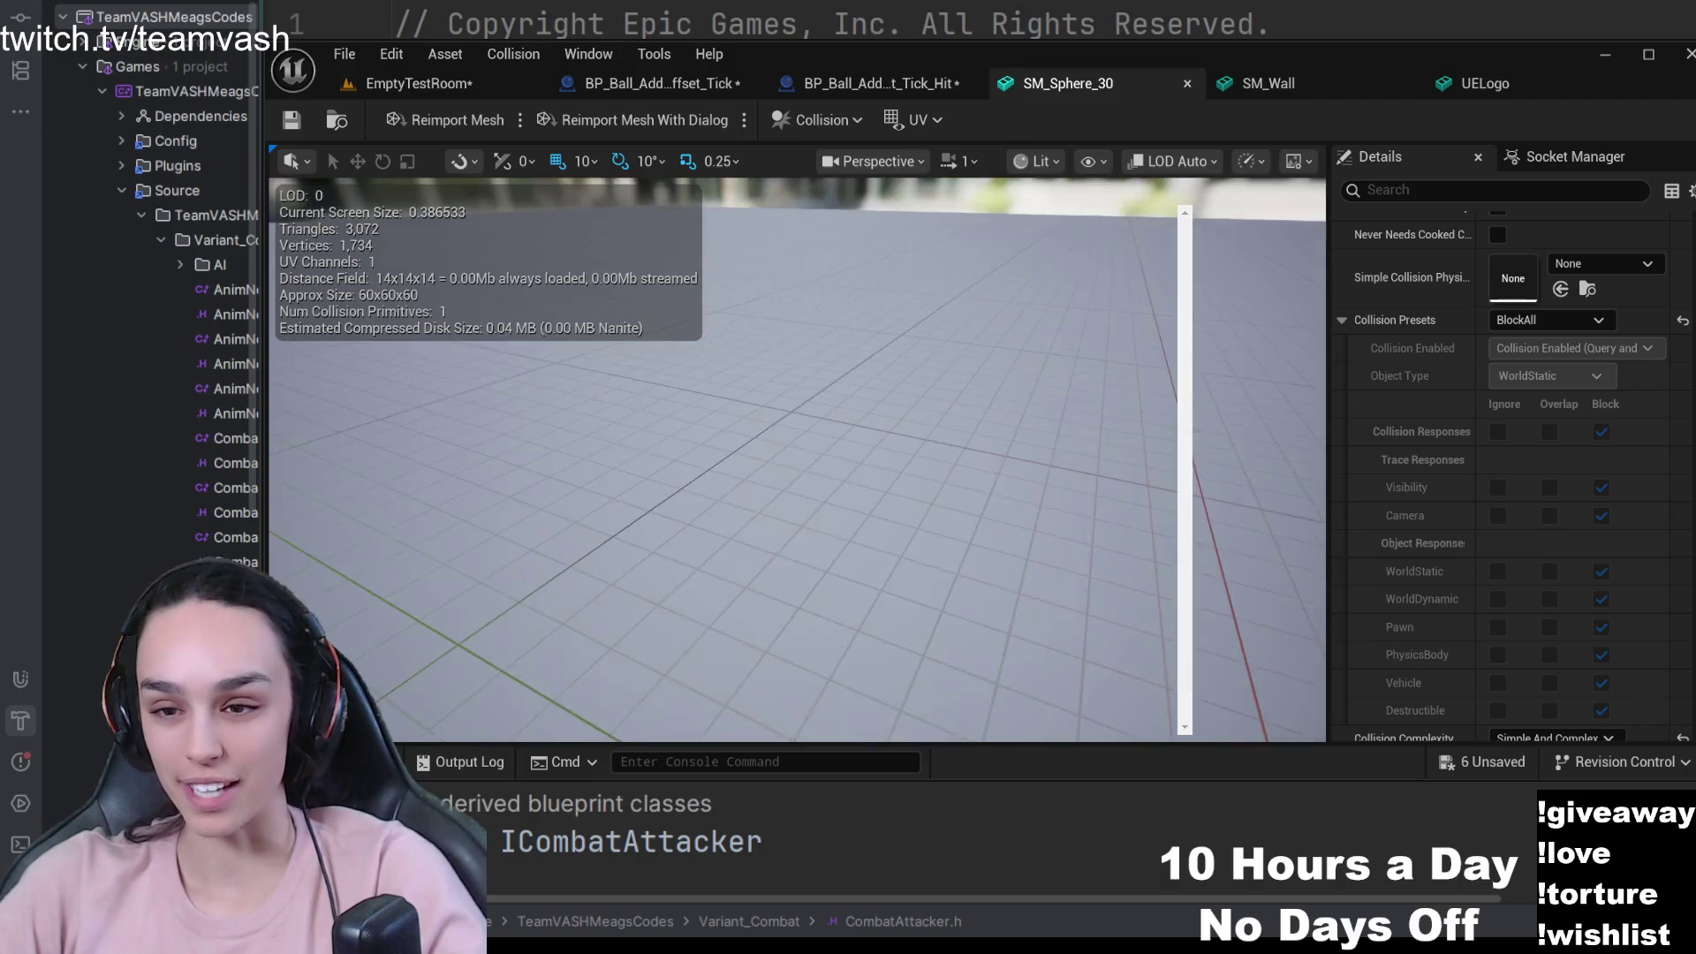
click(388, 84)
drag(851, 409, 850, 409)
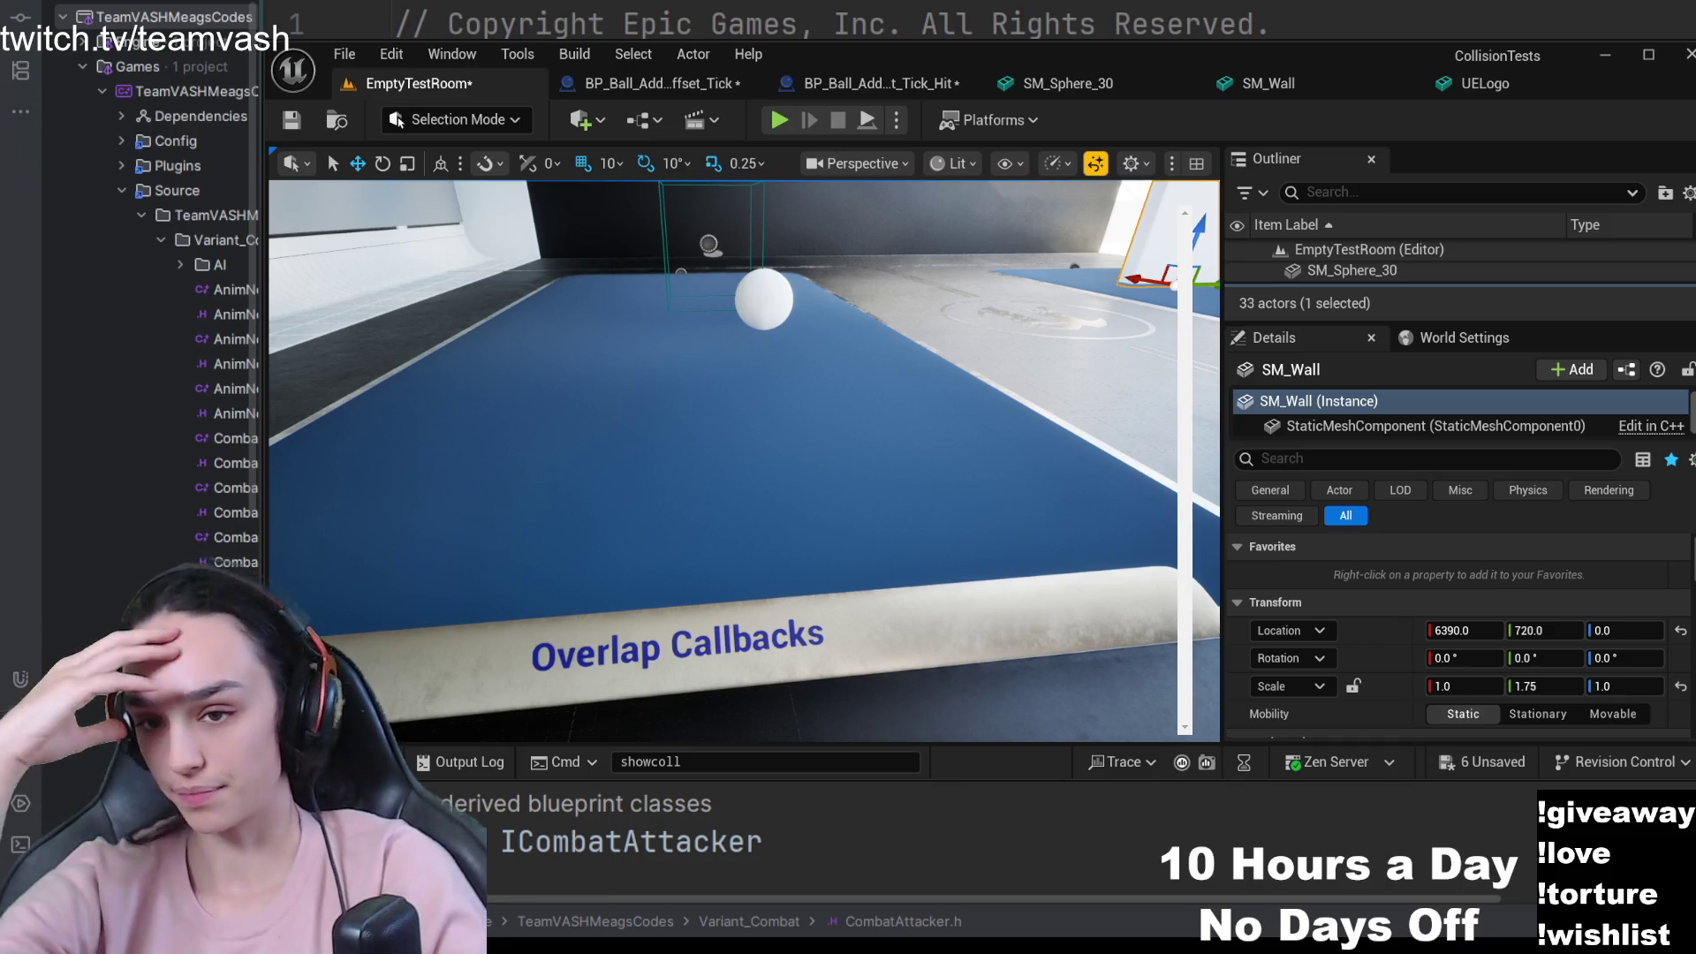
- Open the white overlap ball's Blueprint and navigate the EventGraph to its BeginPlay nodes
click(765, 299)
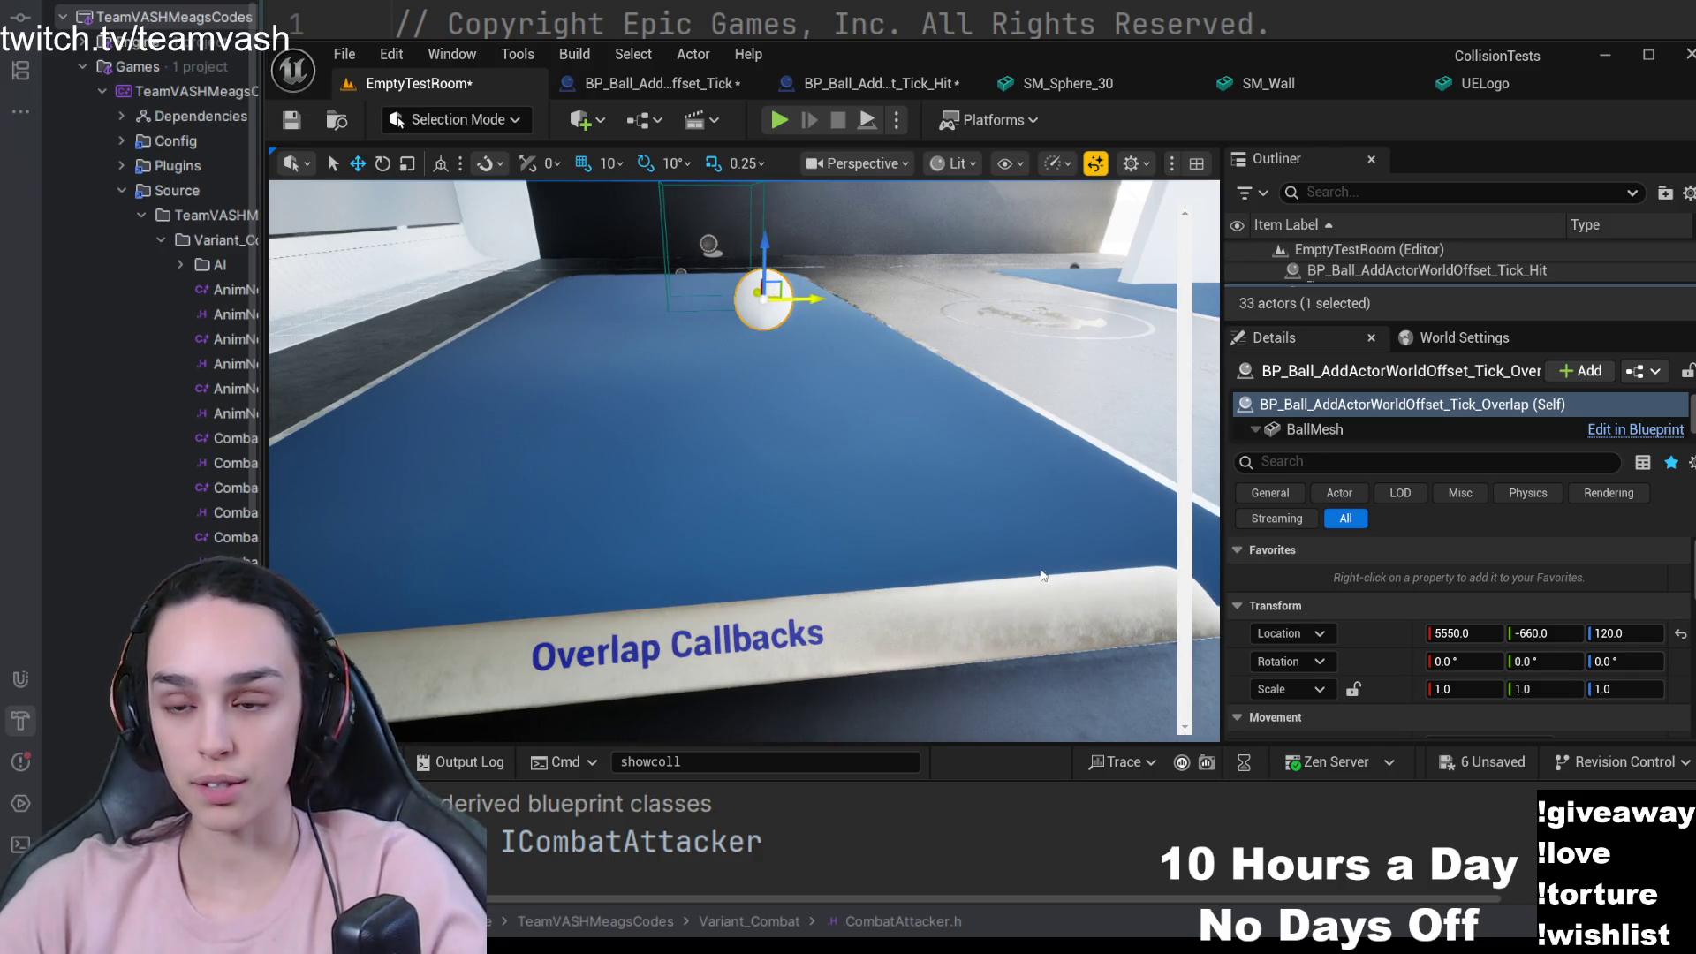
key(ctrl+e)
scroll(1004, 505, down, 4)
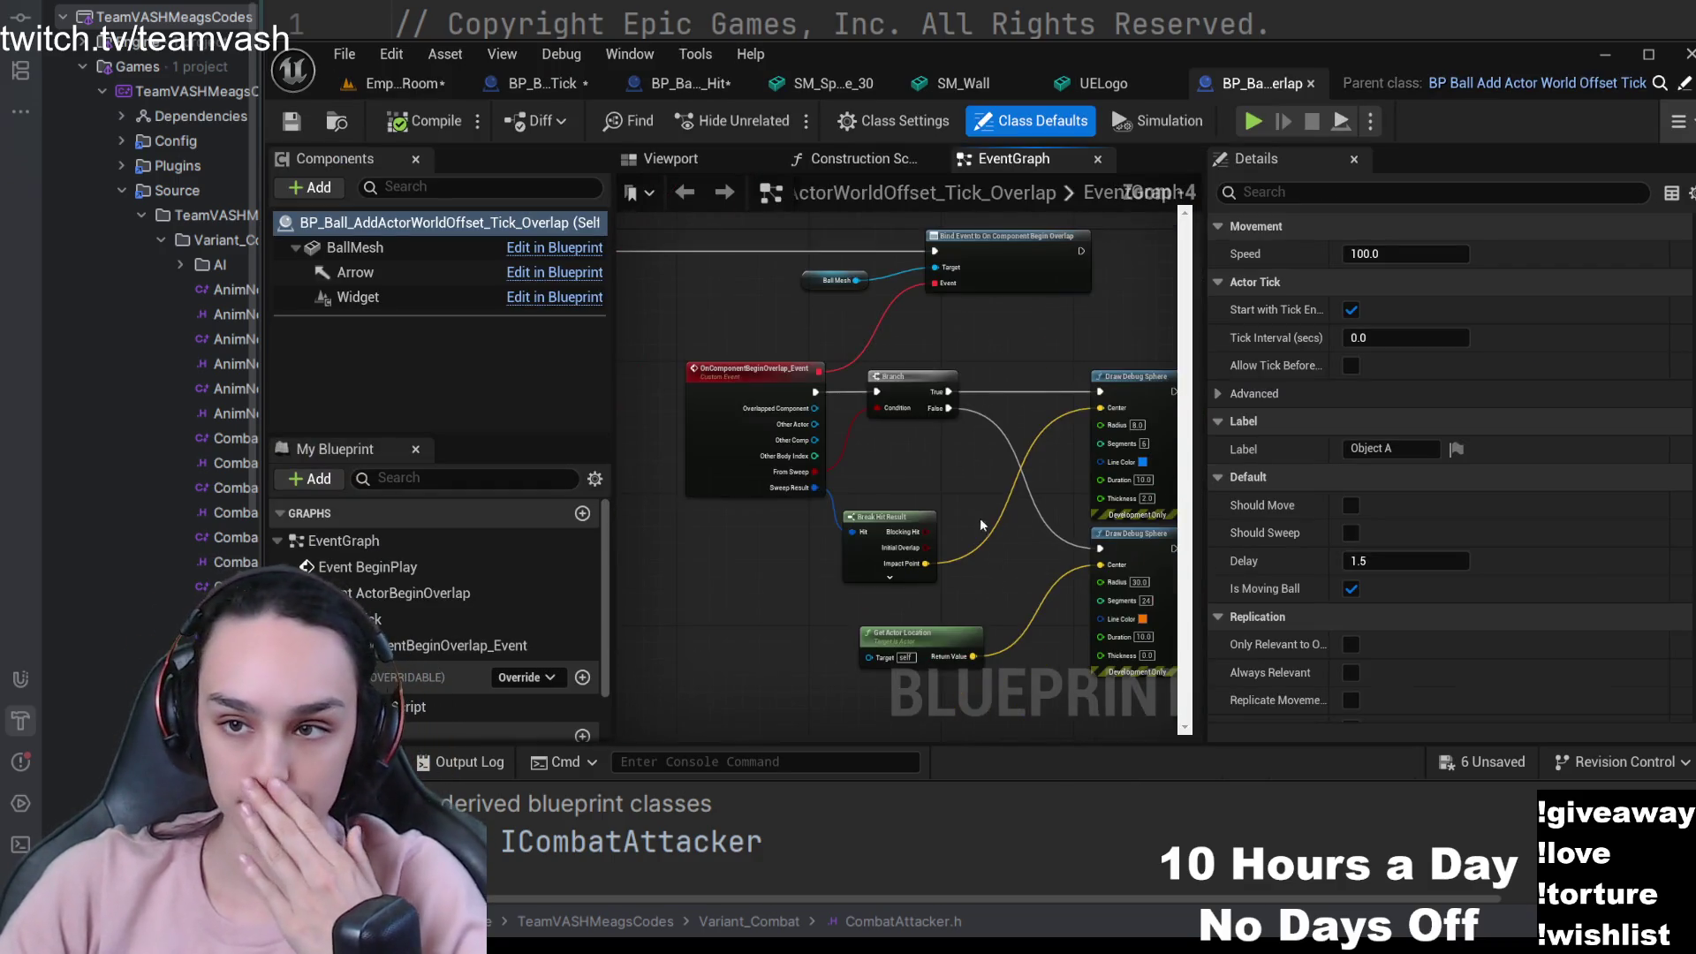
drag(945, 420, 1135, 388)
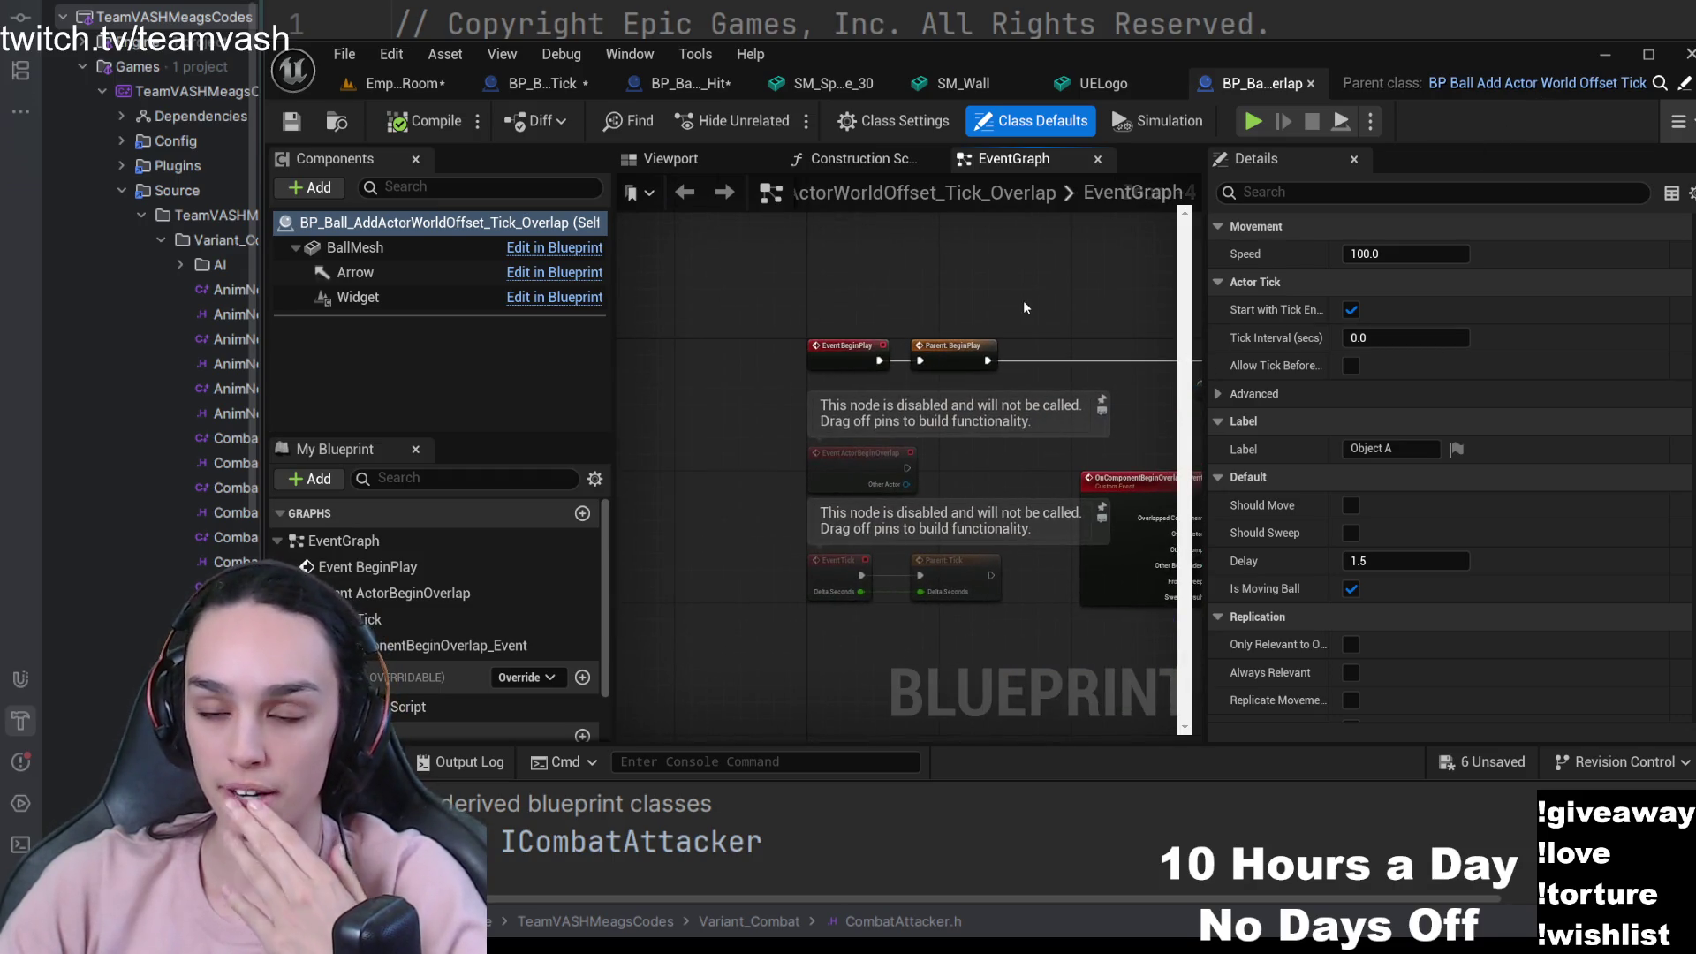
scroll(1058, 329, up, 3)
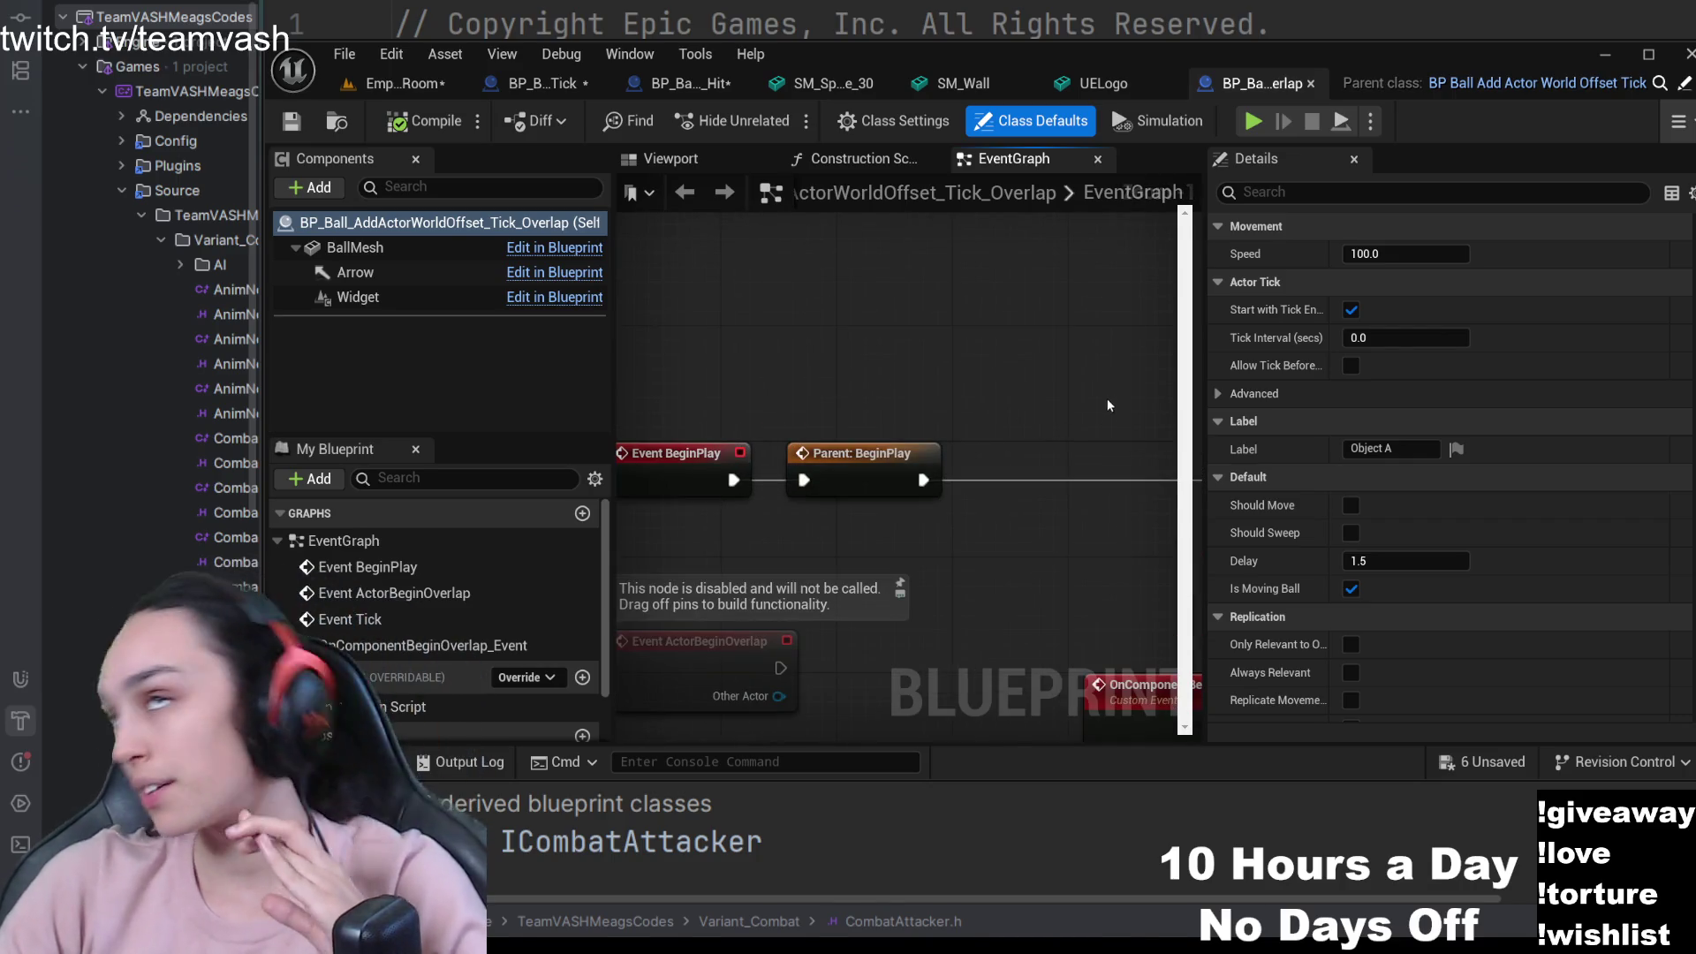
mouse_move(1105, 394)
mouse_down()
mouse_move(1147, 374)
mouse_move(659, 337)
mouse_move(792, 348)
mouse_move(734, 330)
mouse_up()
- Inspect the Bind Event to On Component Begin Overlap node and the top Draw Debug Sphere node
click(978, 431)
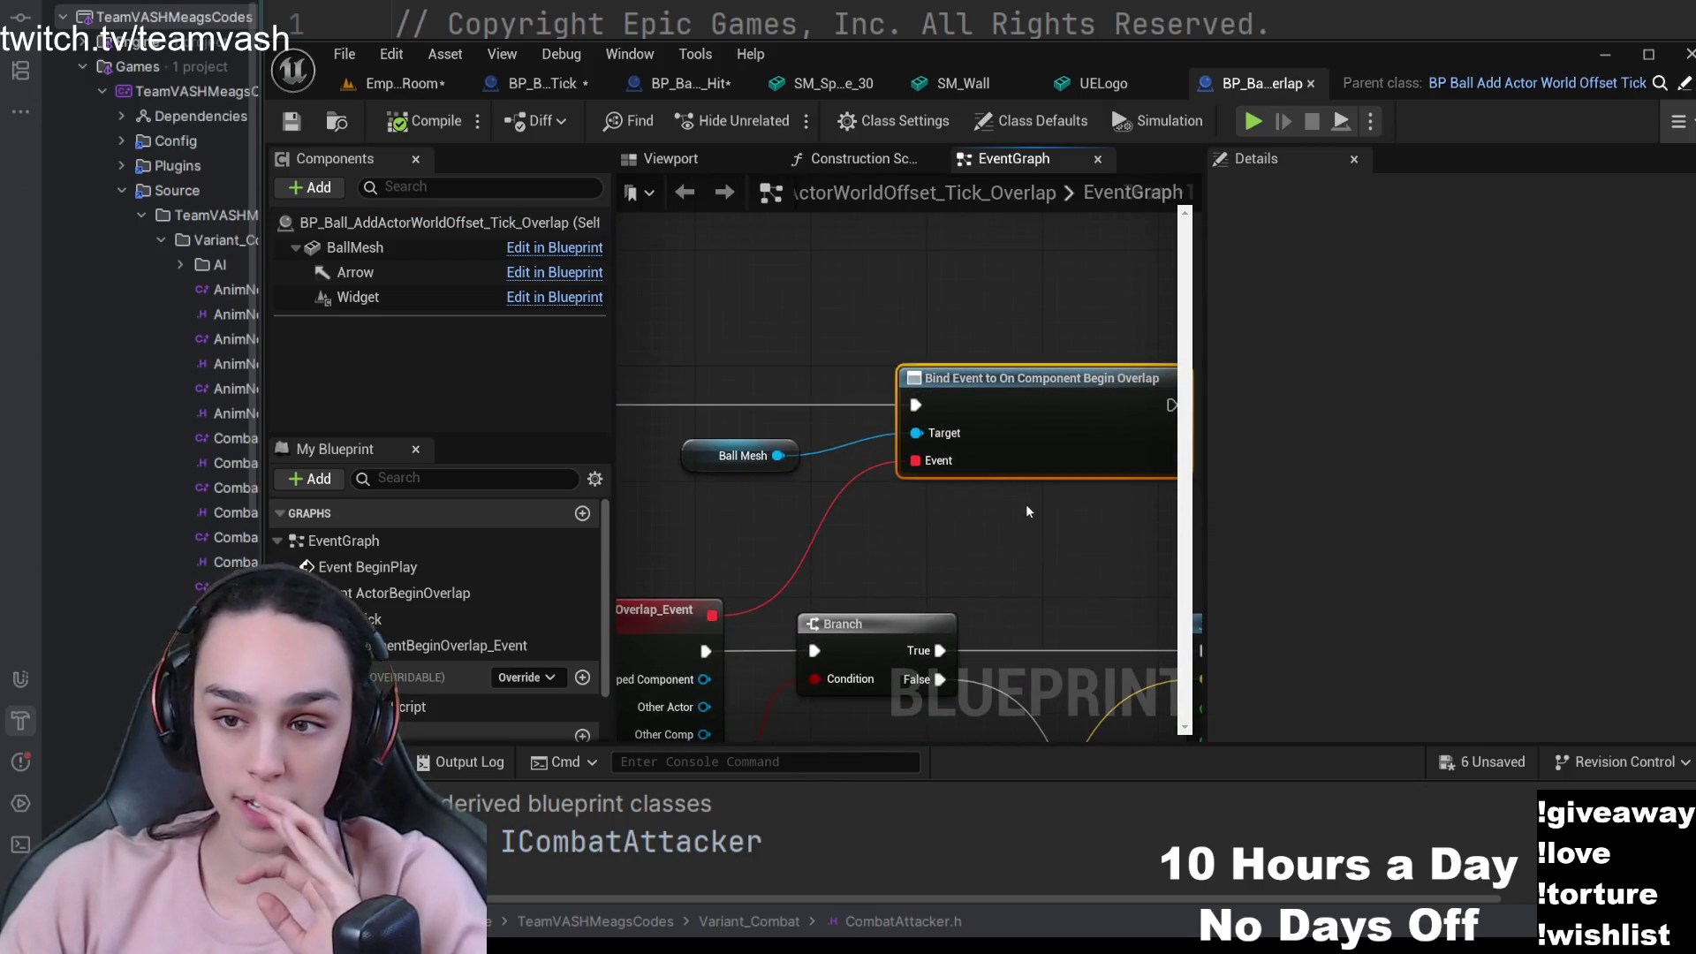
mouse_move(865, 589)
mouse_down()
mouse_move(987, 516)
mouse_move(937, 494)
mouse_move(946, 348)
mouse_move(924, 309)
mouse_move(500, 625)
mouse_move(760, 515)
mouse_move(795, 449)
mouse_up()
scroll(919, 504, down, 1)
click(1130, 334)
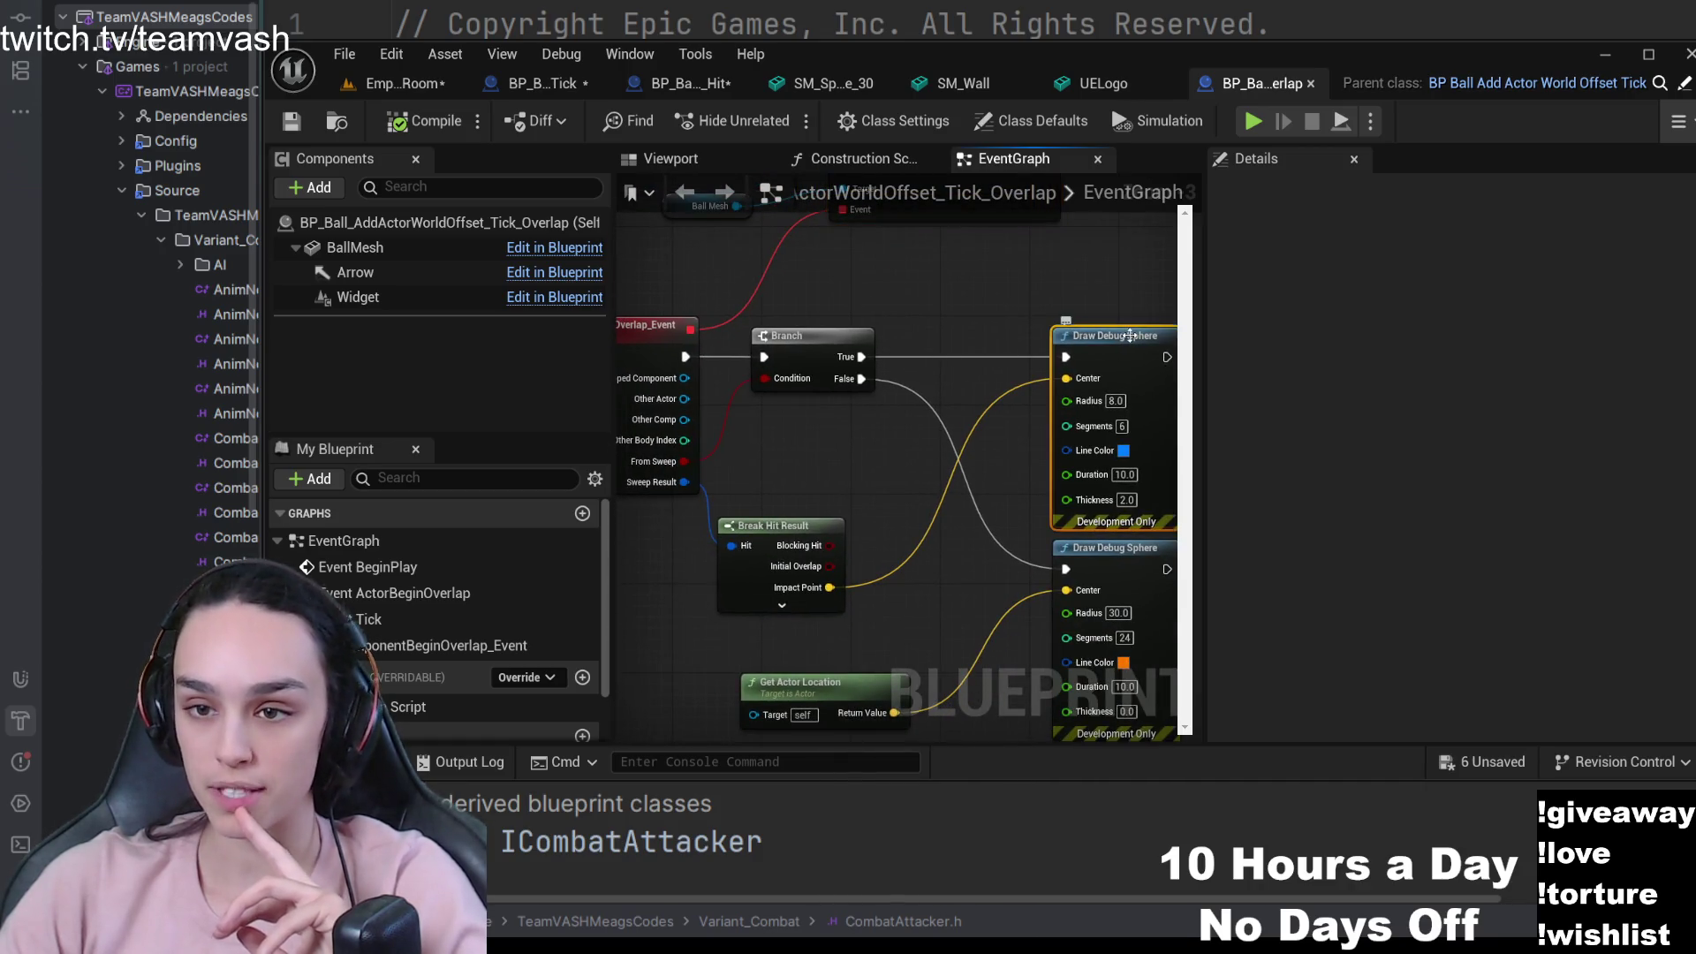
- Review the overlap event, Branch, Draw Debug Sphere and Break Hit Result nodes, hiding Details
drag(851, 498, 1015, 462)
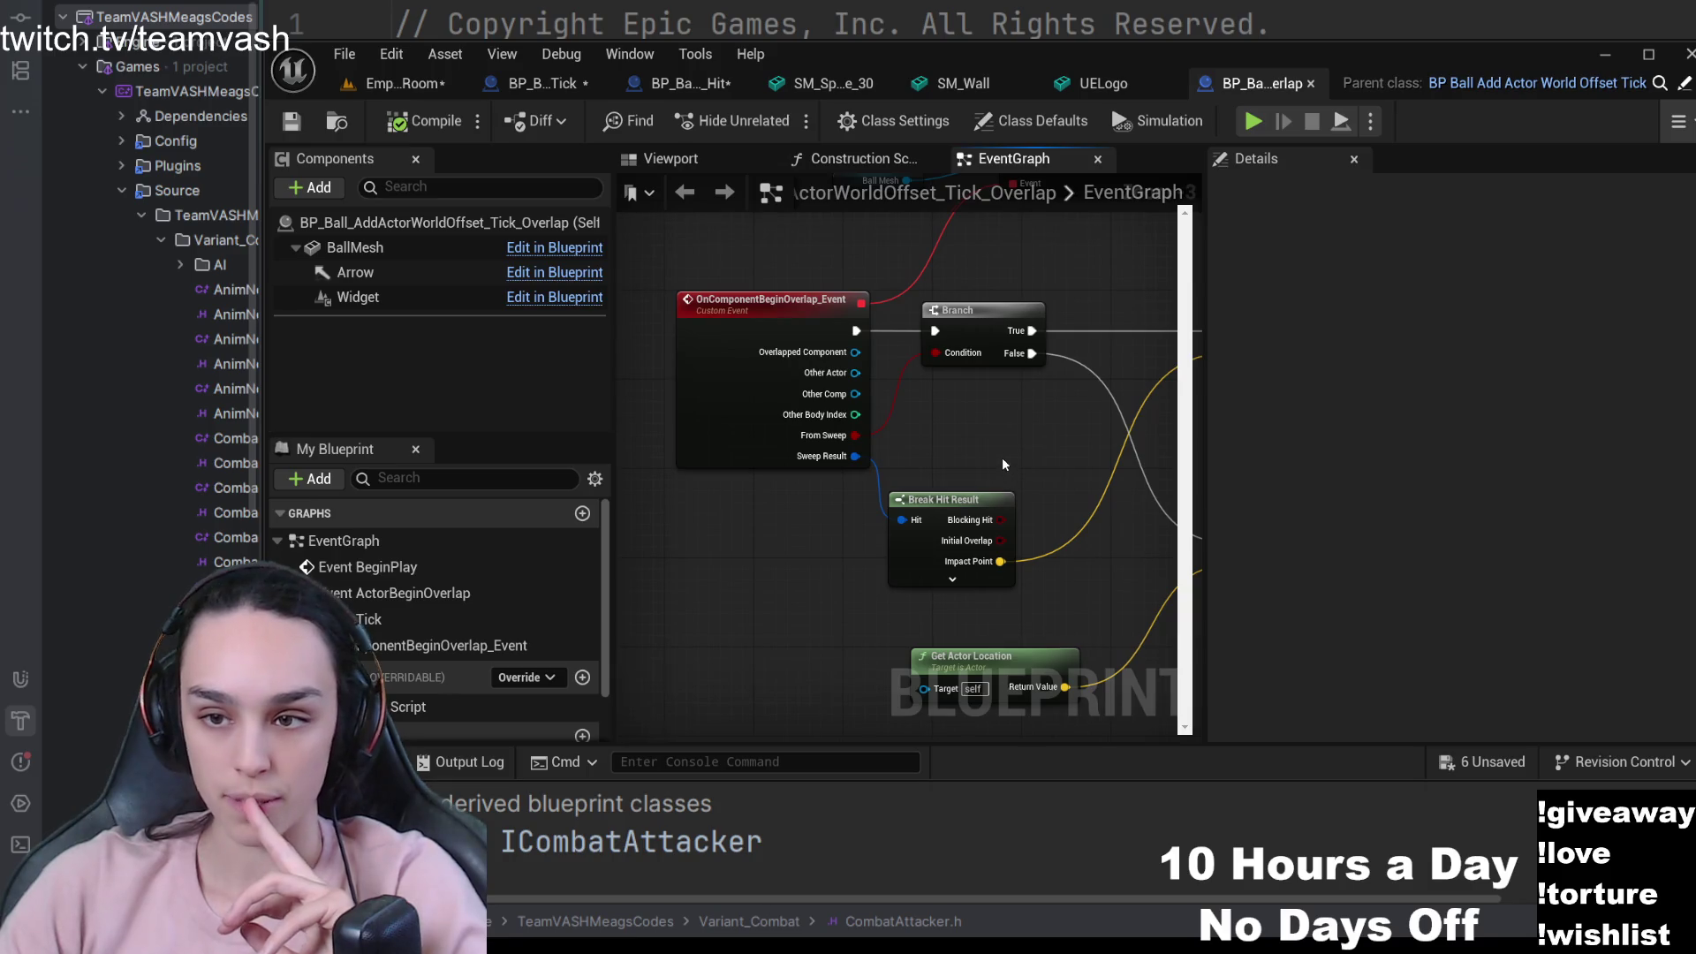
scroll(1004, 465, up, 1)
scroll(707, 523, up, 1)
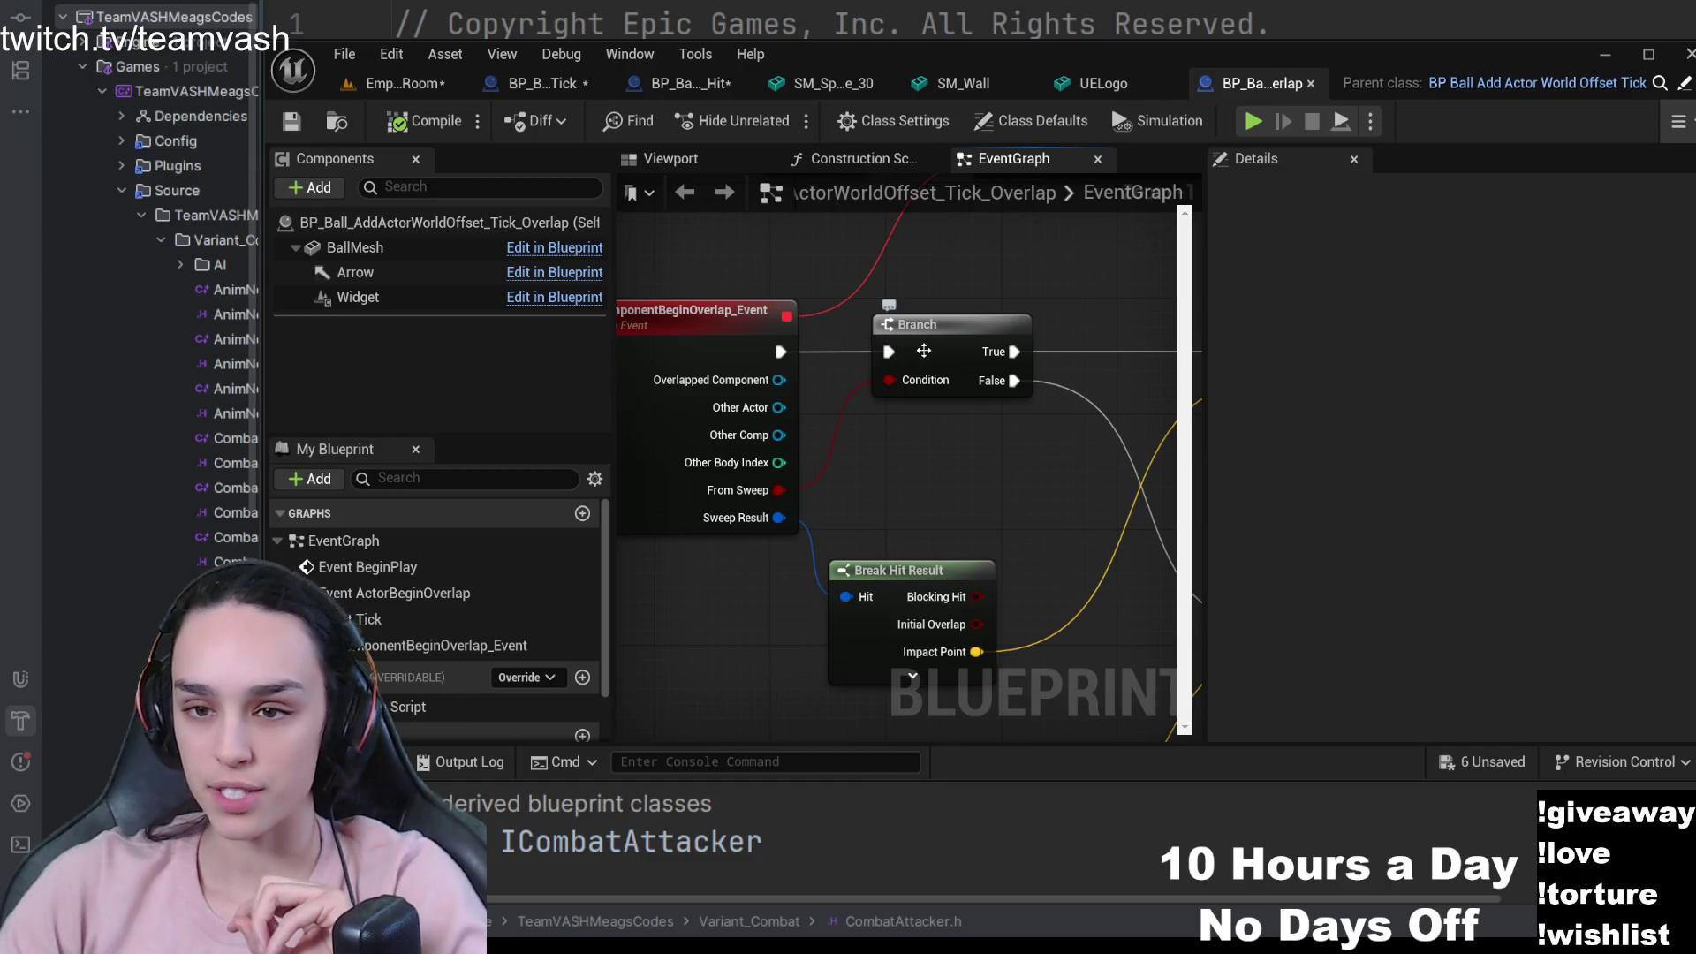
mouse_move(941, 349)
mouse_down()
mouse_move(795, 424)
mouse_move(712, 525)
mouse_move(774, 457)
mouse_up()
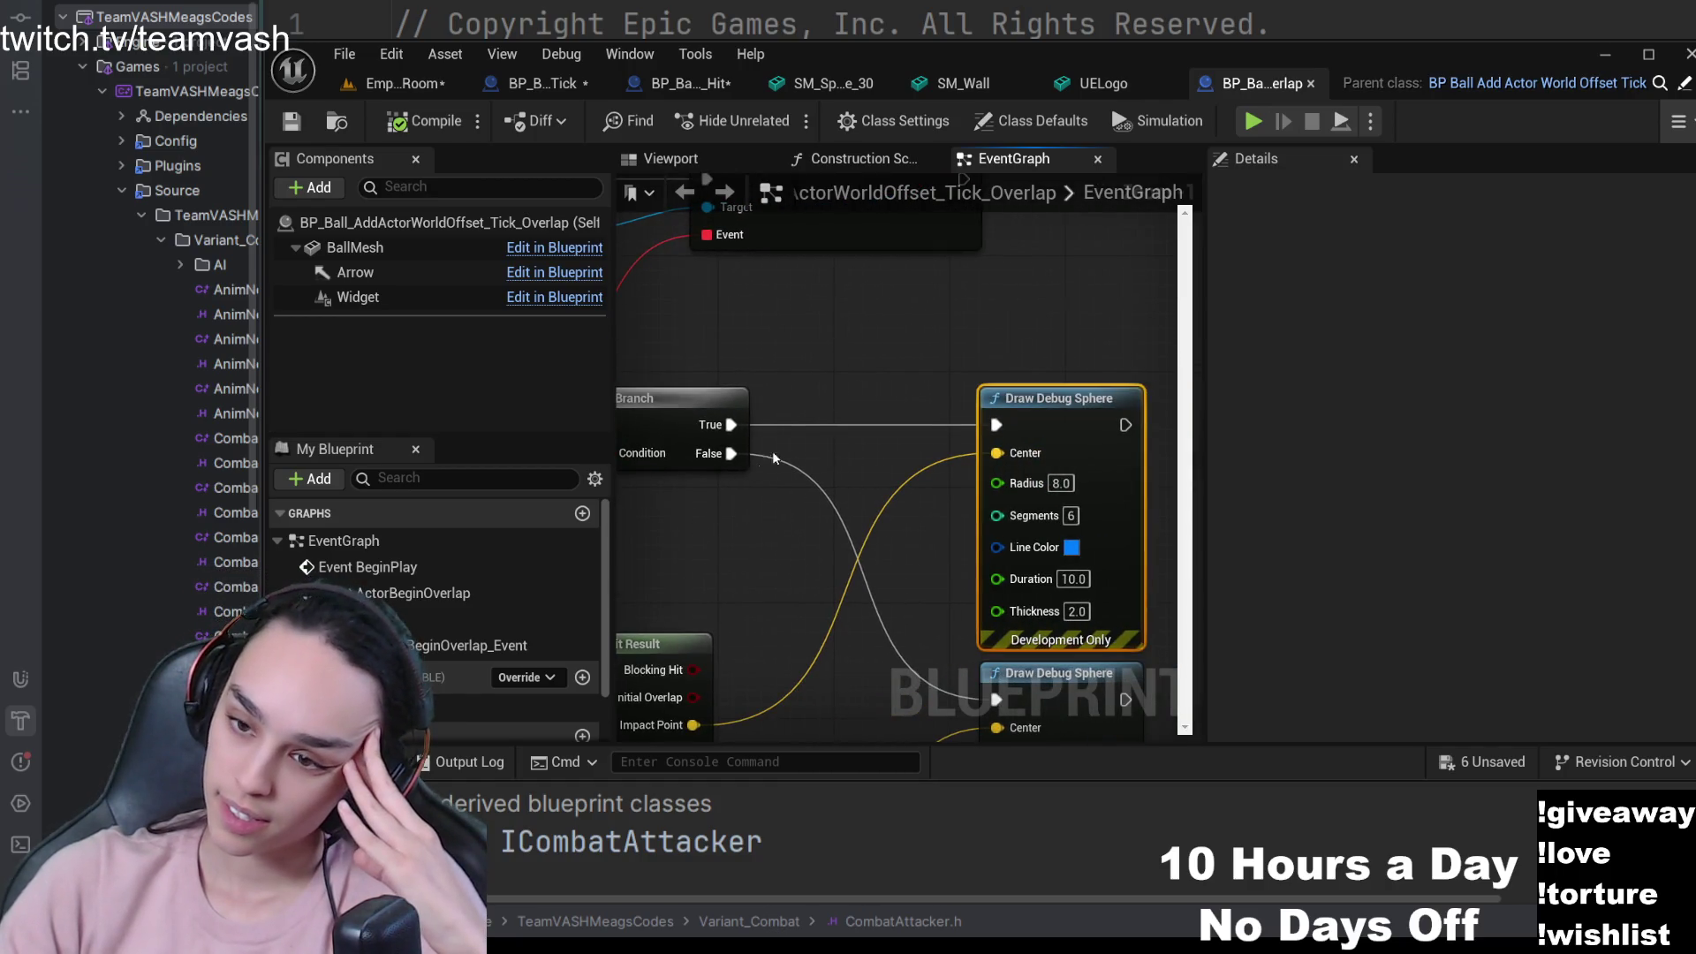
drag(816, 547, 855, 460)
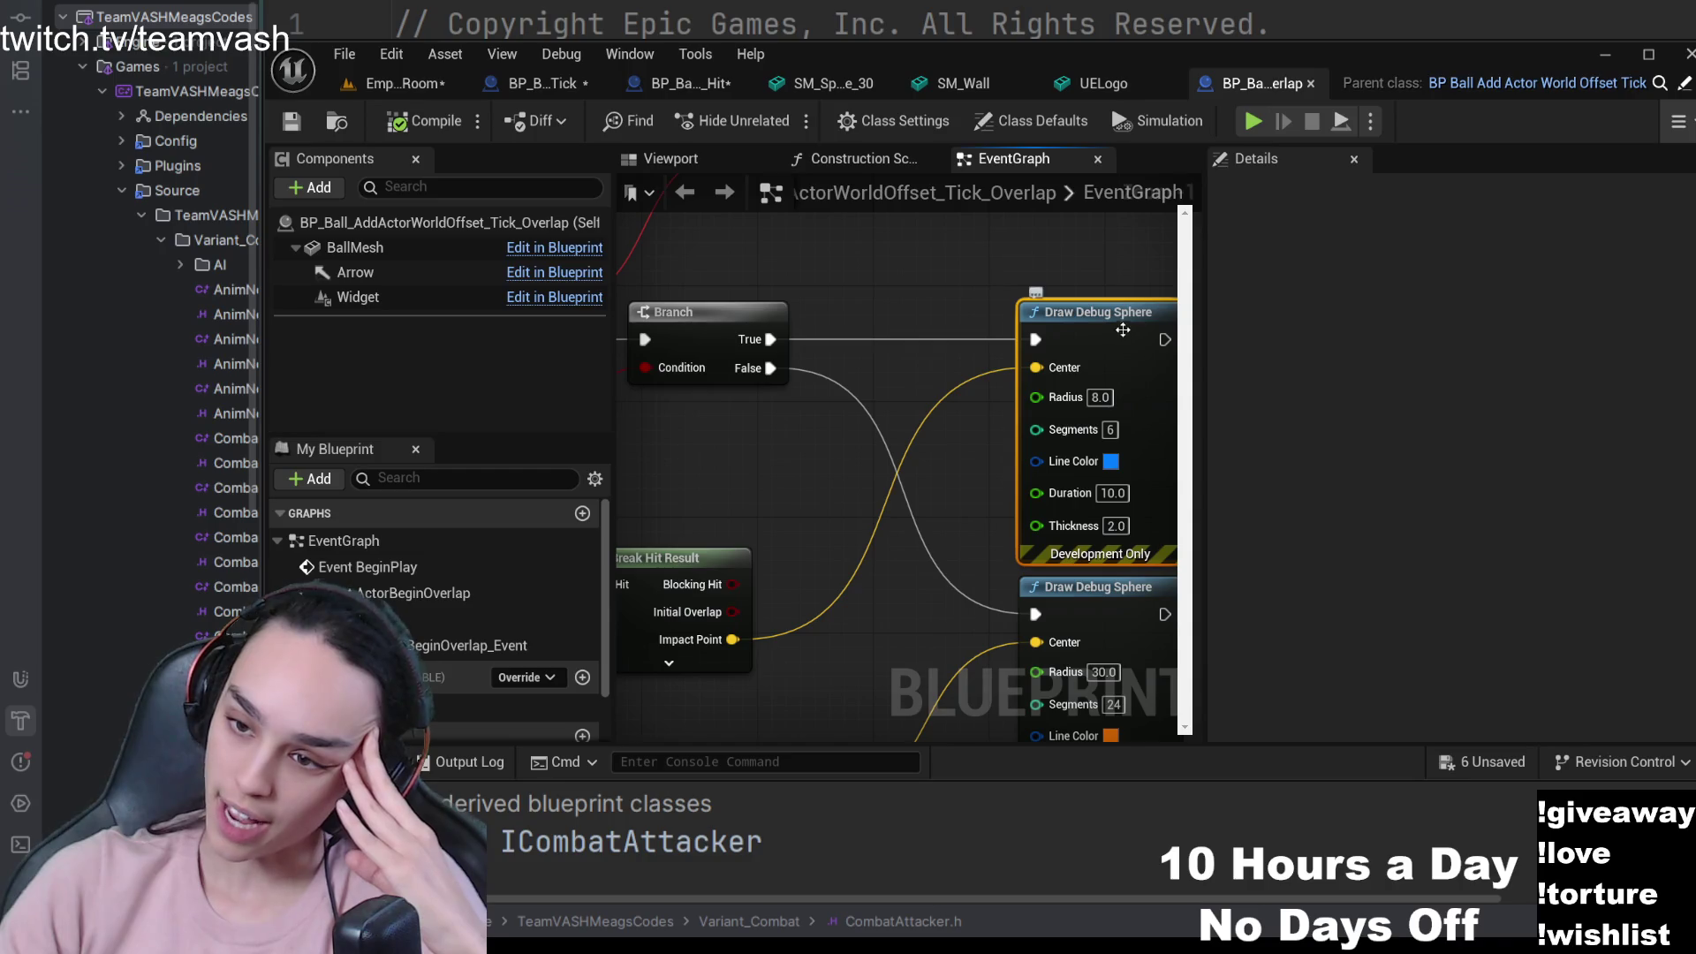
mouse_move(1072, 530)
mouse_down()
mouse_move(1078, 492)
mouse_move(1102, 491)
mouse_move(807, 447)
mouse_move(1024, 533)
mouse_up()
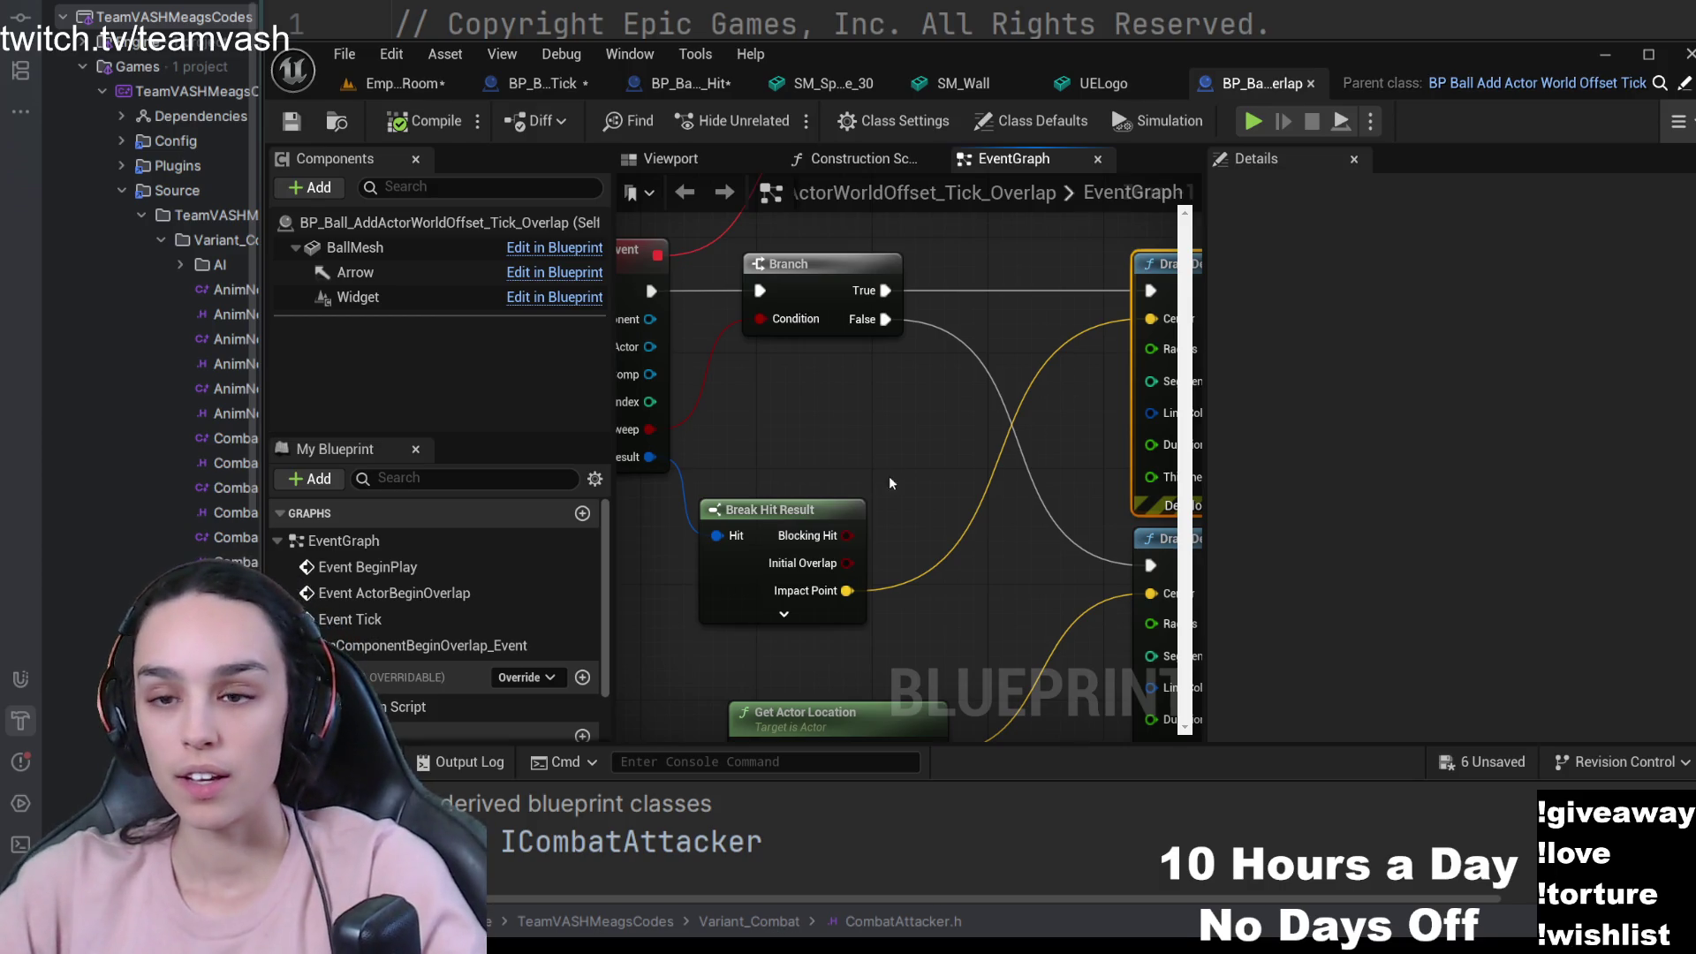
click(1354, 159)
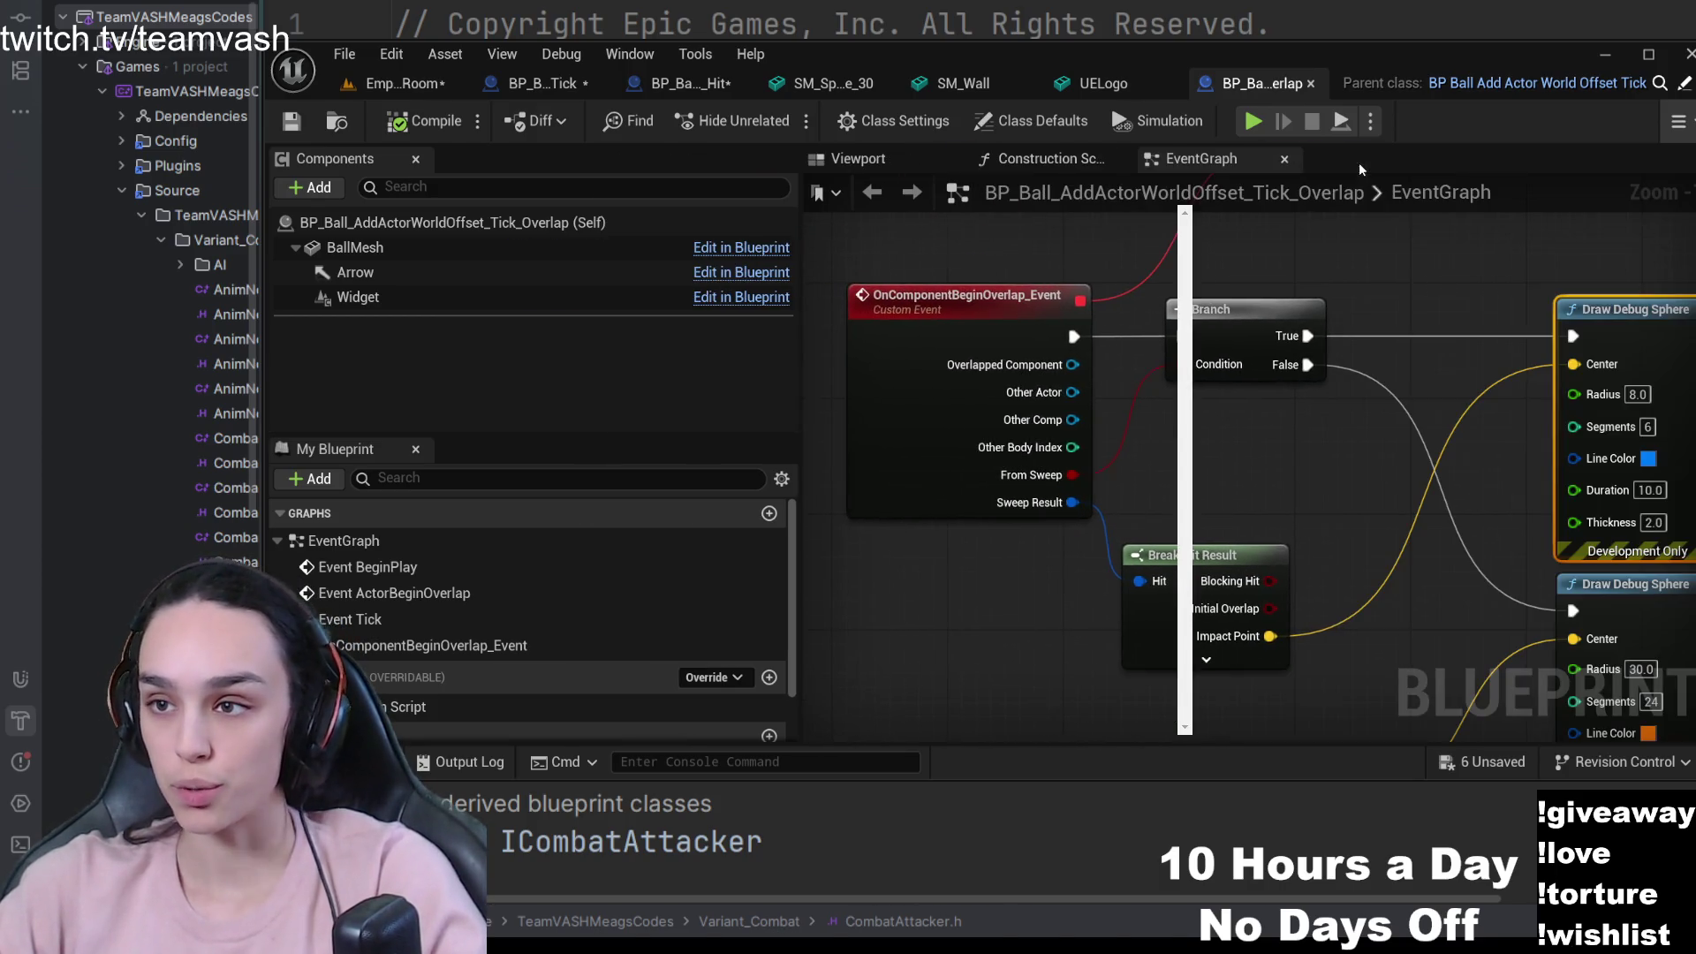
- Pan across the overlap event and Draw Debug Sphere nodes, then return to EmptyTestRoom
drag(1200, 442, 1105, 521)
mouse_move(1351, 532)
mouse_down()
mouse_move(1266, 557)
mouse_move(1335, 393)
mouse_move(1293, 367)
mouse_up()
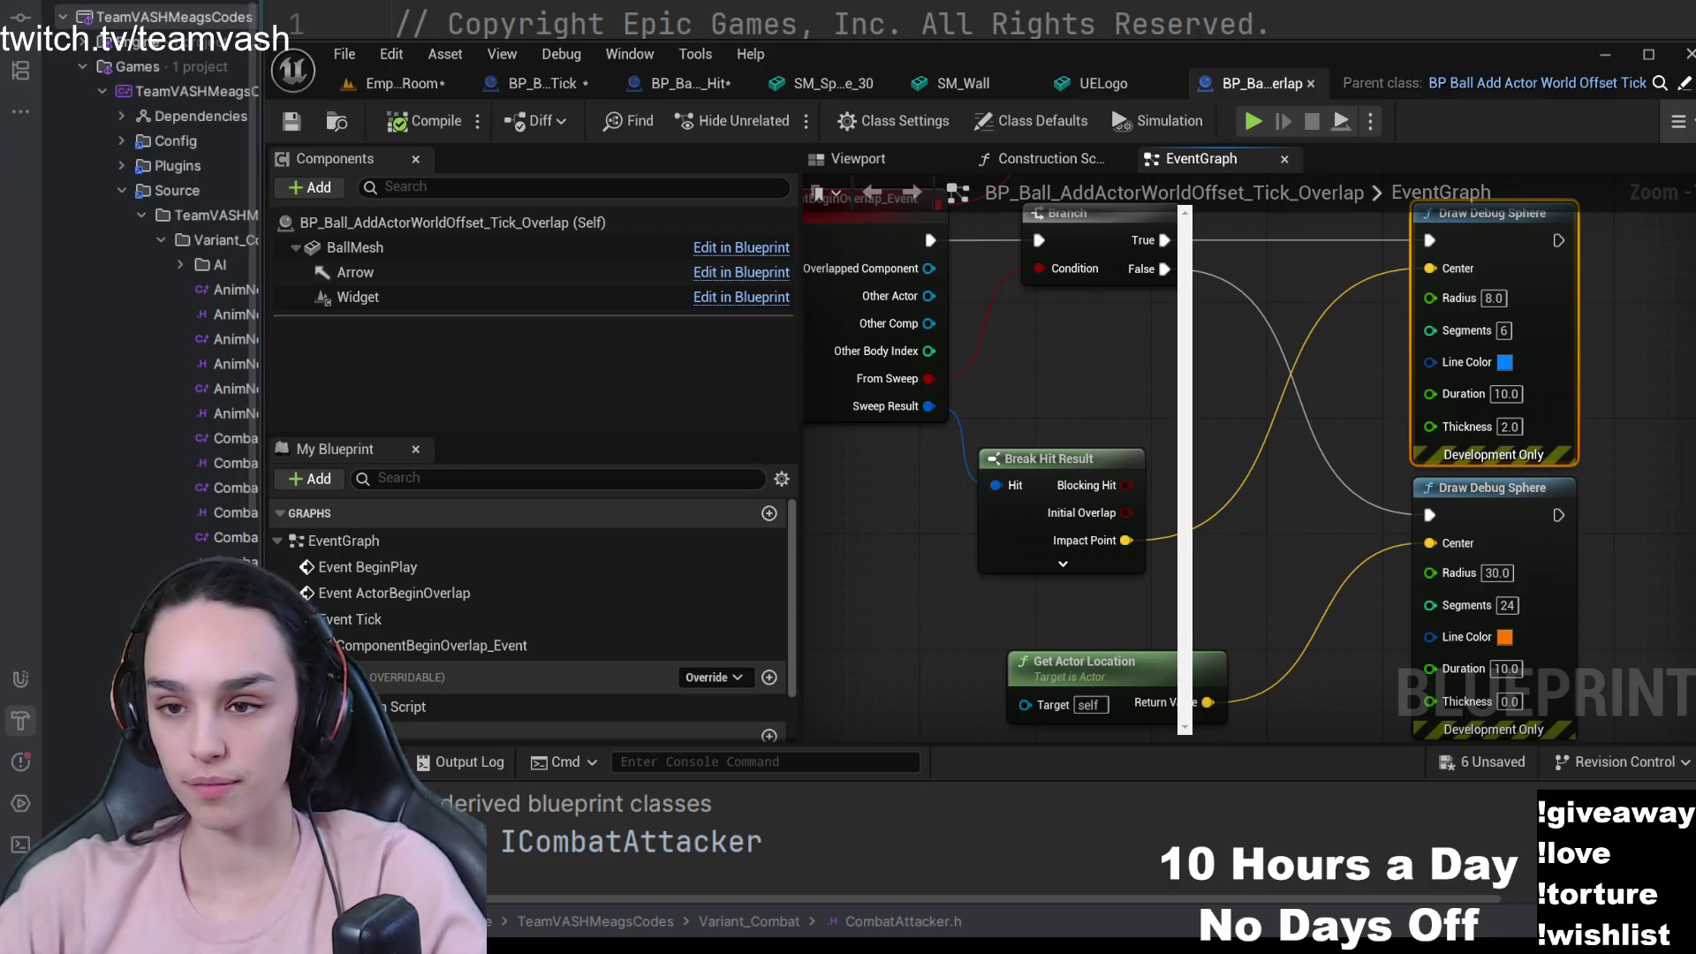
click(402, 83)
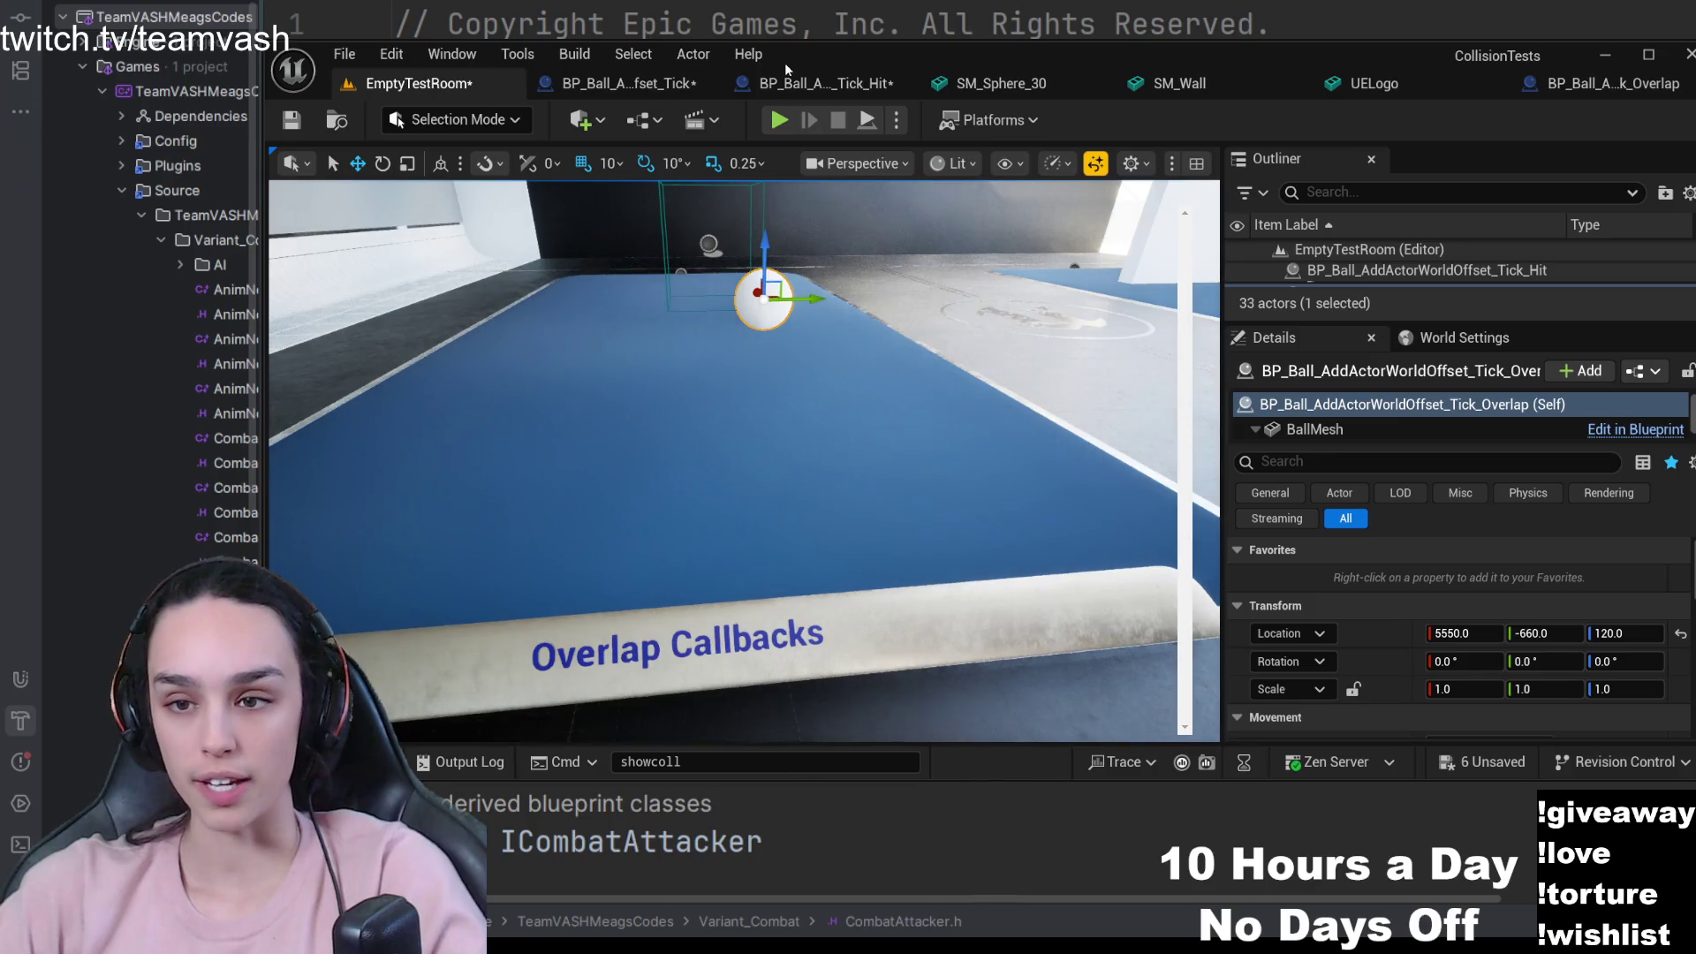
- Fly the camera past the UE logo wall and select the teal BP_TriggerVolume box
mouse_move(785, 483)
mouse_down()
mouse_move(671, 389)
mouse_move(446, 272)
mouse_up()
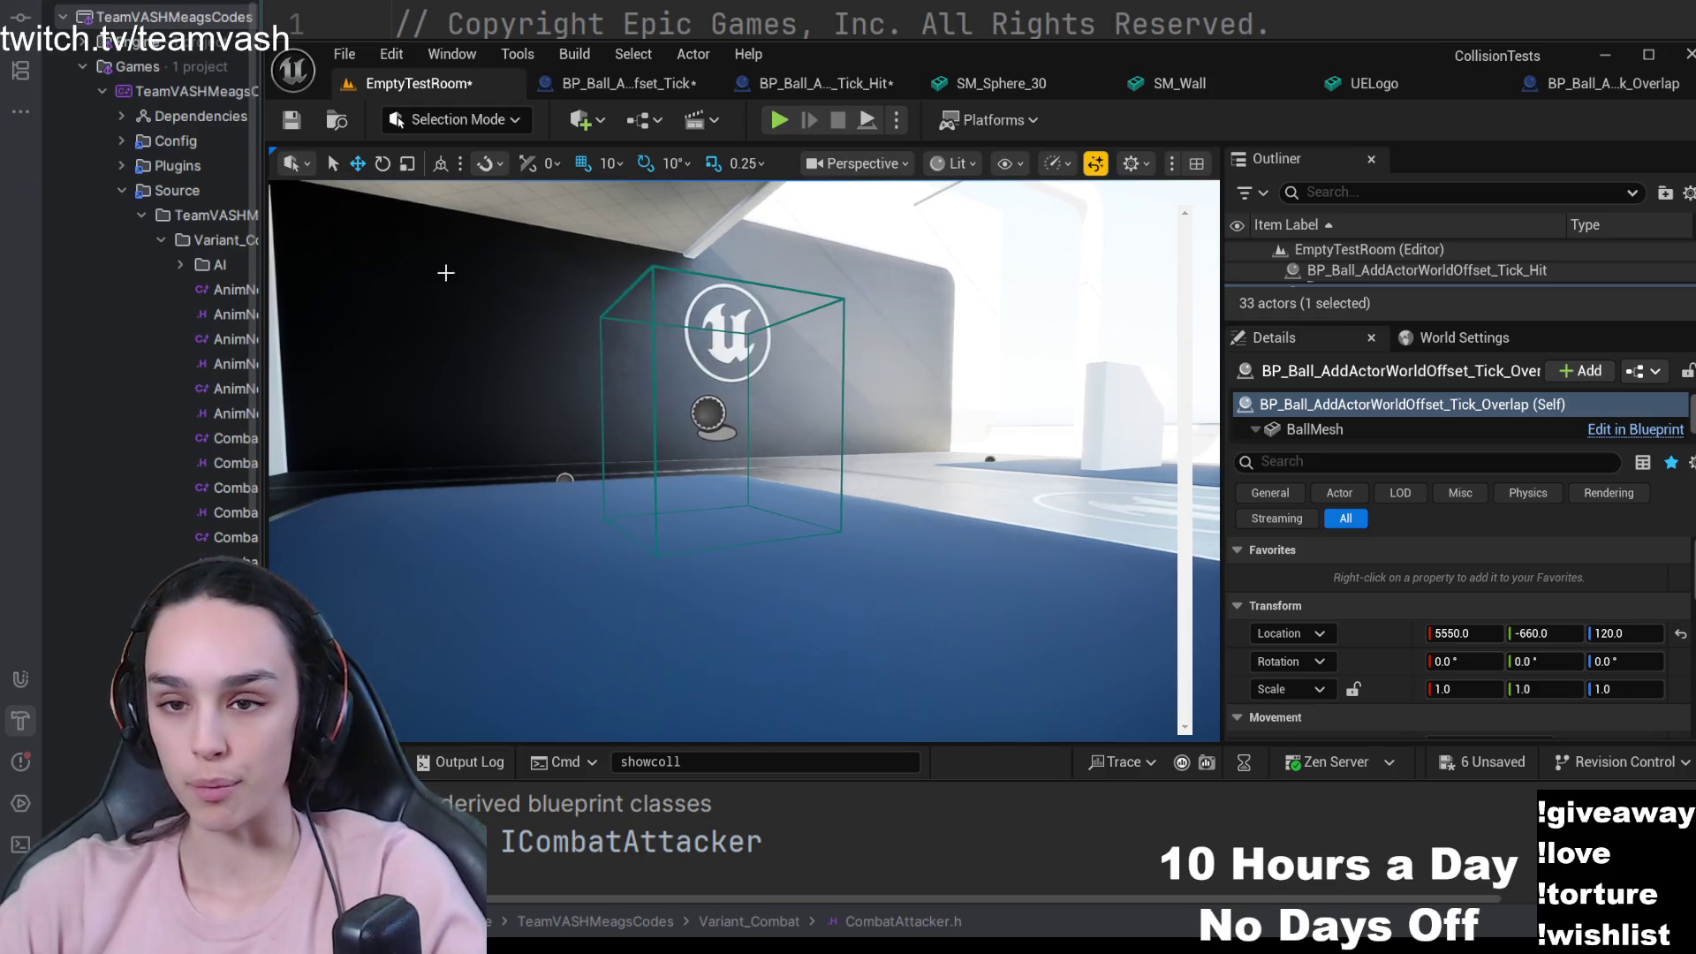
click(653, 294)
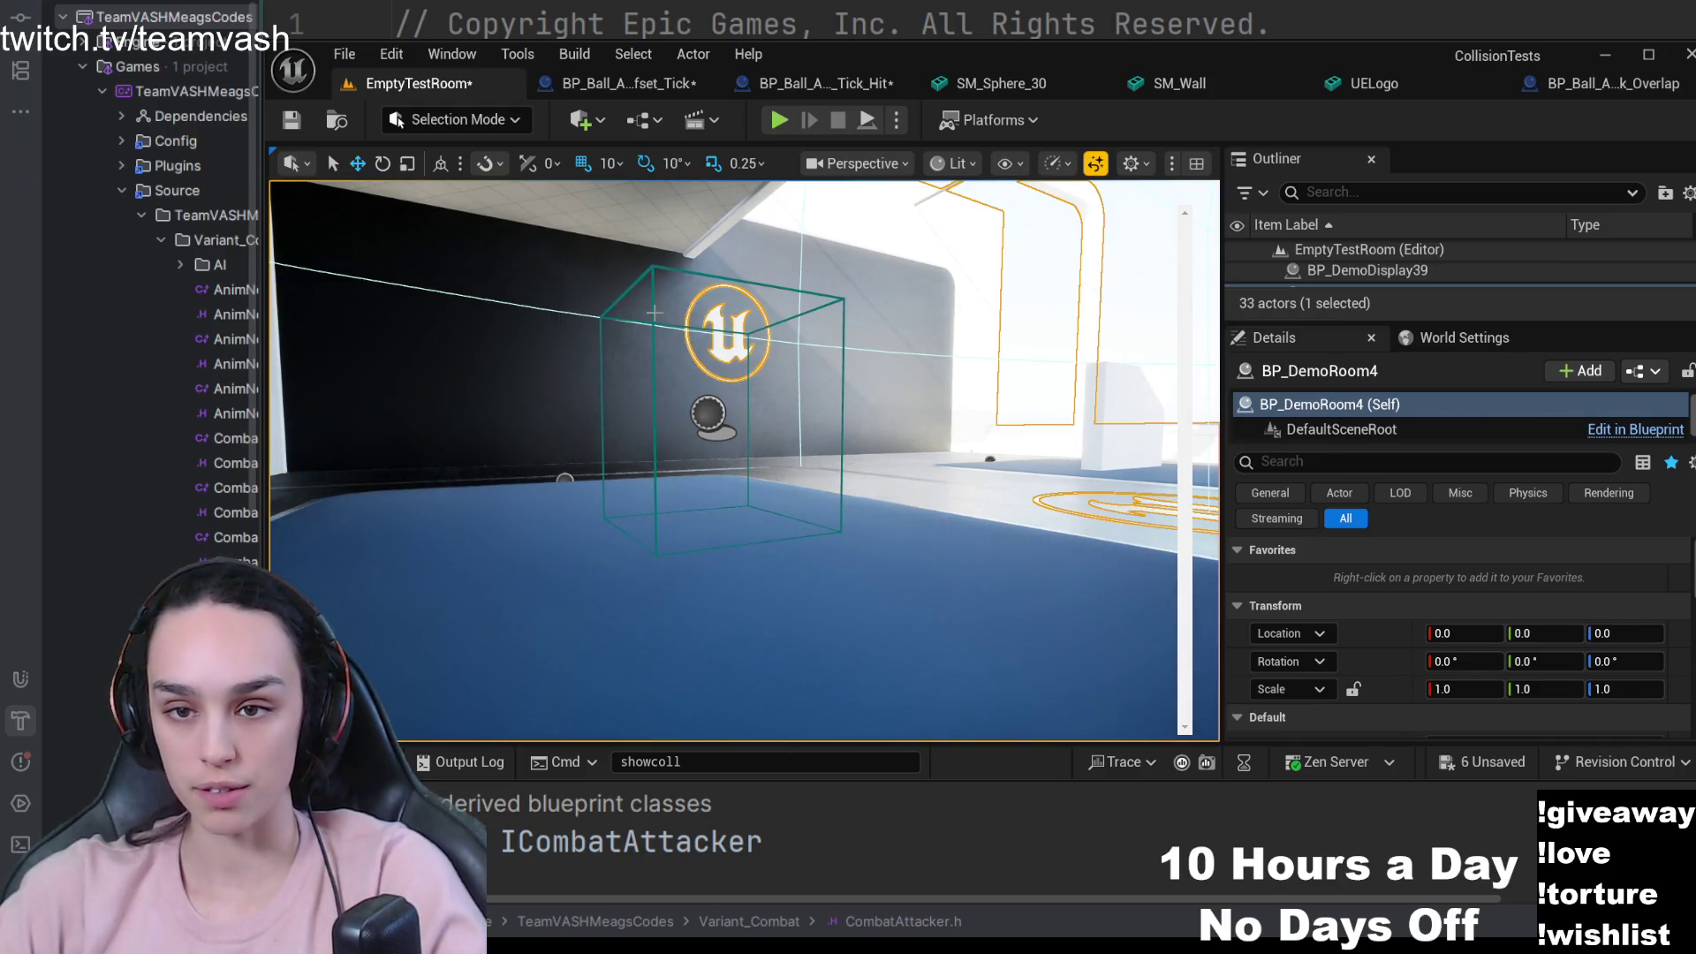
drag(654, 312, 724, 269)
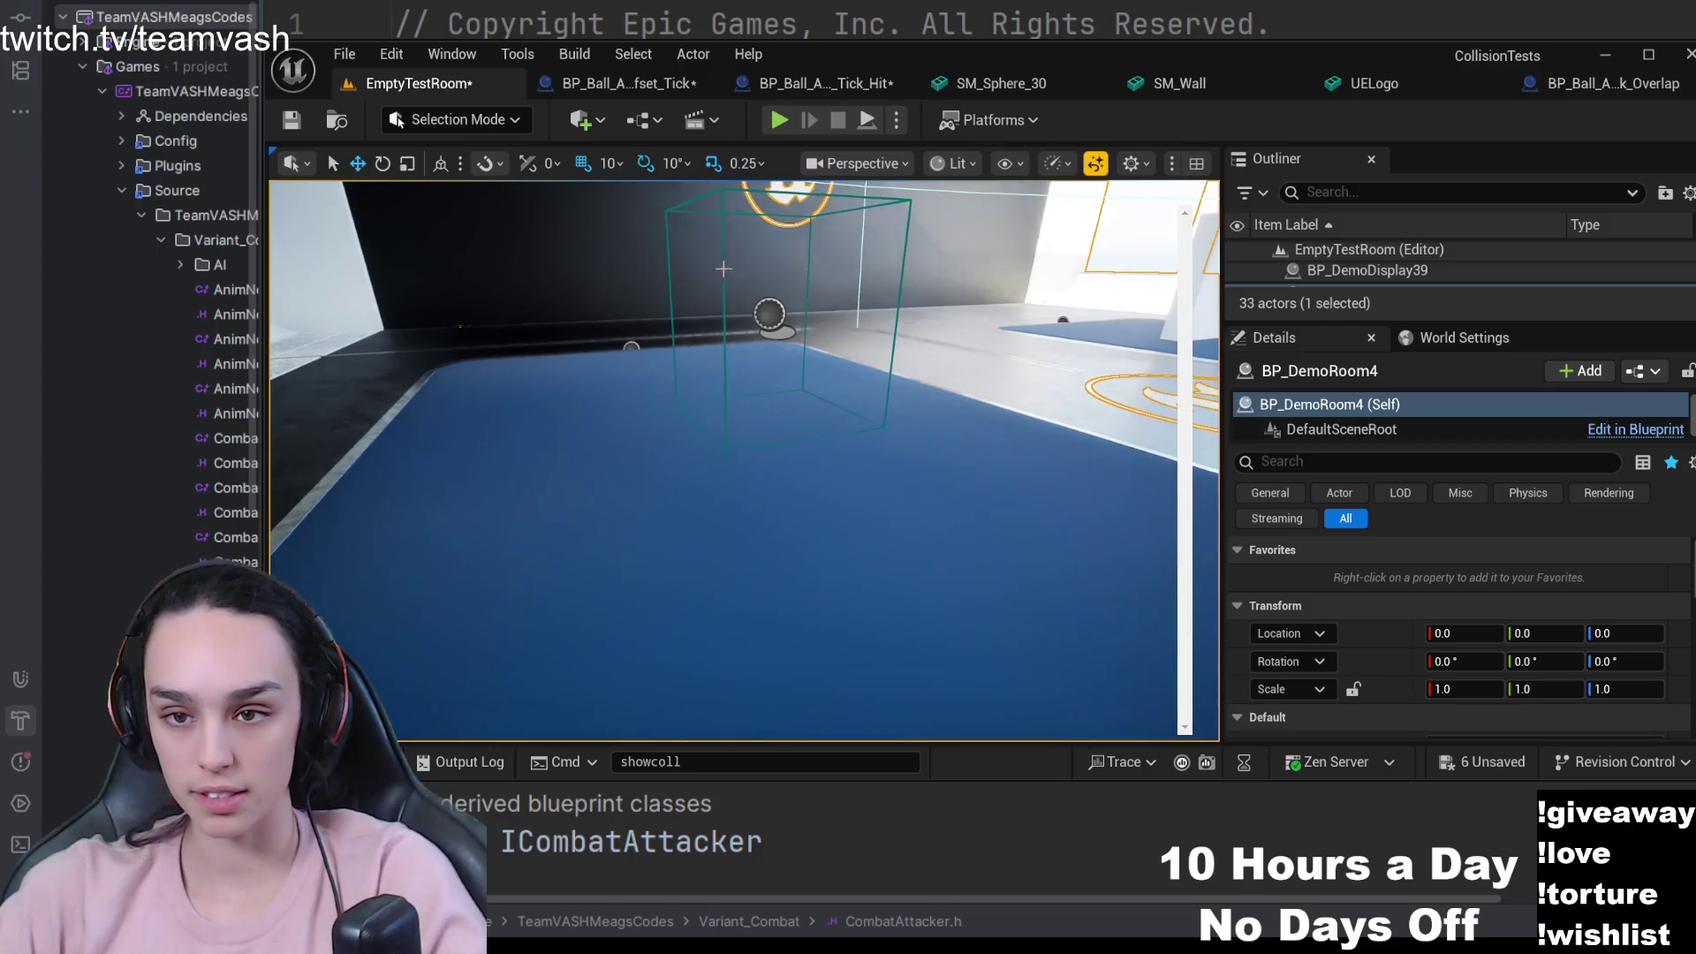
click(742, 287)
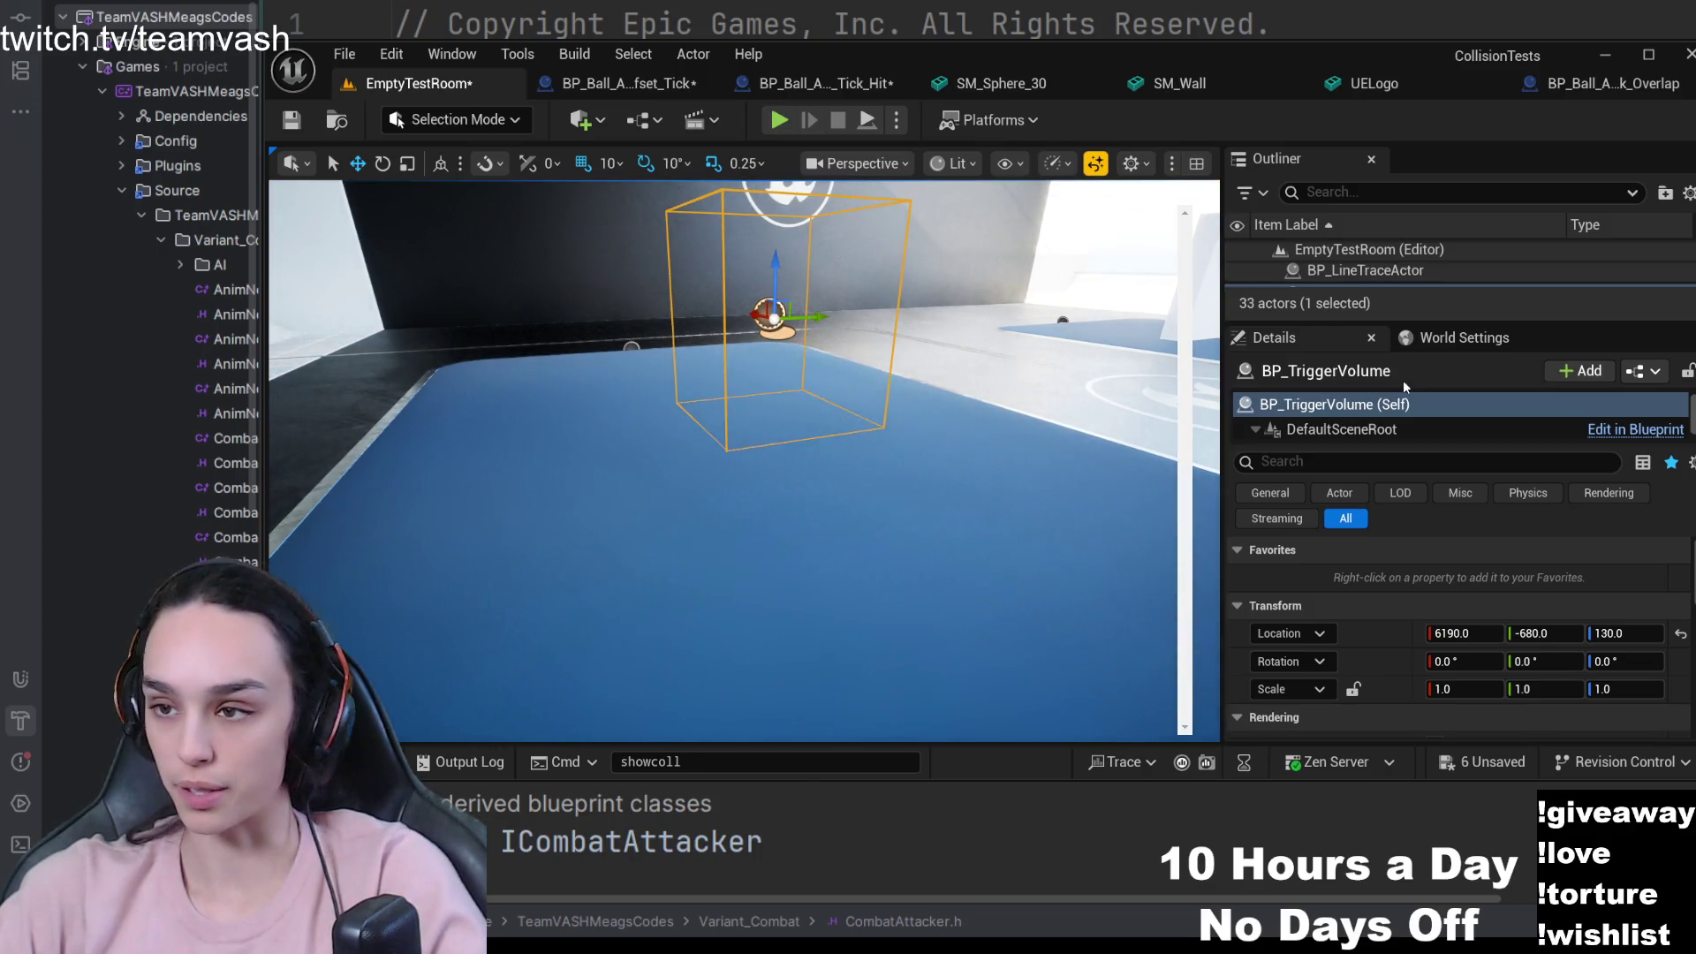
- Compare the trigger actor's and its Box component's properties, then focus the Details search field
scroll(1403, 412, down, 1)
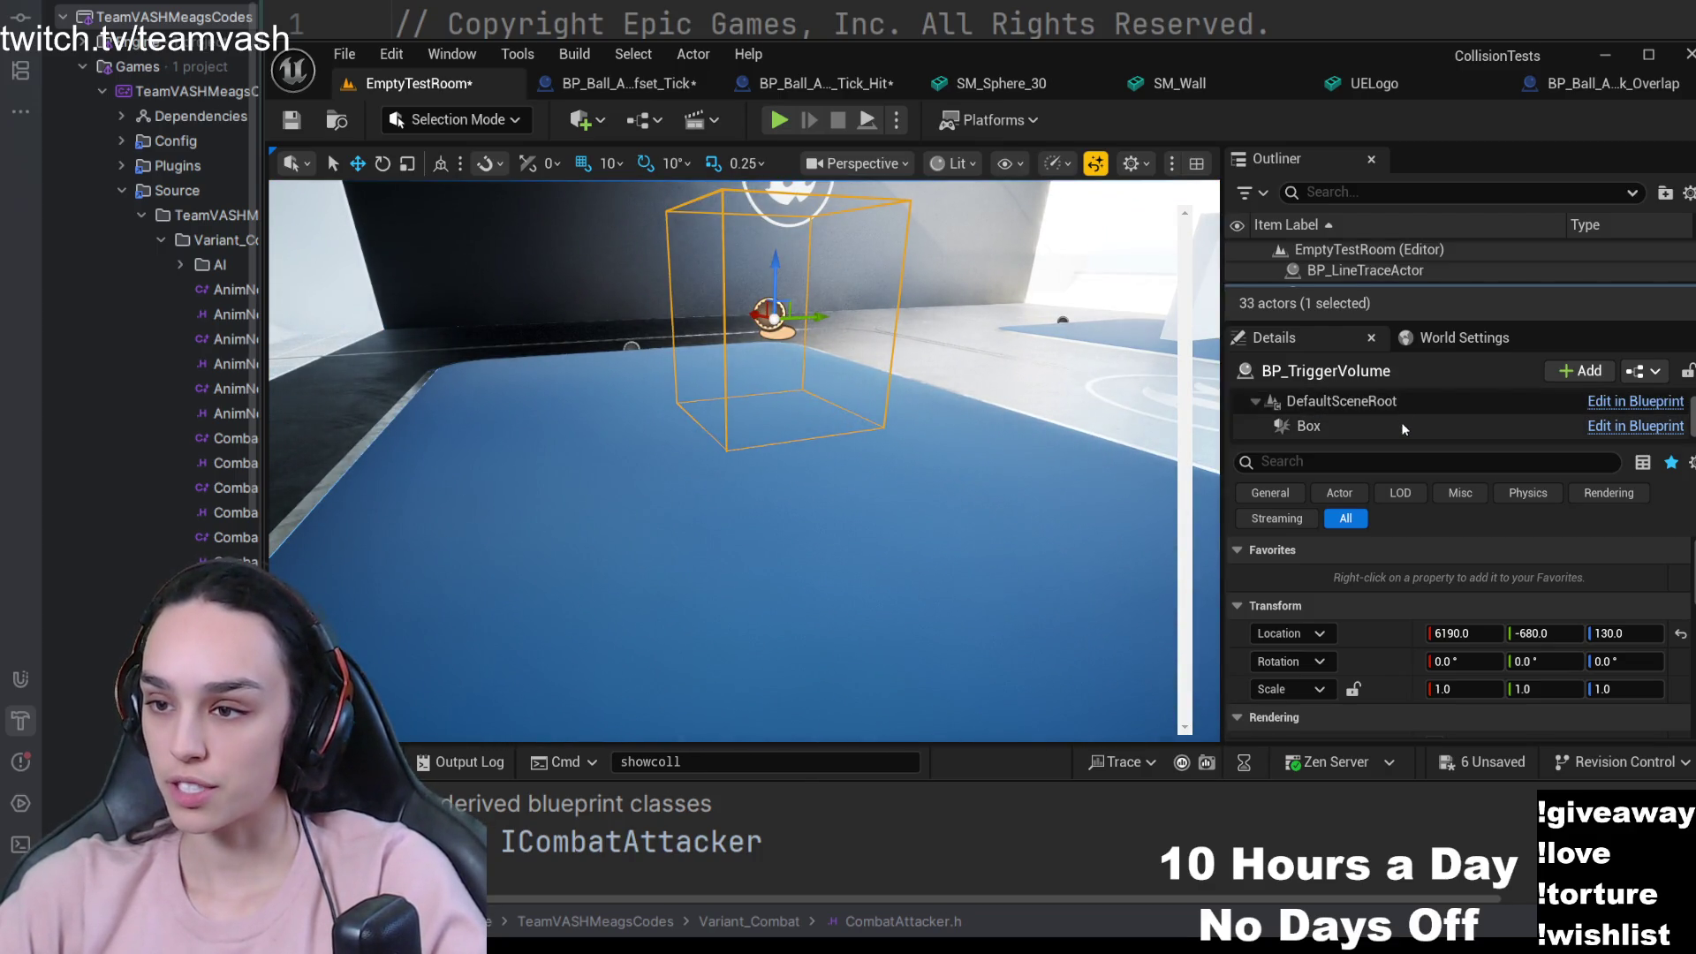
click(1405, 425)
scroll(1366, 410, up, 1)
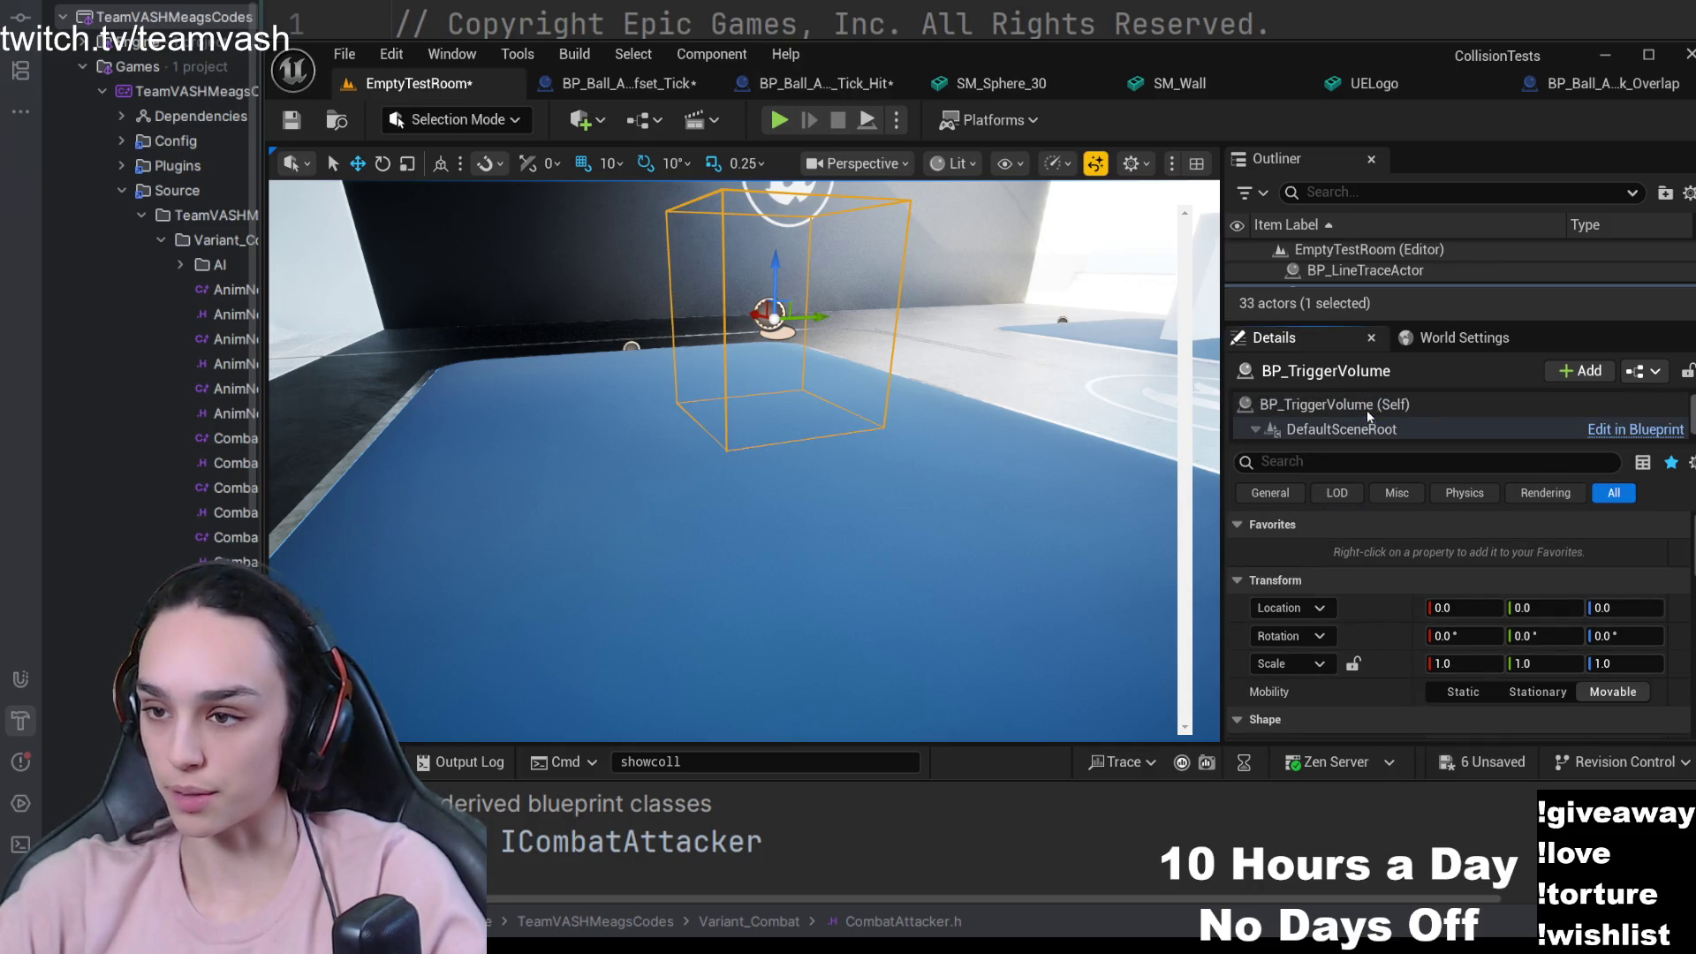
click(1366, 406)
scroll(1419, 624, down, 3)
scroll(1408, 606, up, 5)
scroll(1408, 606, up, 2)
scroll(1345, 417, down, 1)
click(1345, 424)
scroll(1385, 626, down, 5)
scroll(1385, 610, up, 5)
click(1322, 453)
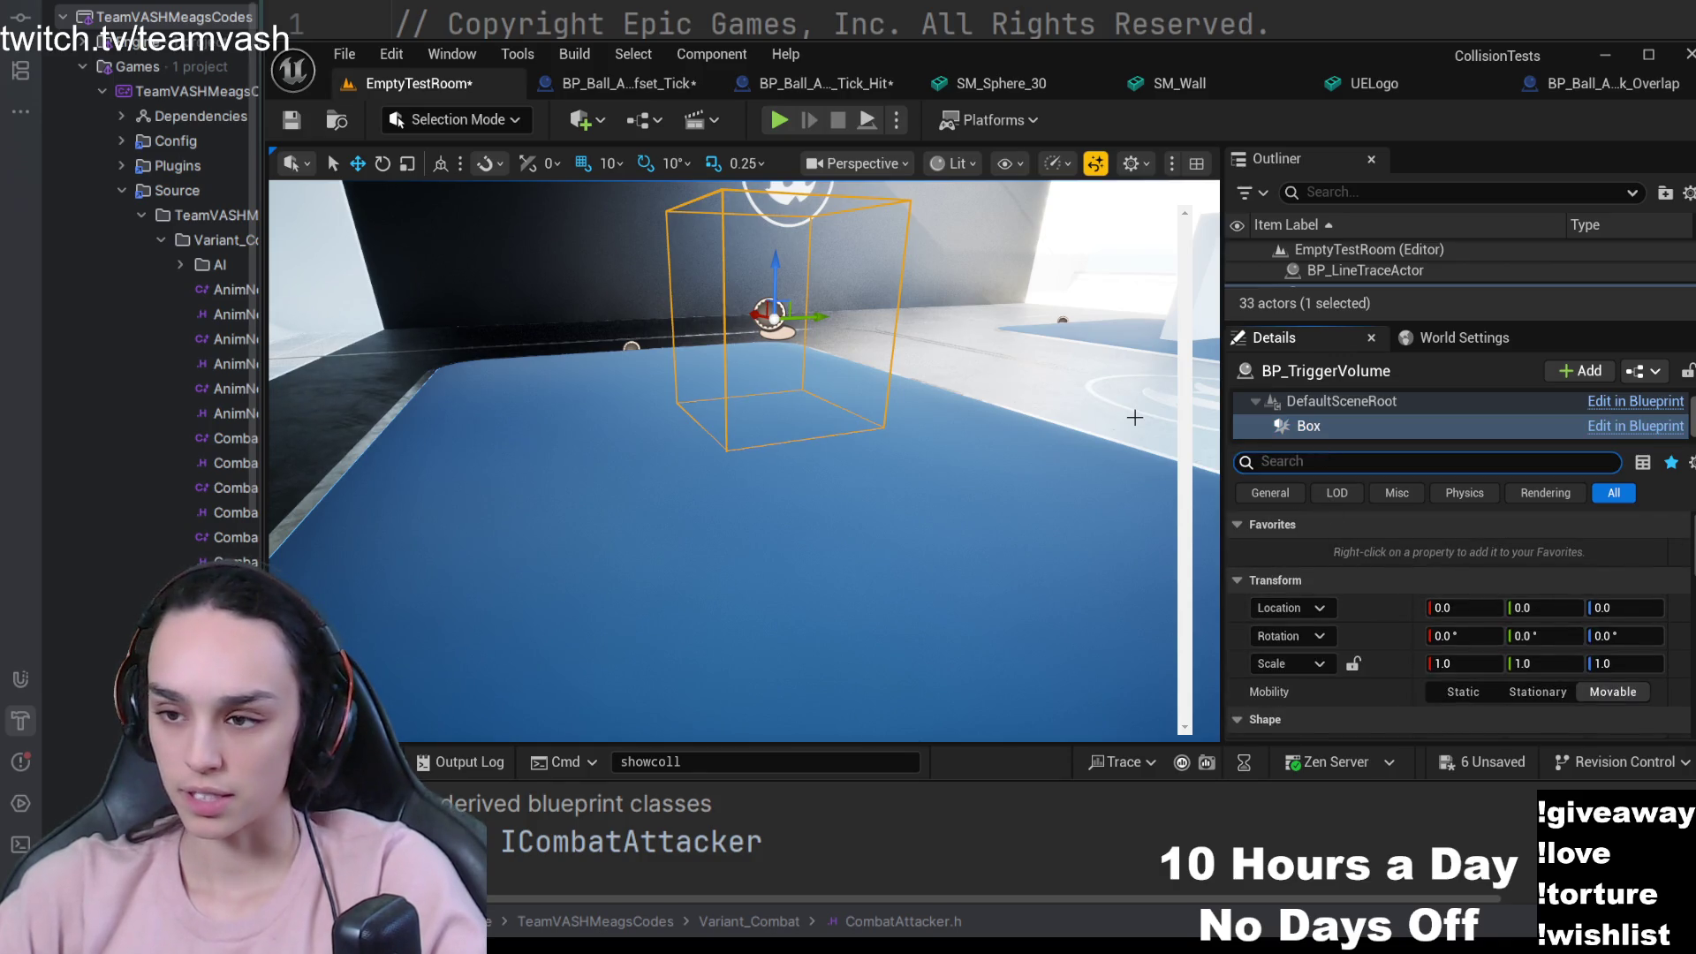
- Filter the Box details by 'collision' to review its OverlapAllDynamic, Query Only responses
text(collisio)
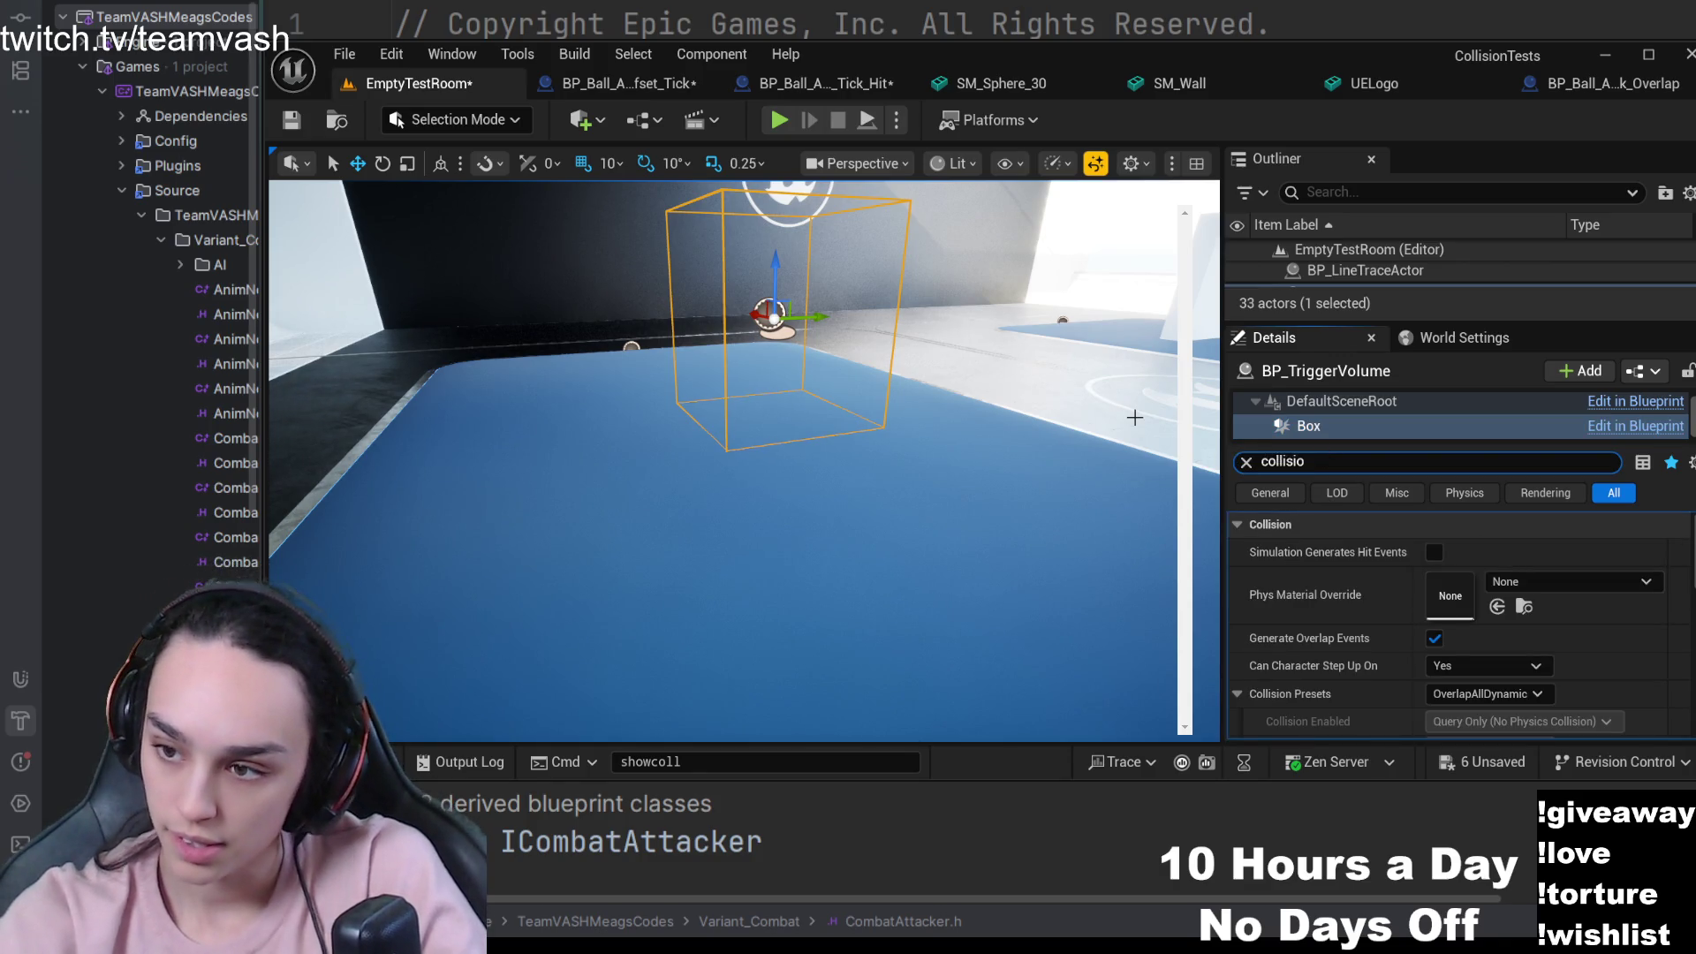
text(n)
scroll(1413, 619, down, 2)
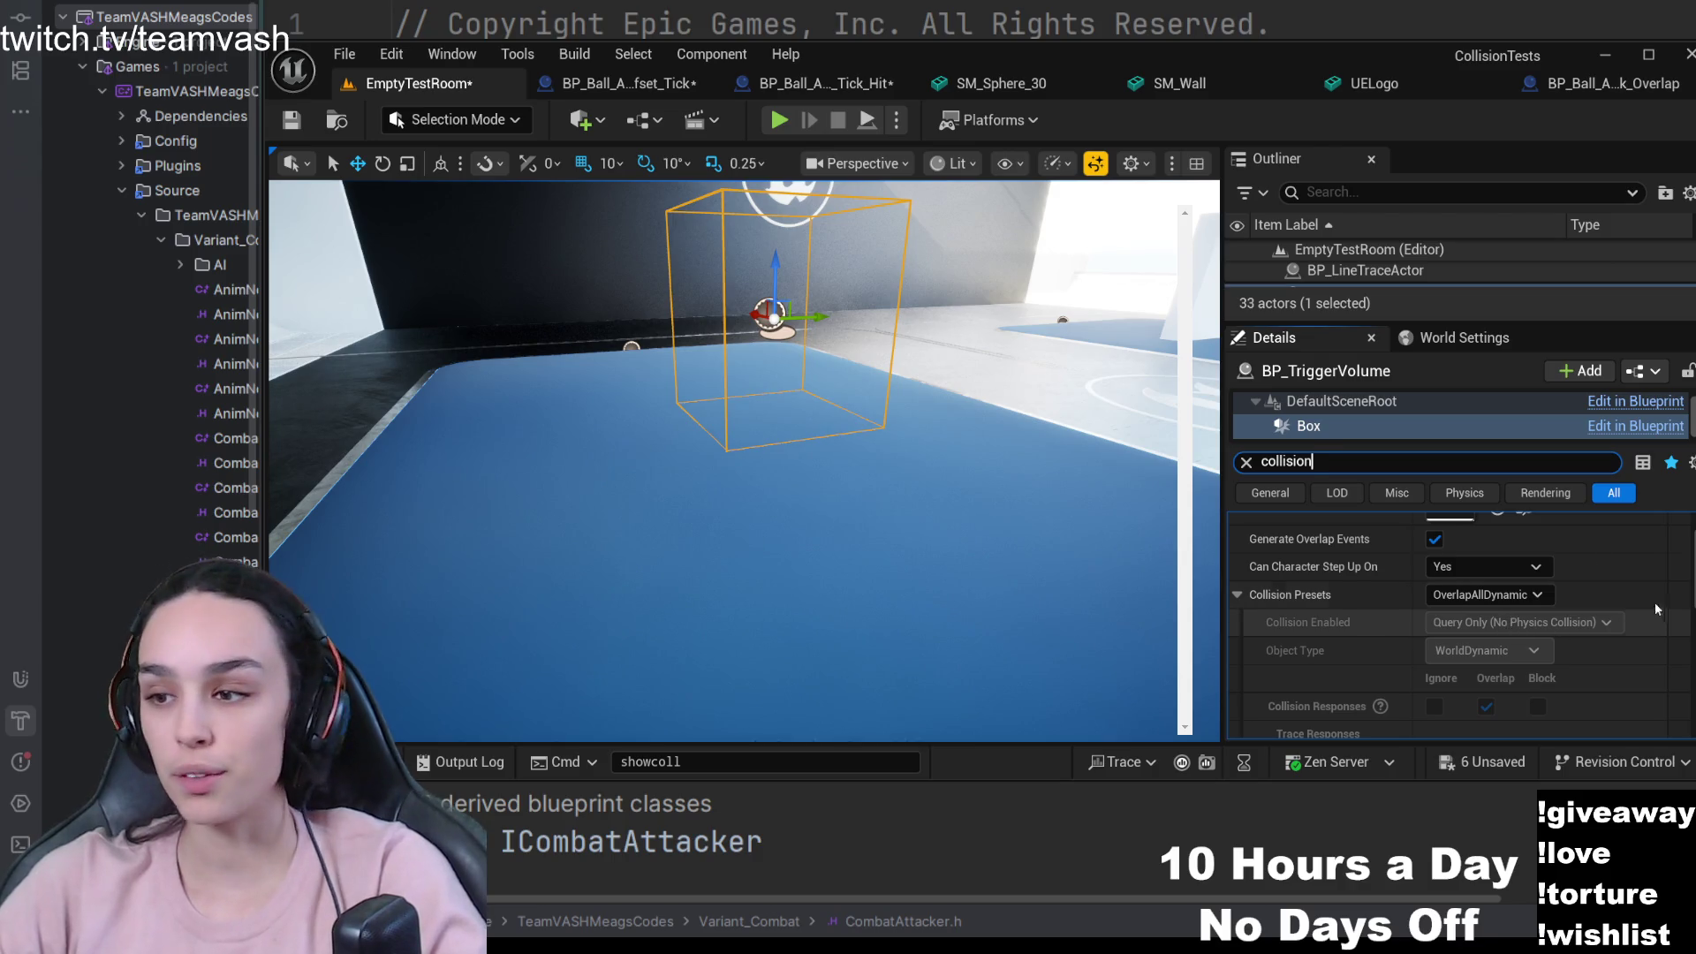
scroll(1448, 649, down, 3)
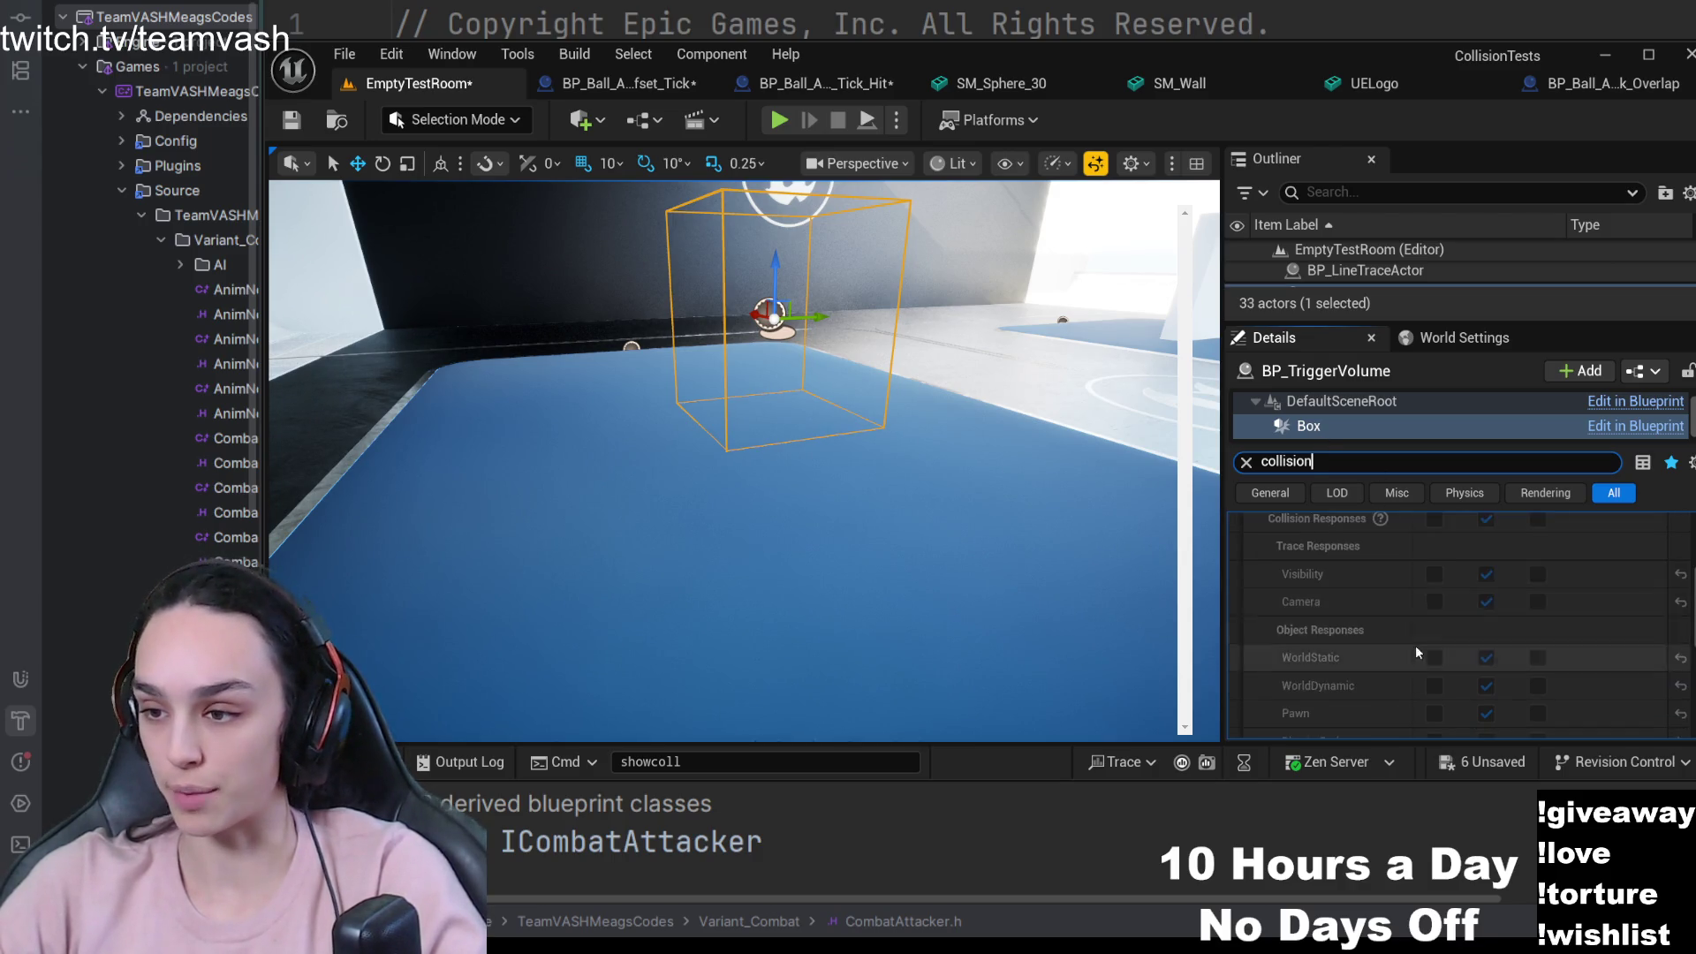
scroll(1417, 640, up, 3)
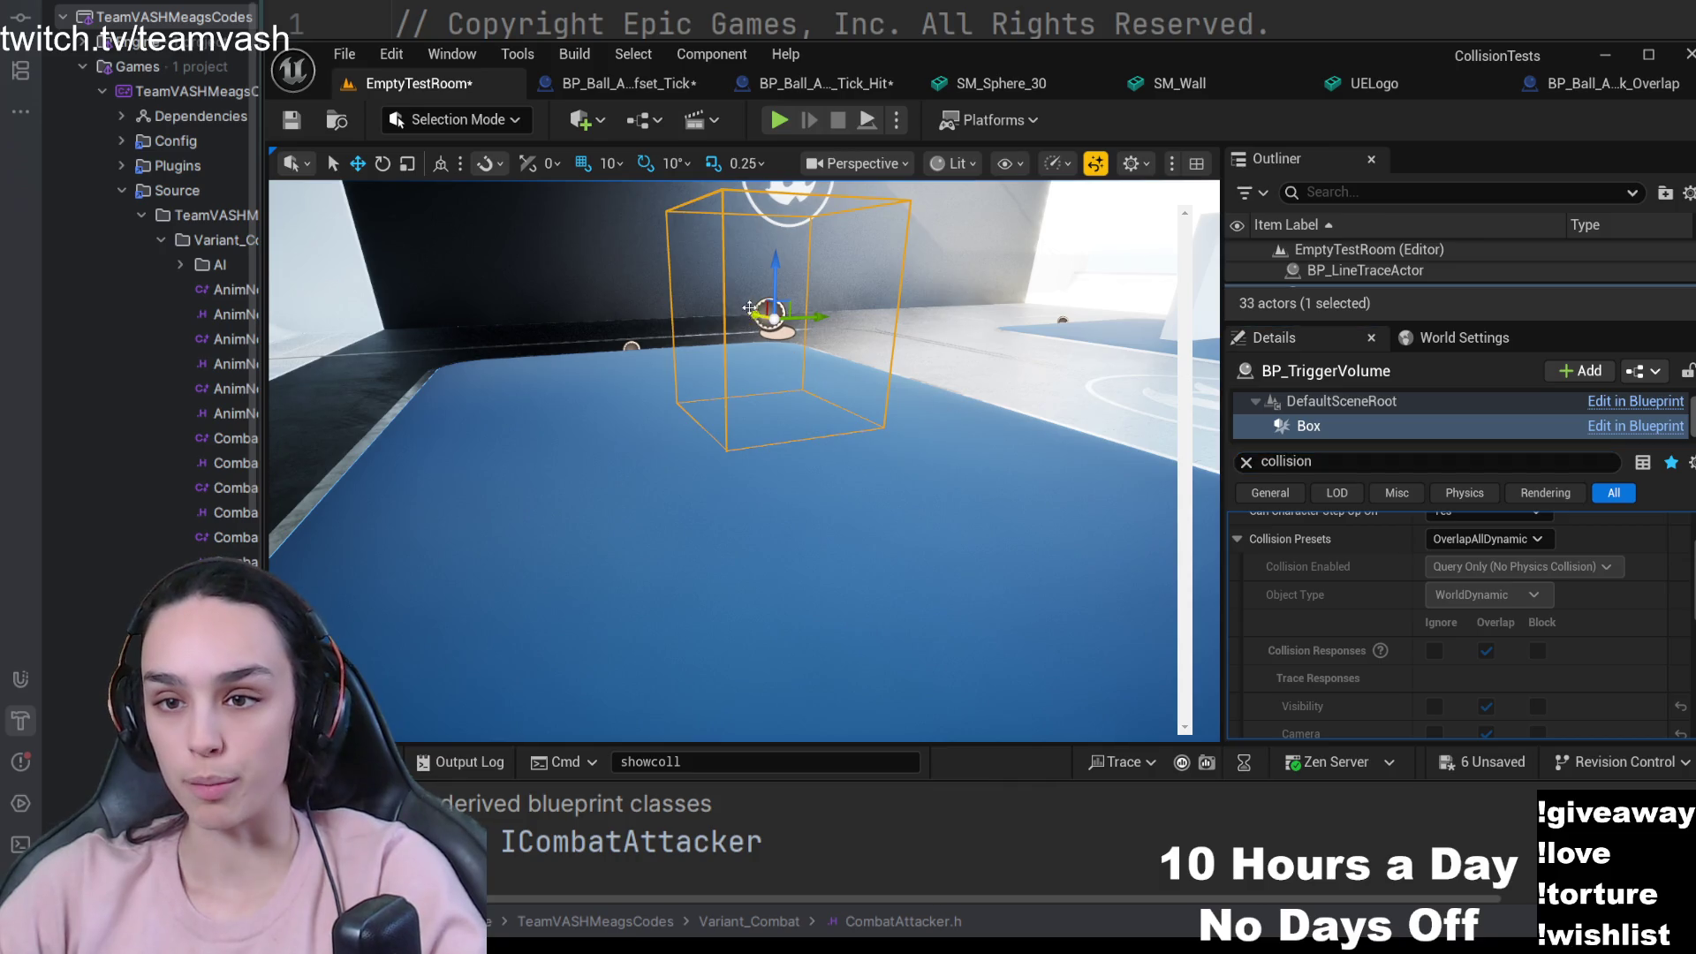
- Focus the view on the trigger box, reselect the actor, and bring up the Content Drawer
click(776, 319)
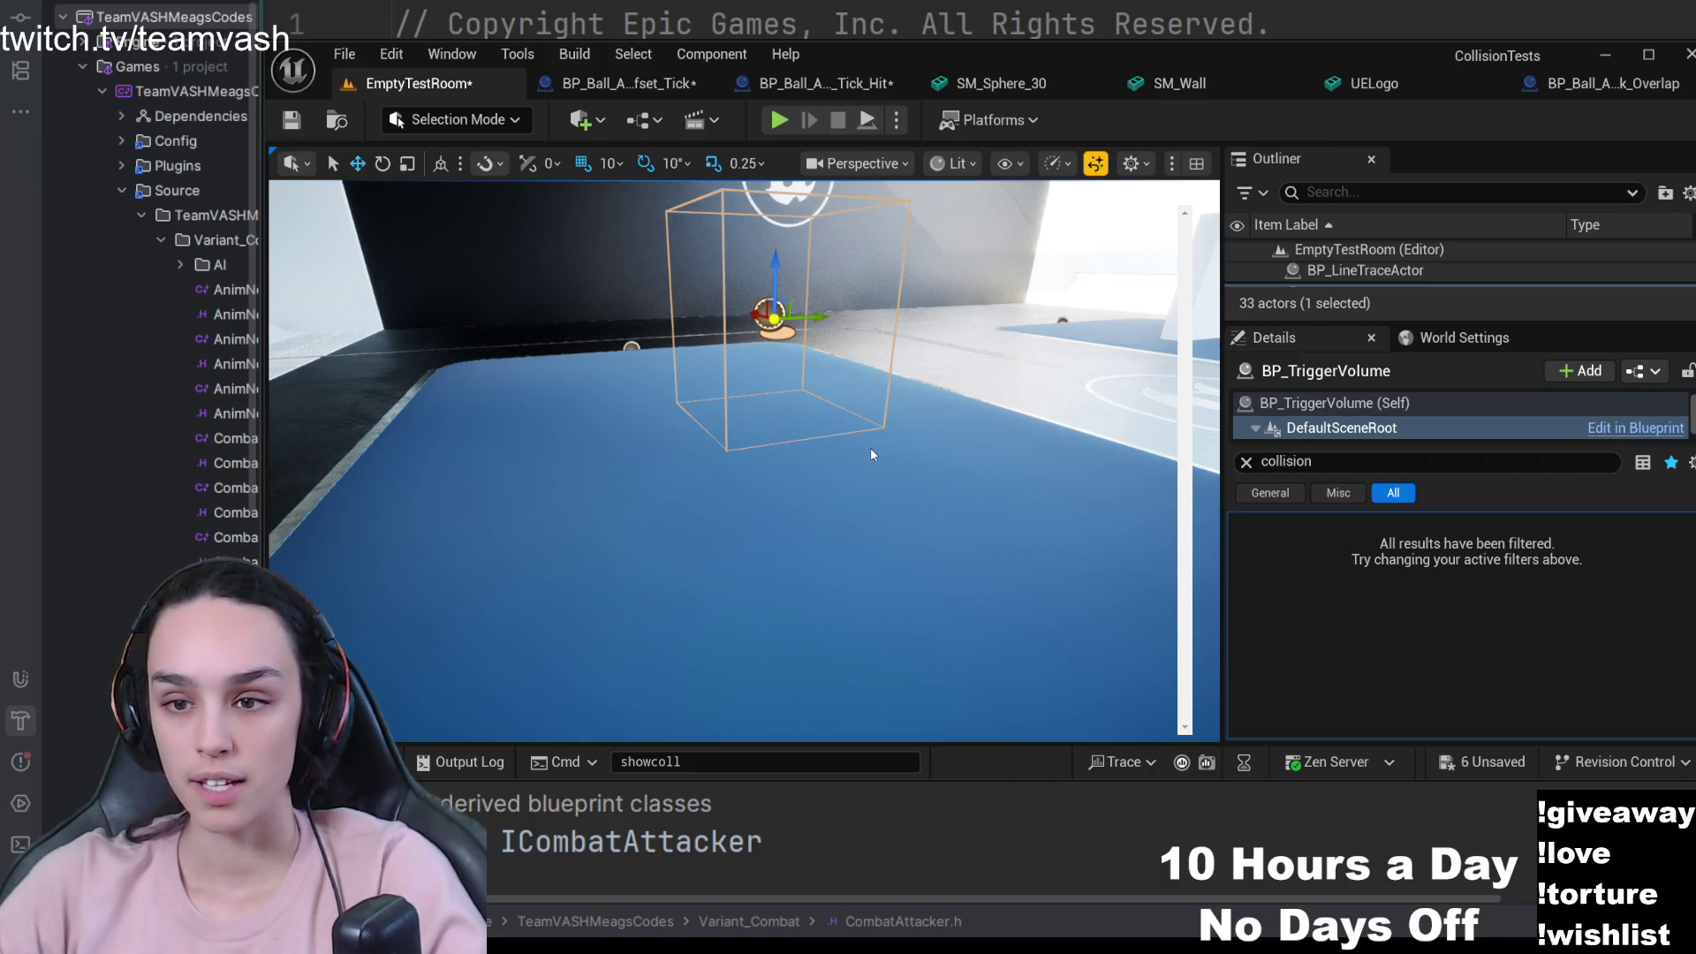
click(726, 346)
key(f)
click(789, 417)
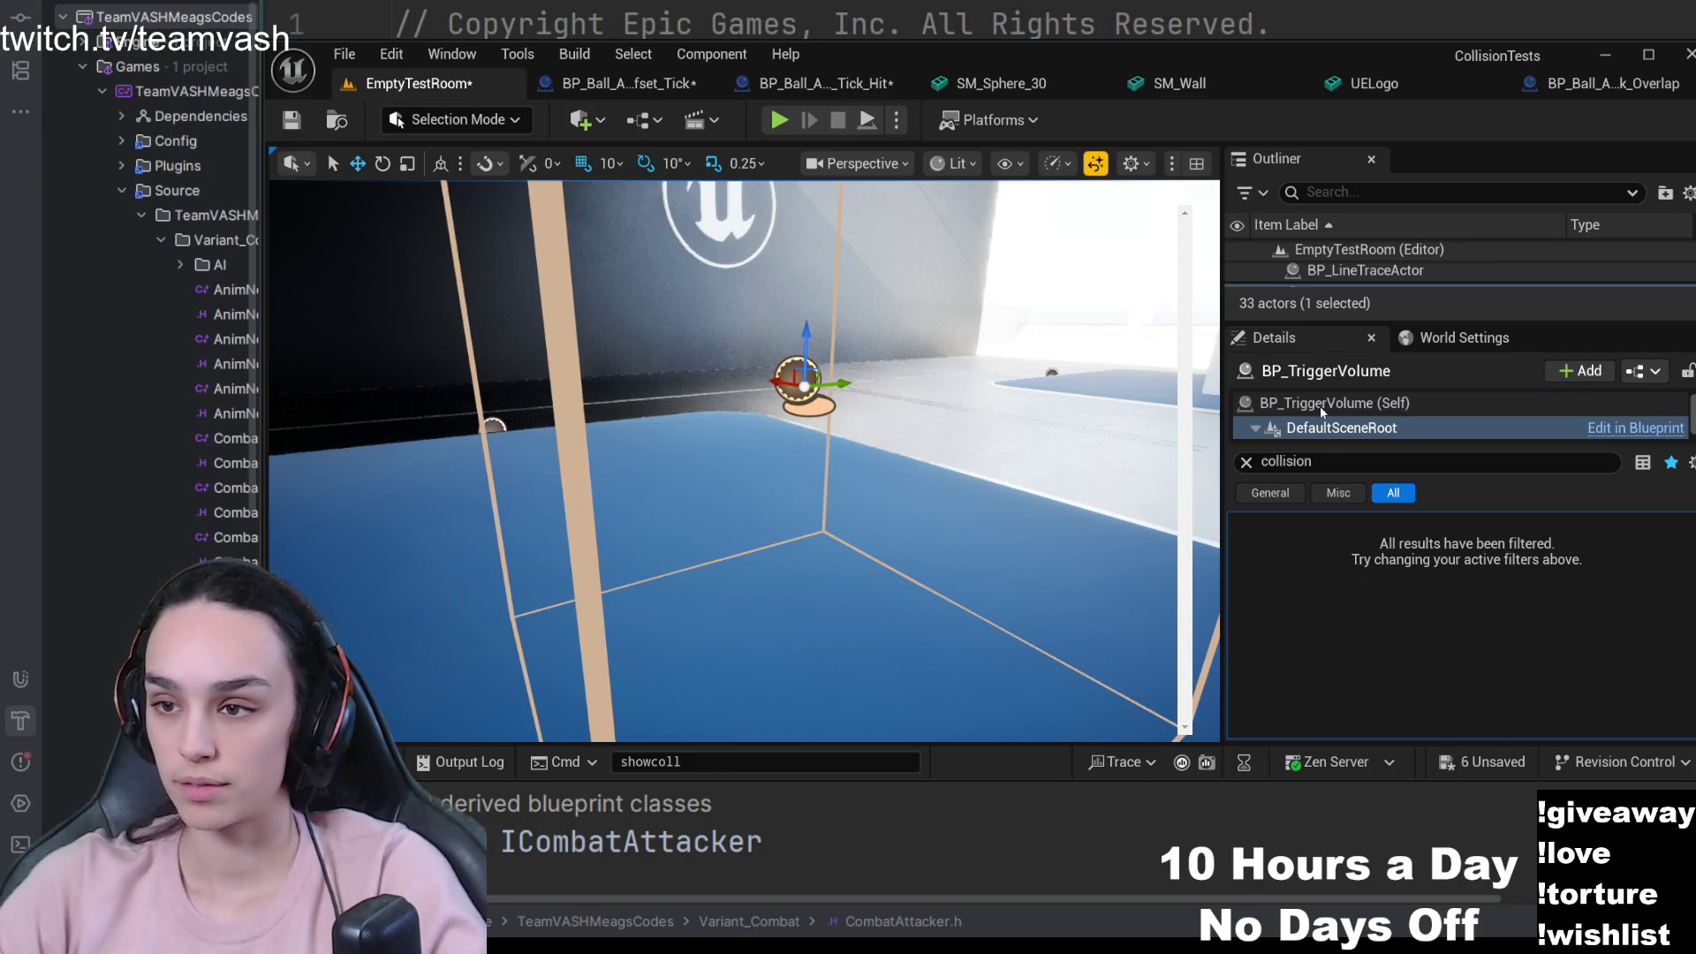
click(398, 757)
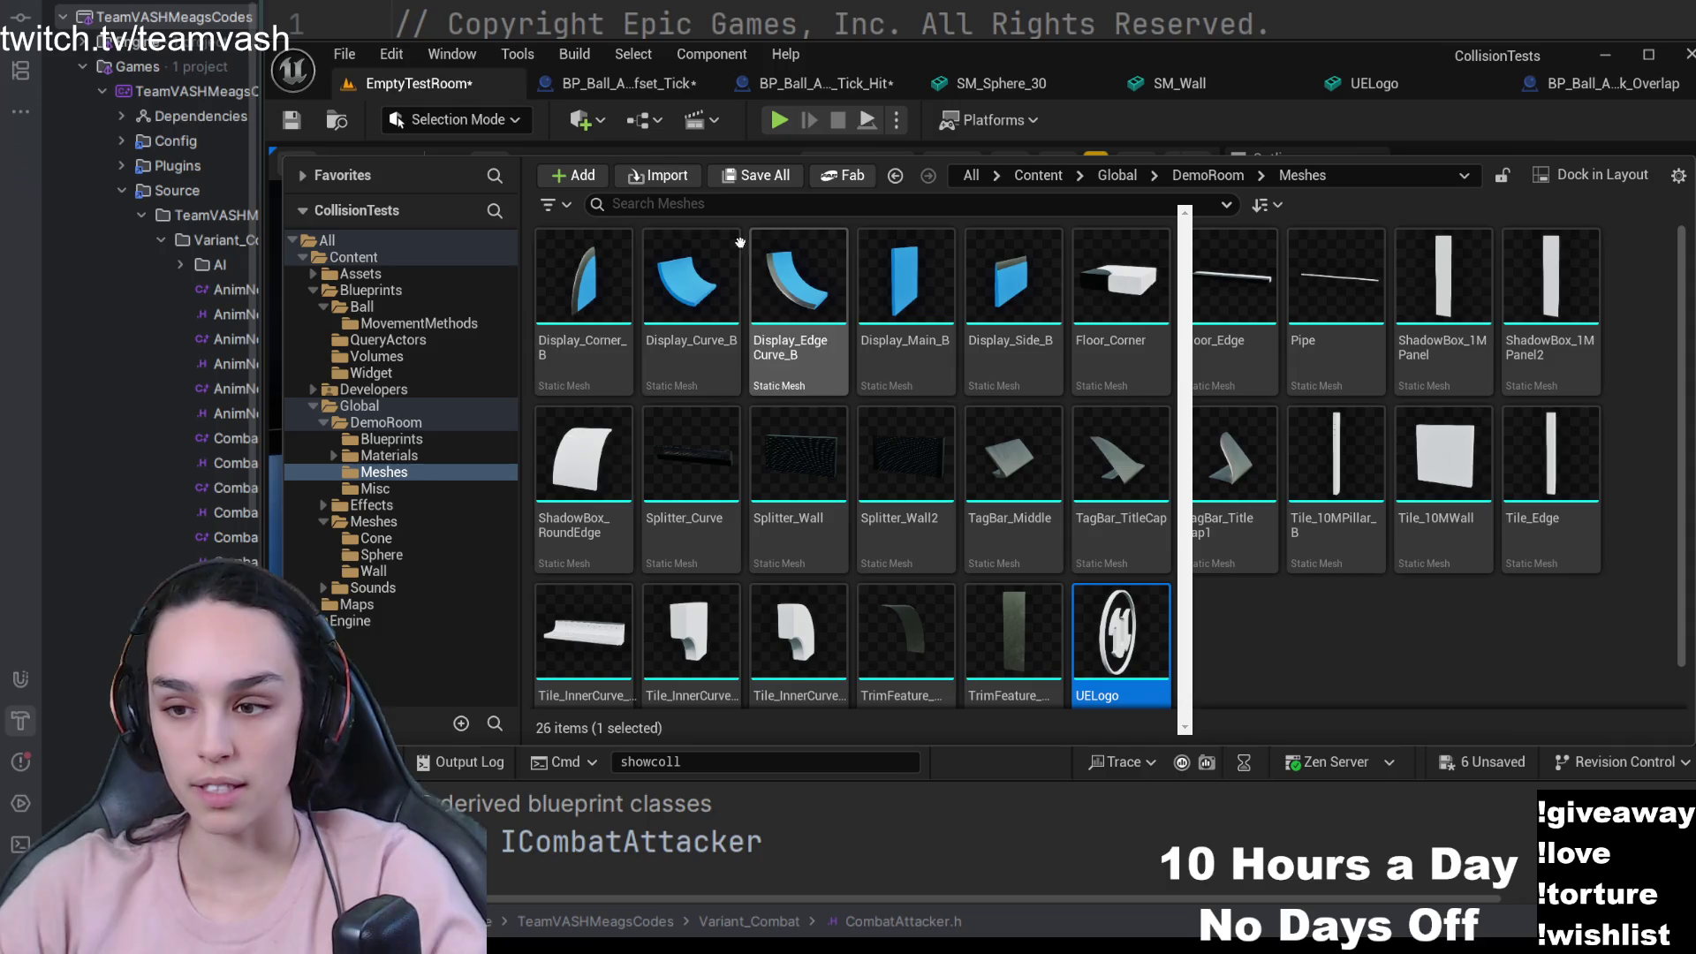
- Browse into the Content > Blueprints subfolders and open BP_TriggerVolume in the Blueprint editor
click(382, 277)
click(371, 289)
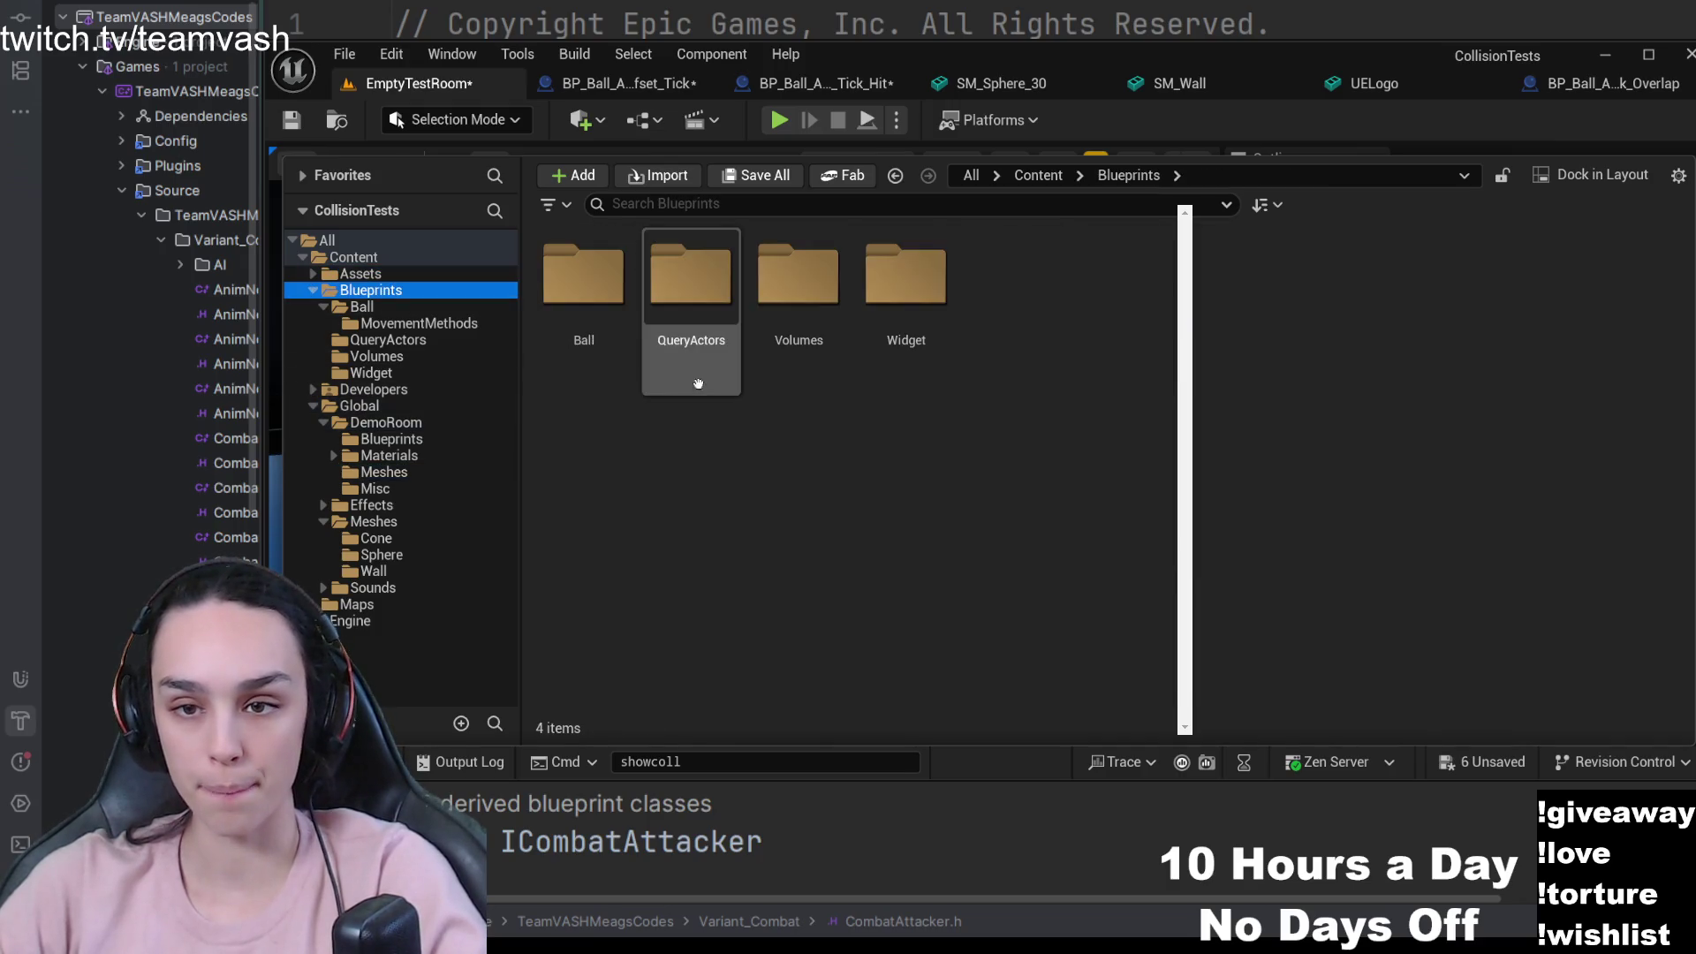
double_click(583, 276)
double_click(581, 276)
double_click(1122, 276)
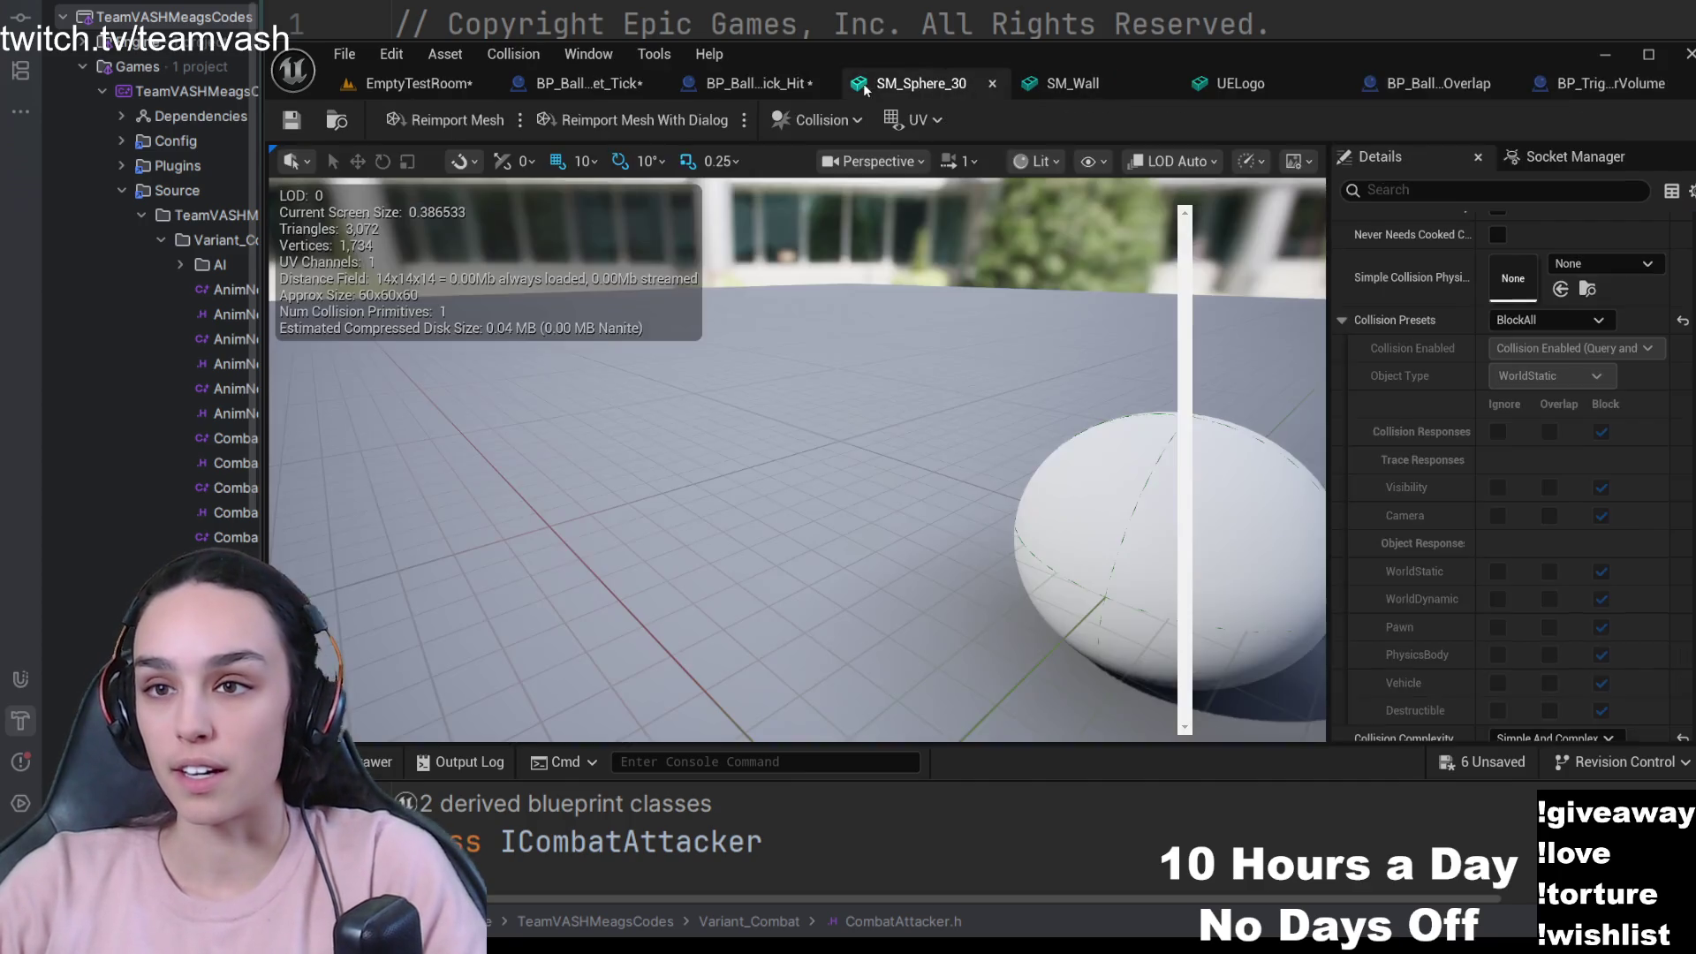
- Frame the SM_Sphere_30 mesh in its editor to check its BlockAll collision
click(872, 83)
key(f)
scroll(1096, 487, up, 5)
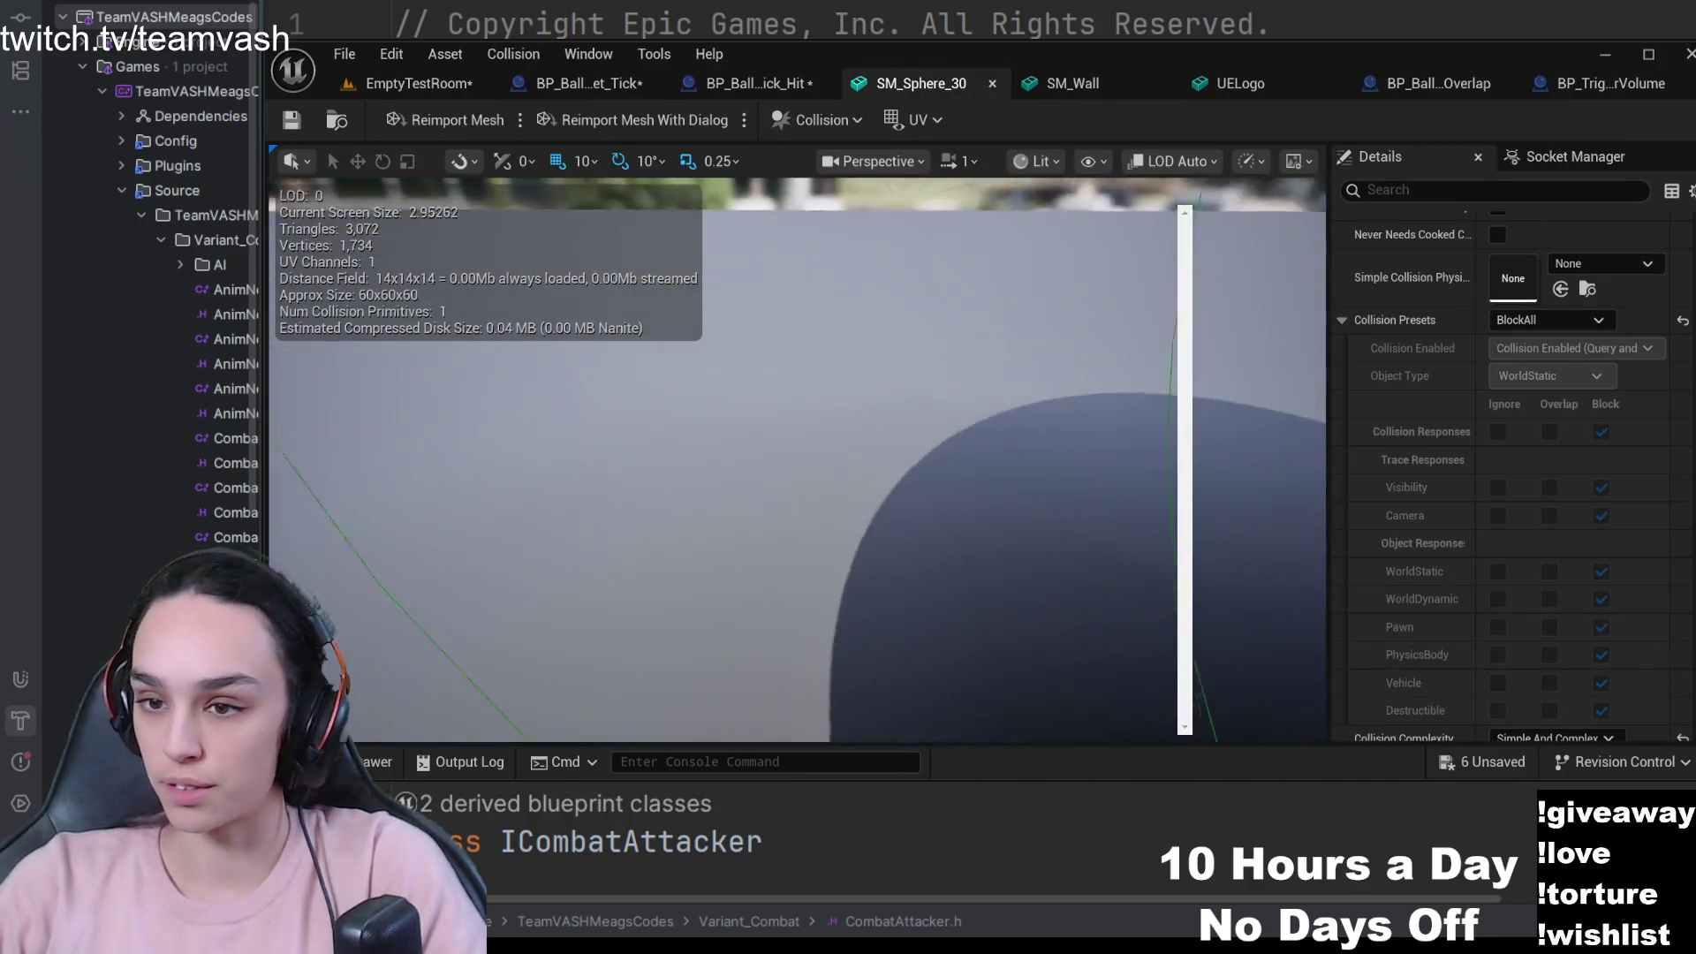
scroll(1096, 487, down, 5)
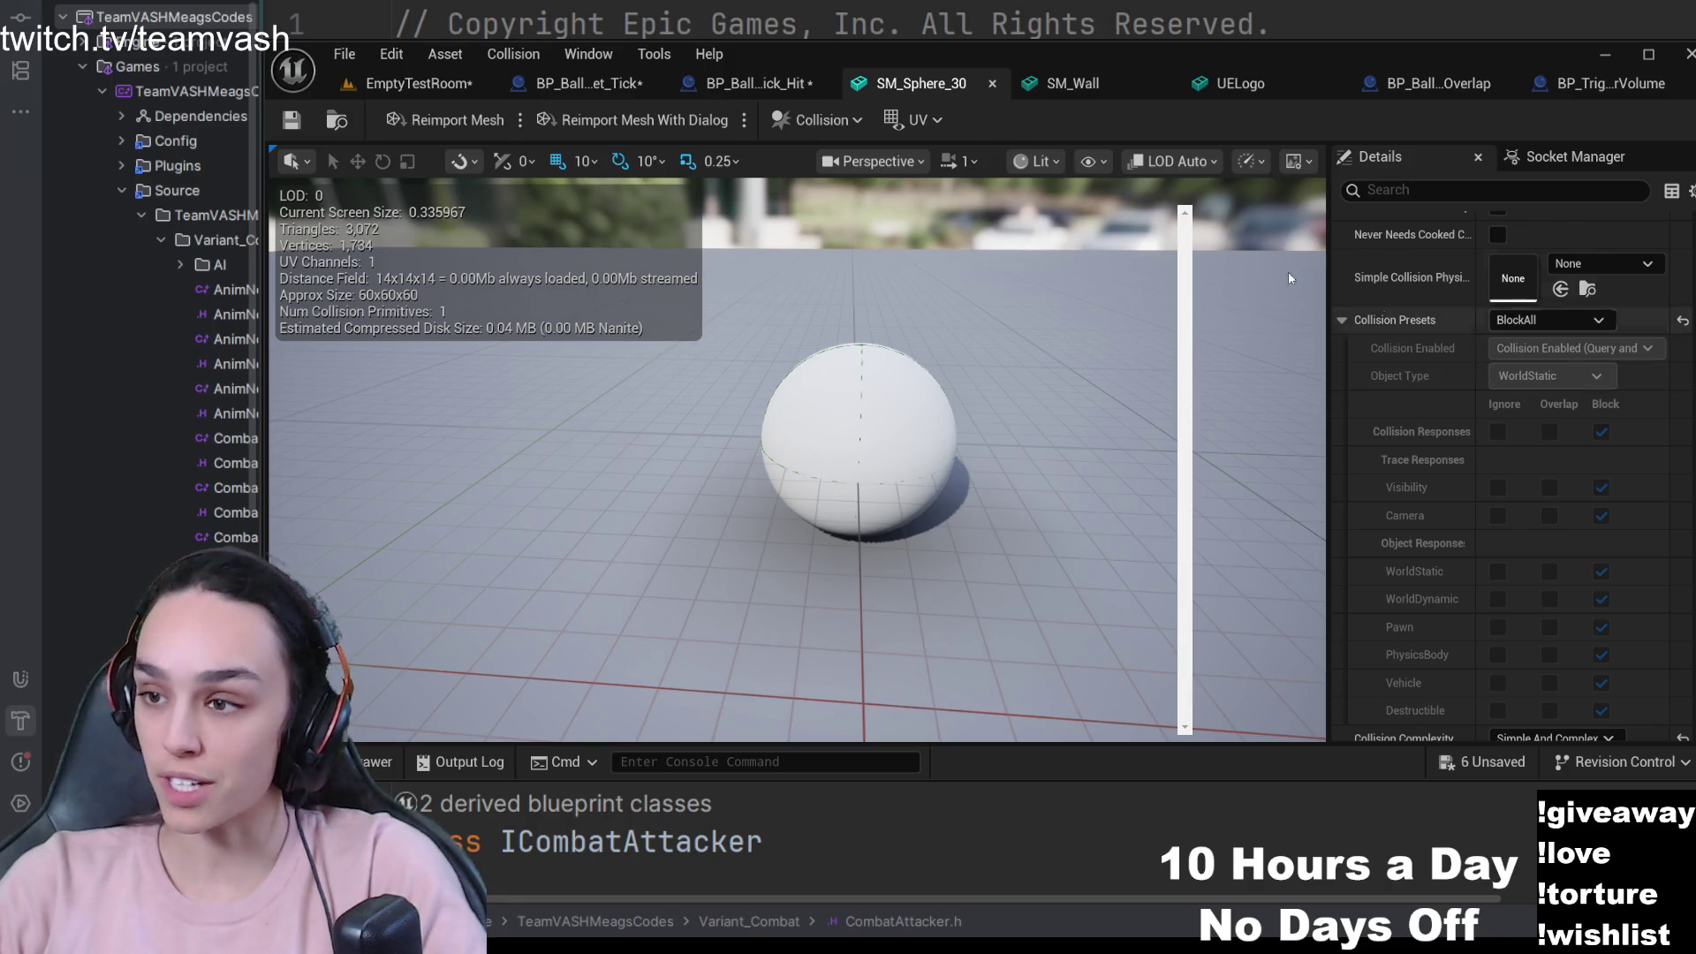
- Review BP_TriggerVolume's collision details, then switch to the BP_Ball_AddActorWorldOffset_Tick_Overlap blueprint
click(1608, 83)
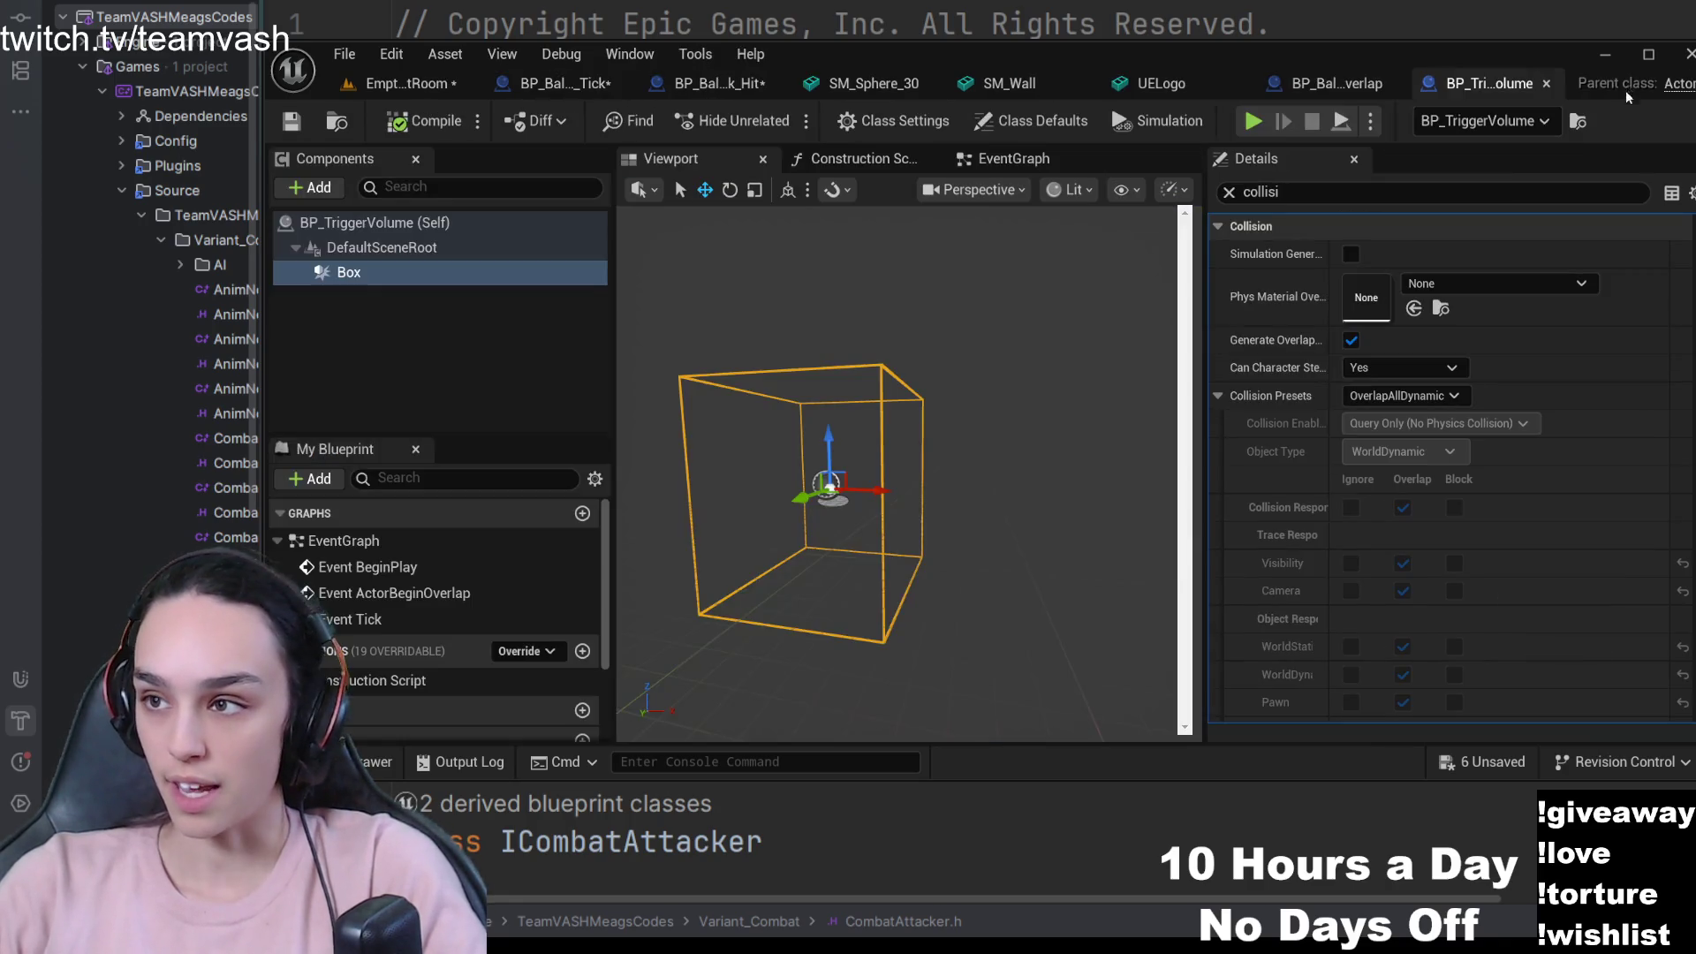
scroll(1386, 540, down, 2)
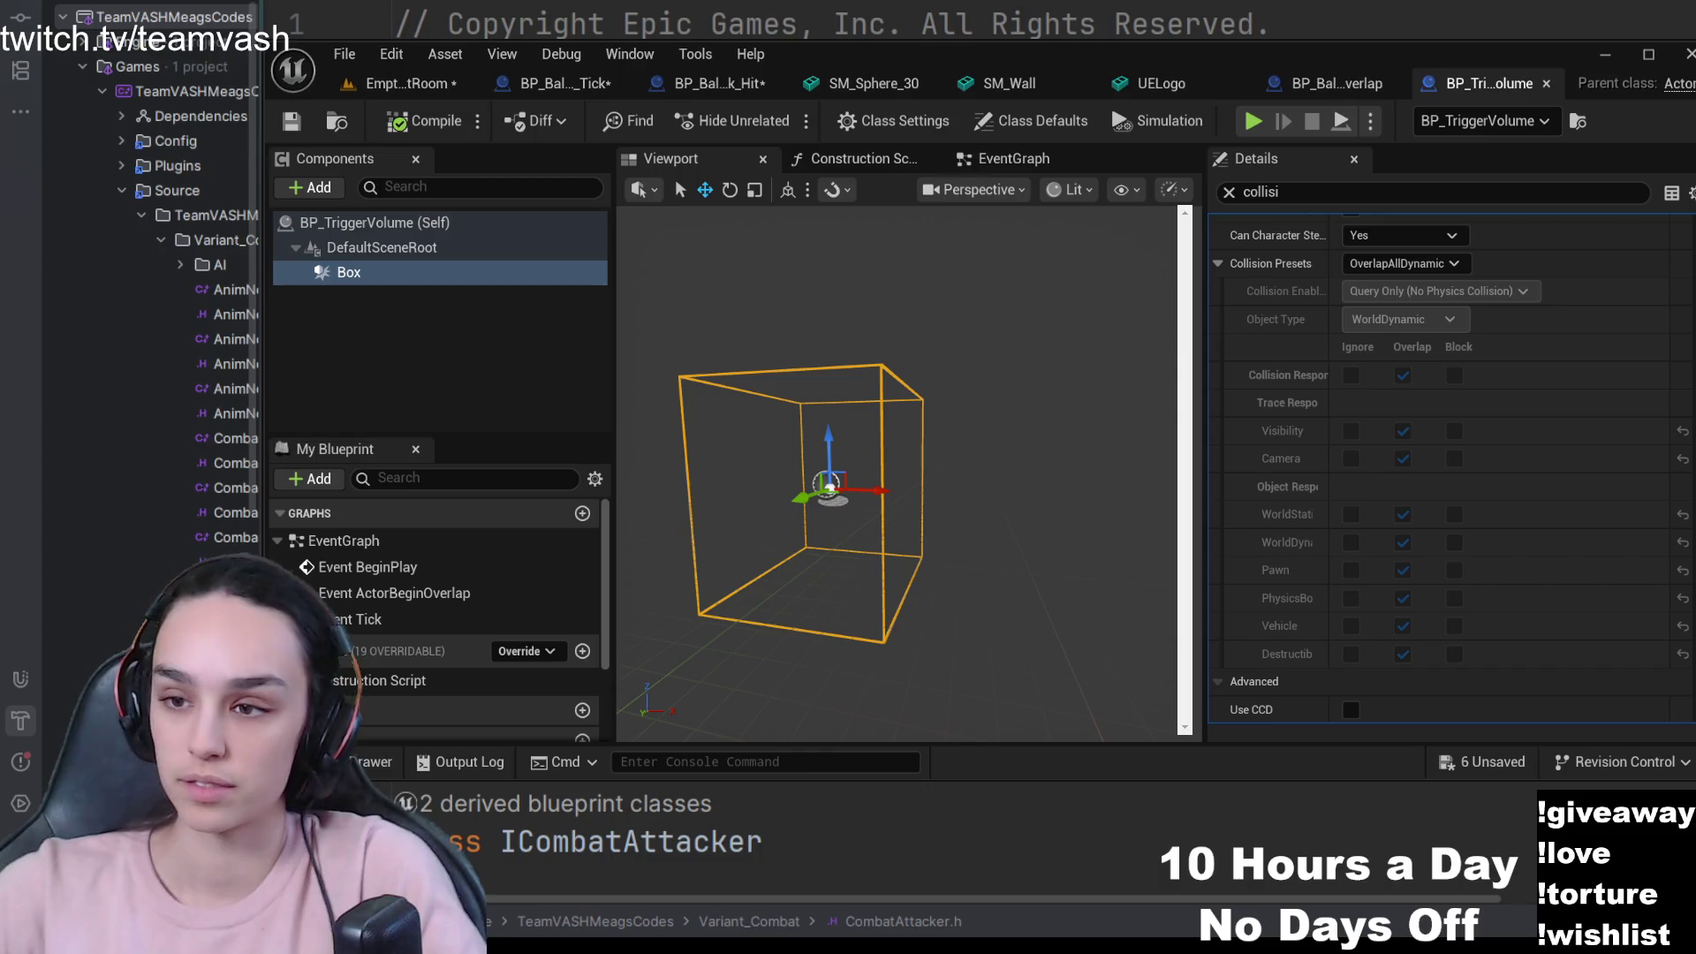
scroll(1360, 421, up, 2)
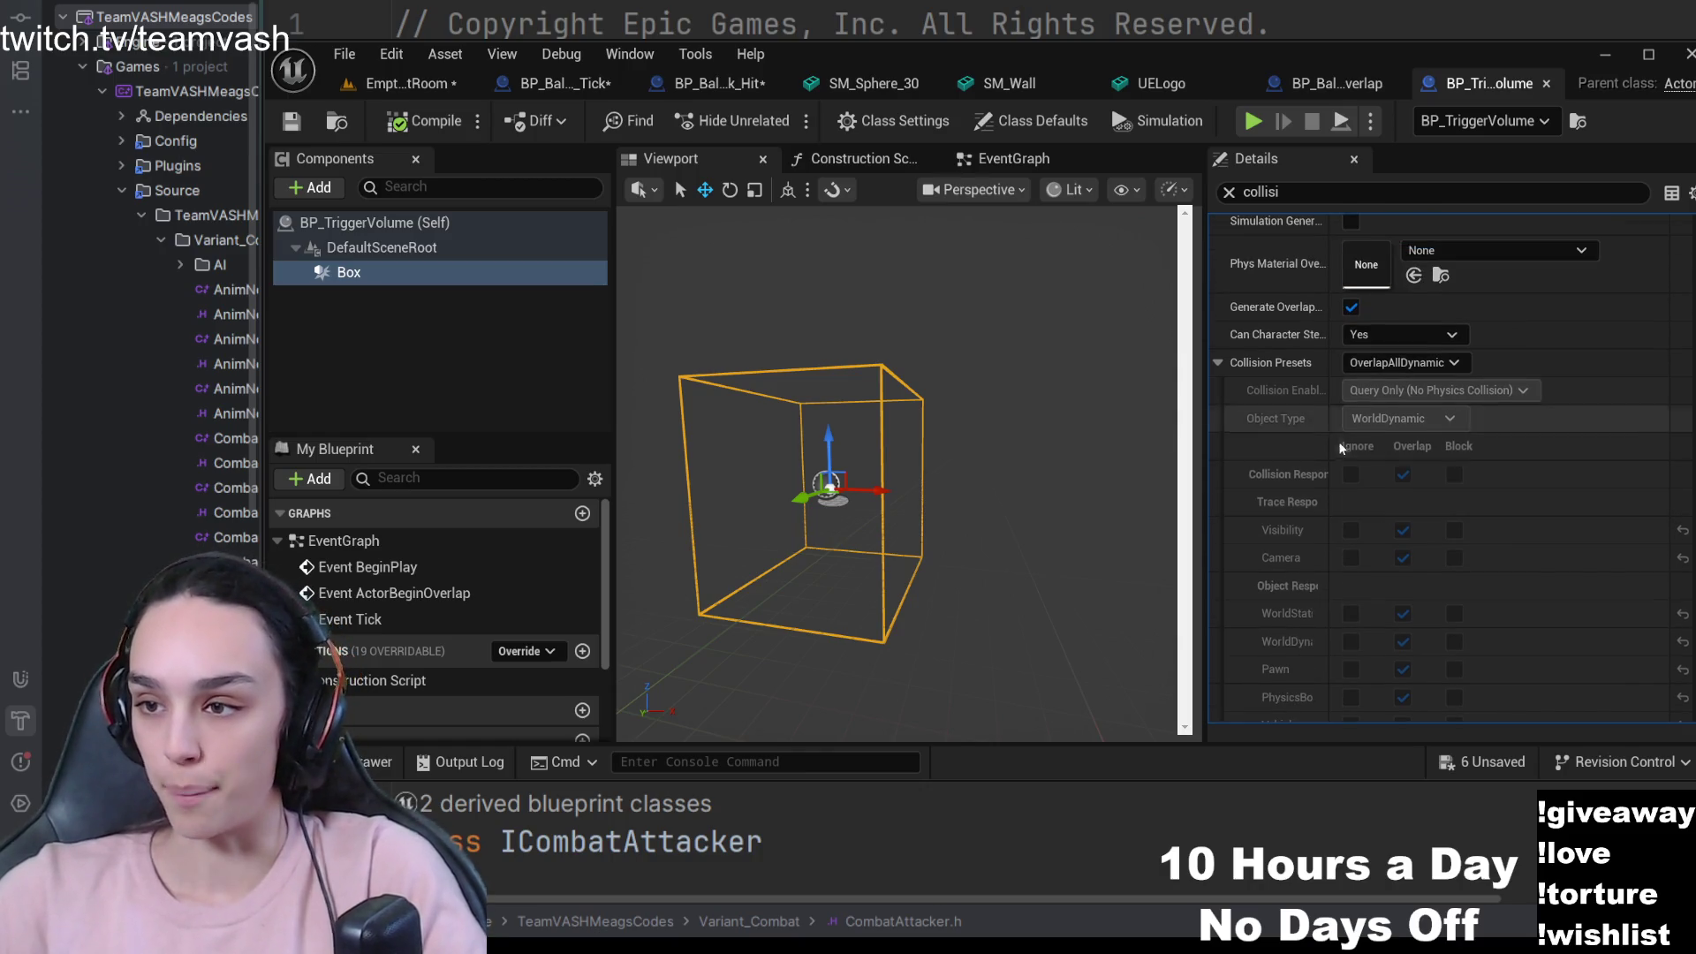
click(1319, 98)
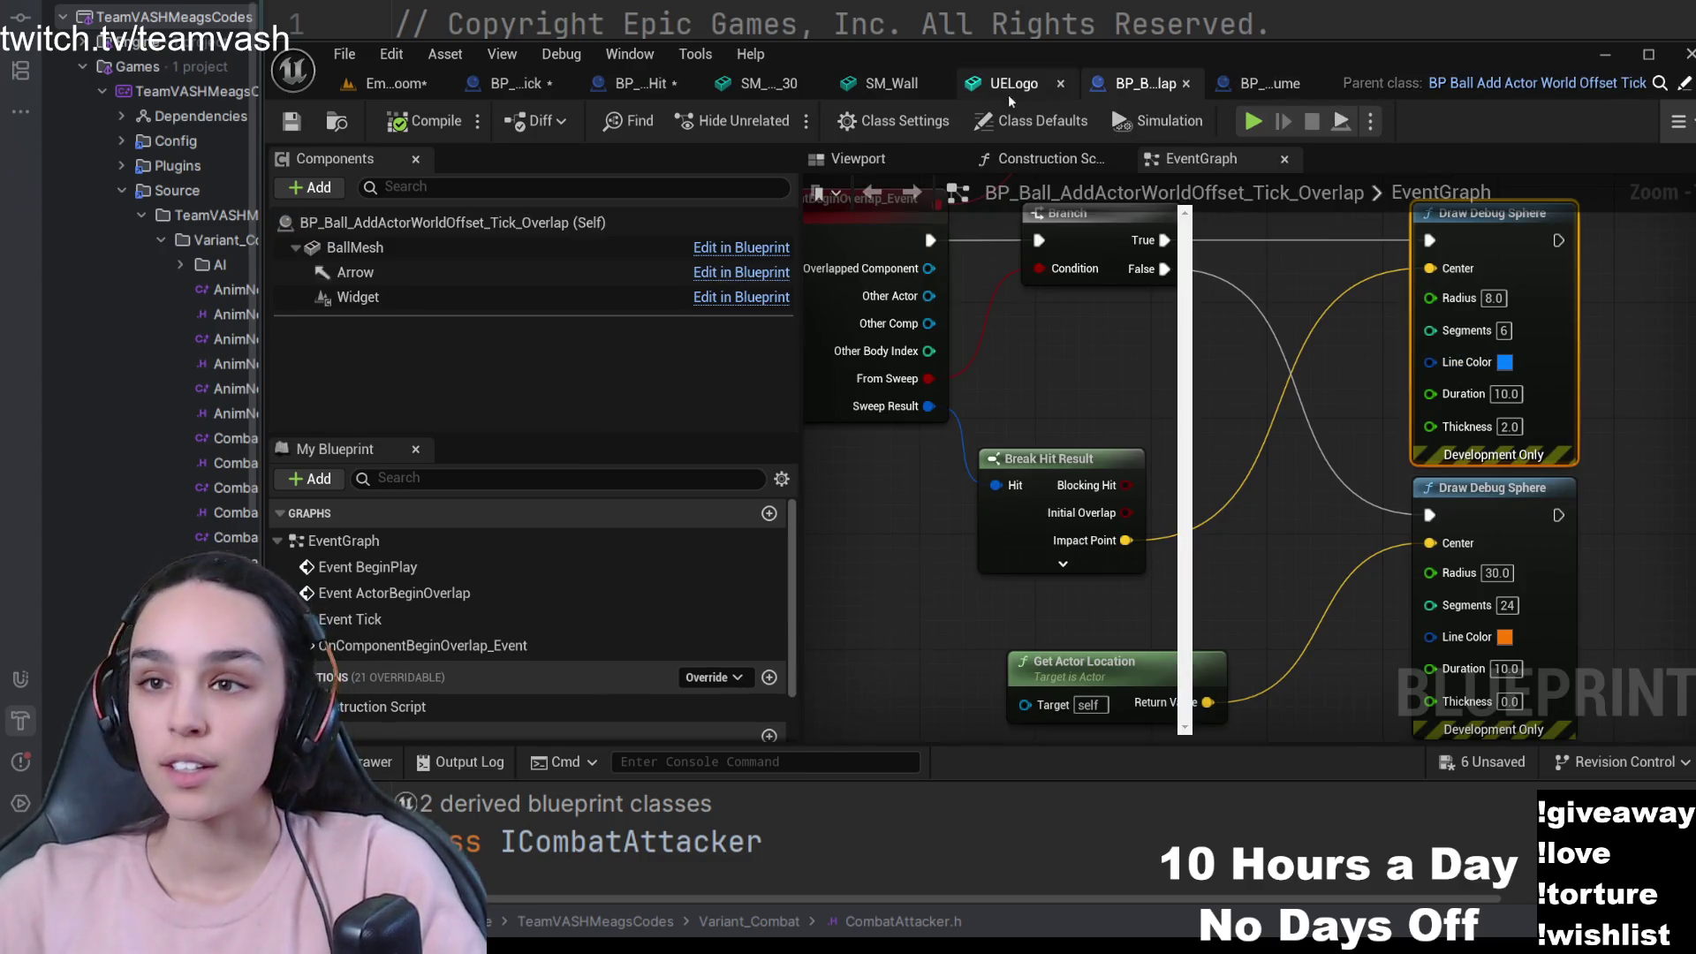
- Close the SM_Wall and UELogo editors and return to the SM_Sphere_30 mesh editor
click(892, 83)
click(640, 83)
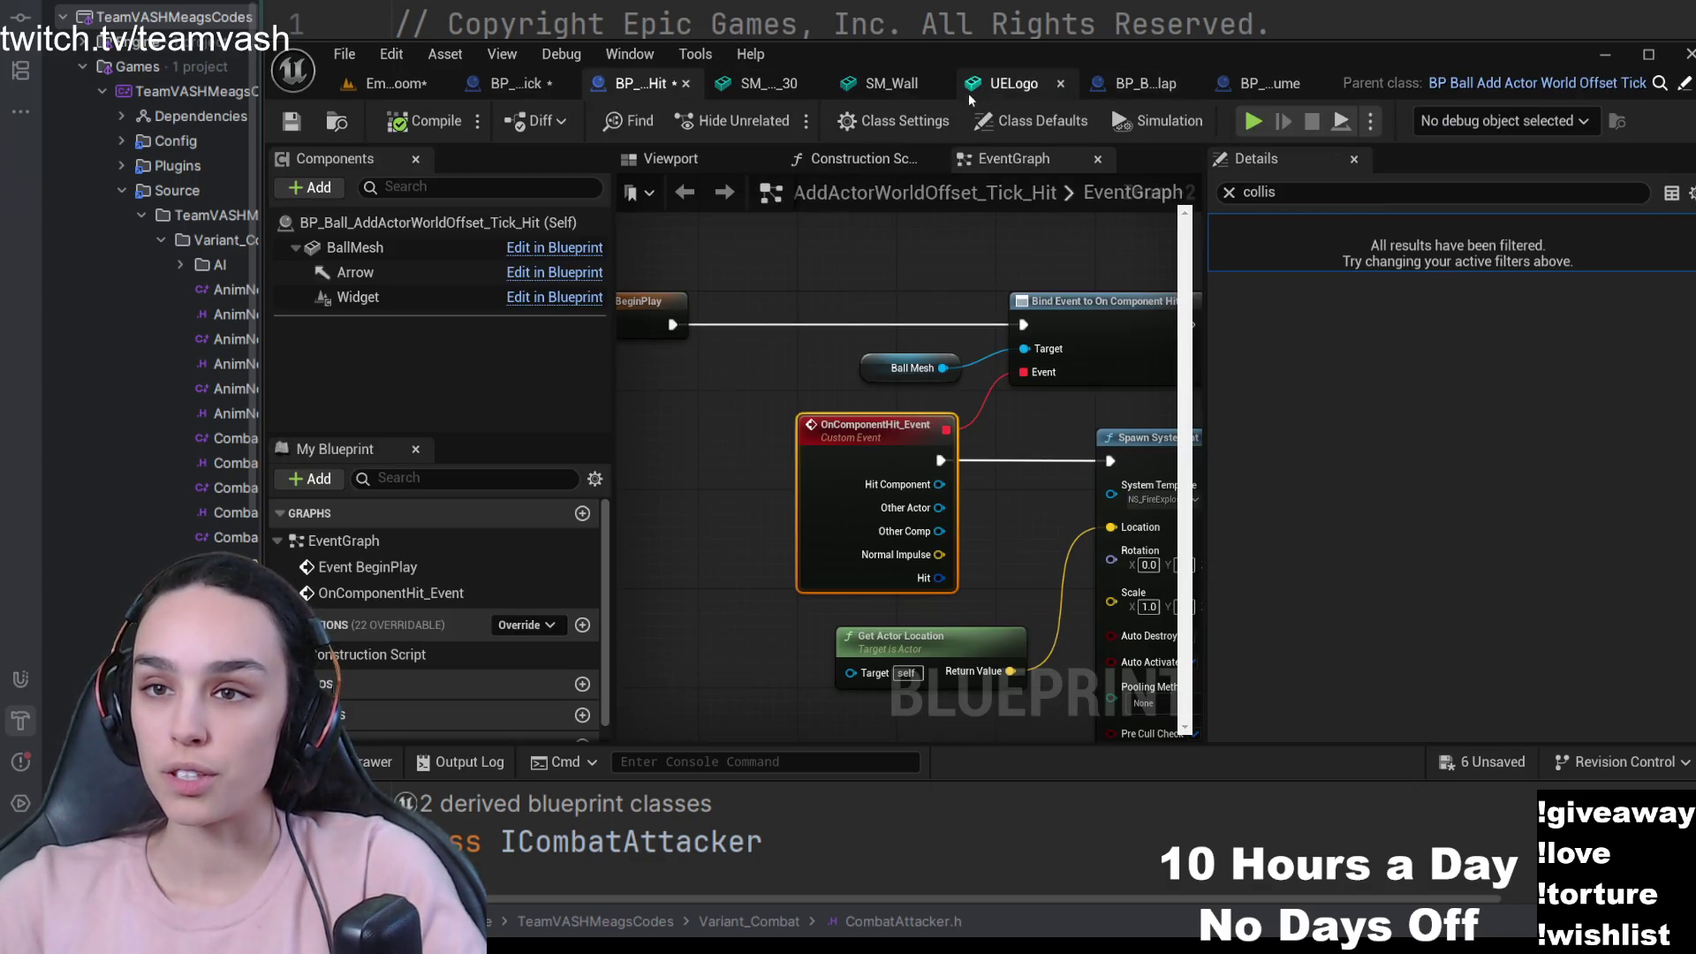
click(939, 83)
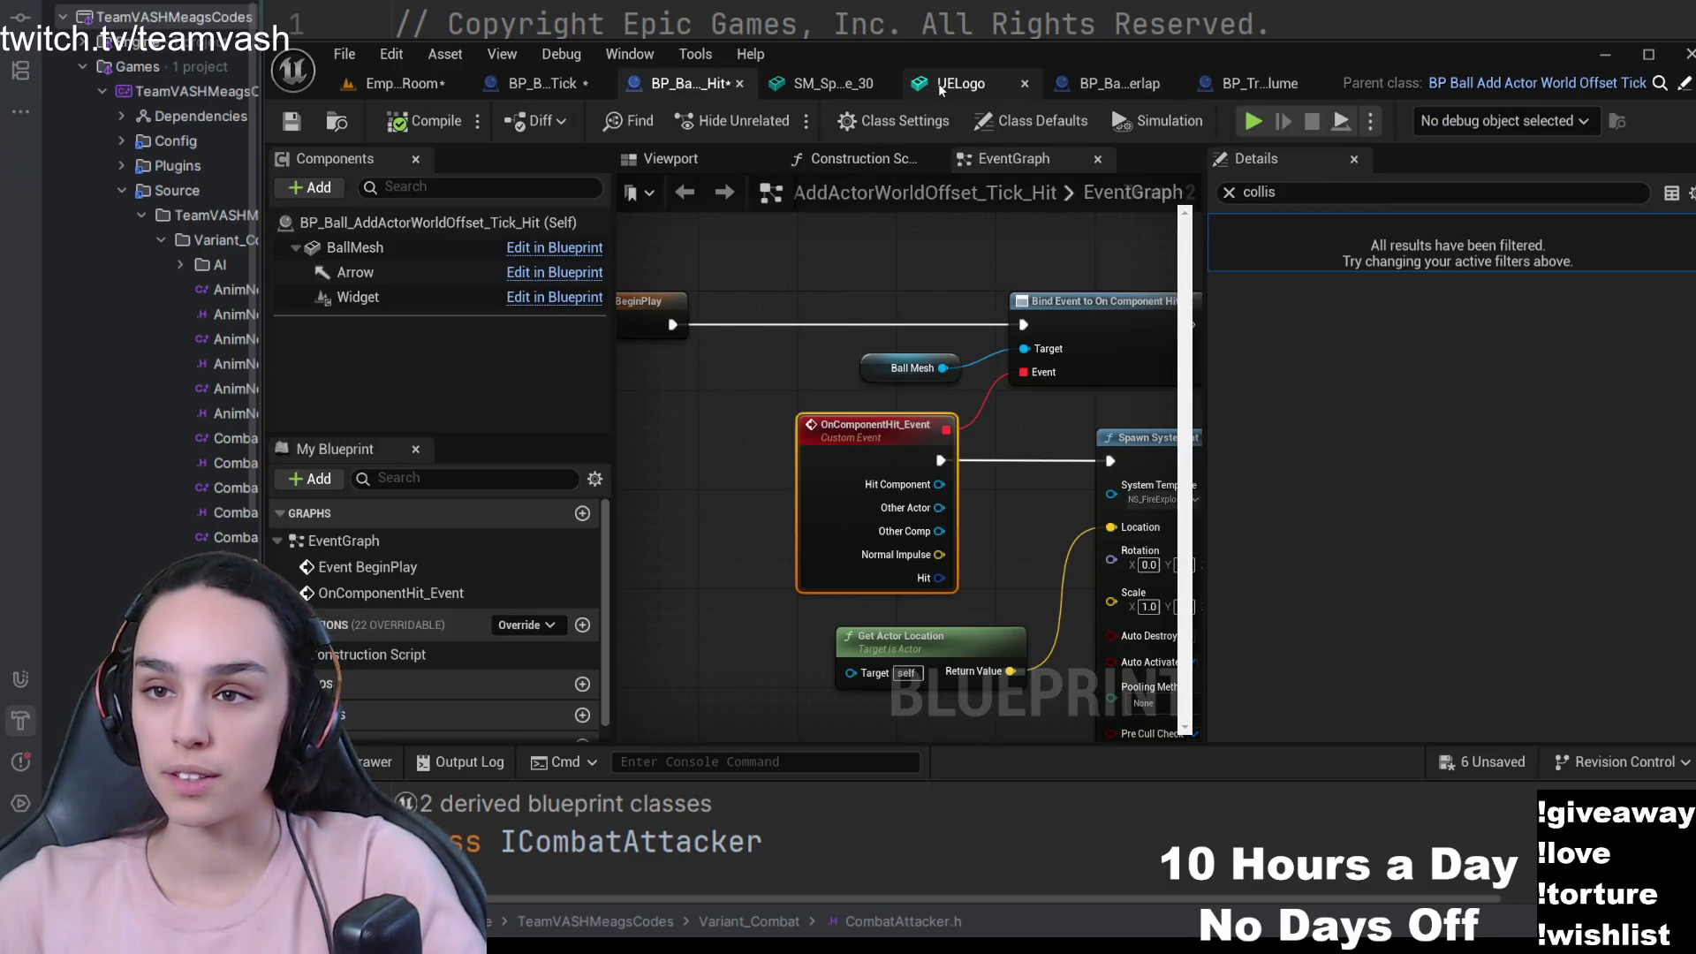
click(1026, 84)
click(927, 84)
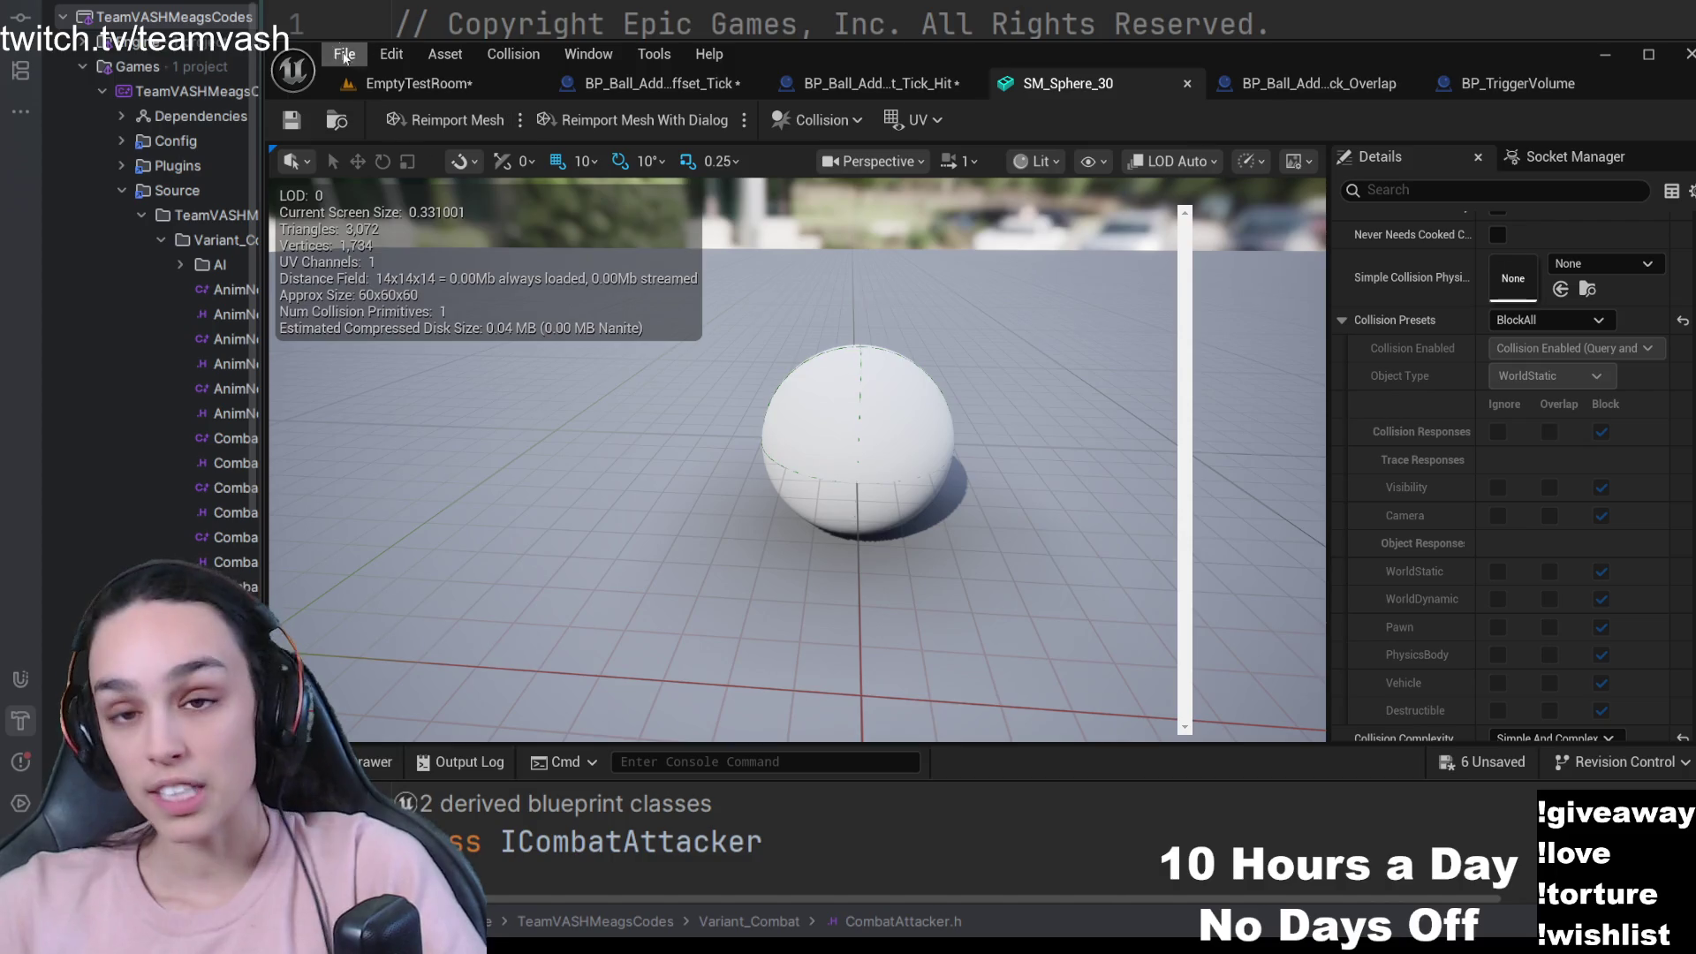
- Return to EmptyTestRoom and orbit the viewport back to the trigger box and ball
click(419, 83)
drag(689, 564, 689, 564)
drag(875, 581, 875, 581)
drag(786, 483, 786, 483)
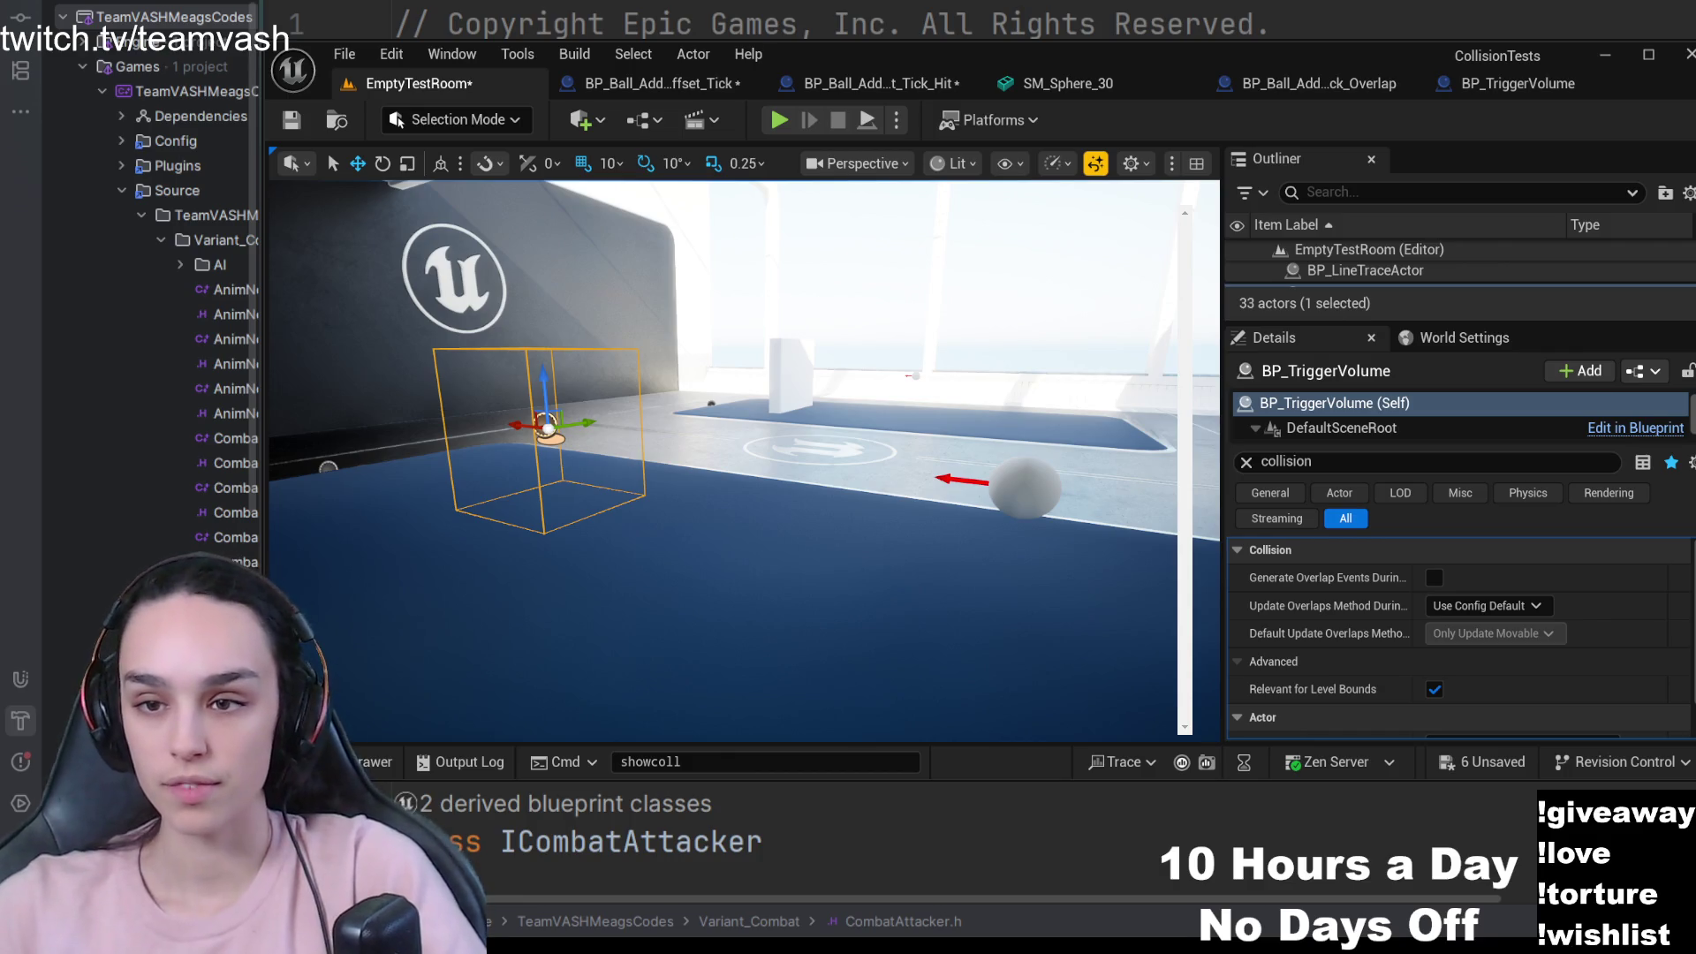
- Pan the overlap ball's event graph to centre the Branch and Draw Debug Sphere nodes
click(1504, 95)
click(1207, 92)
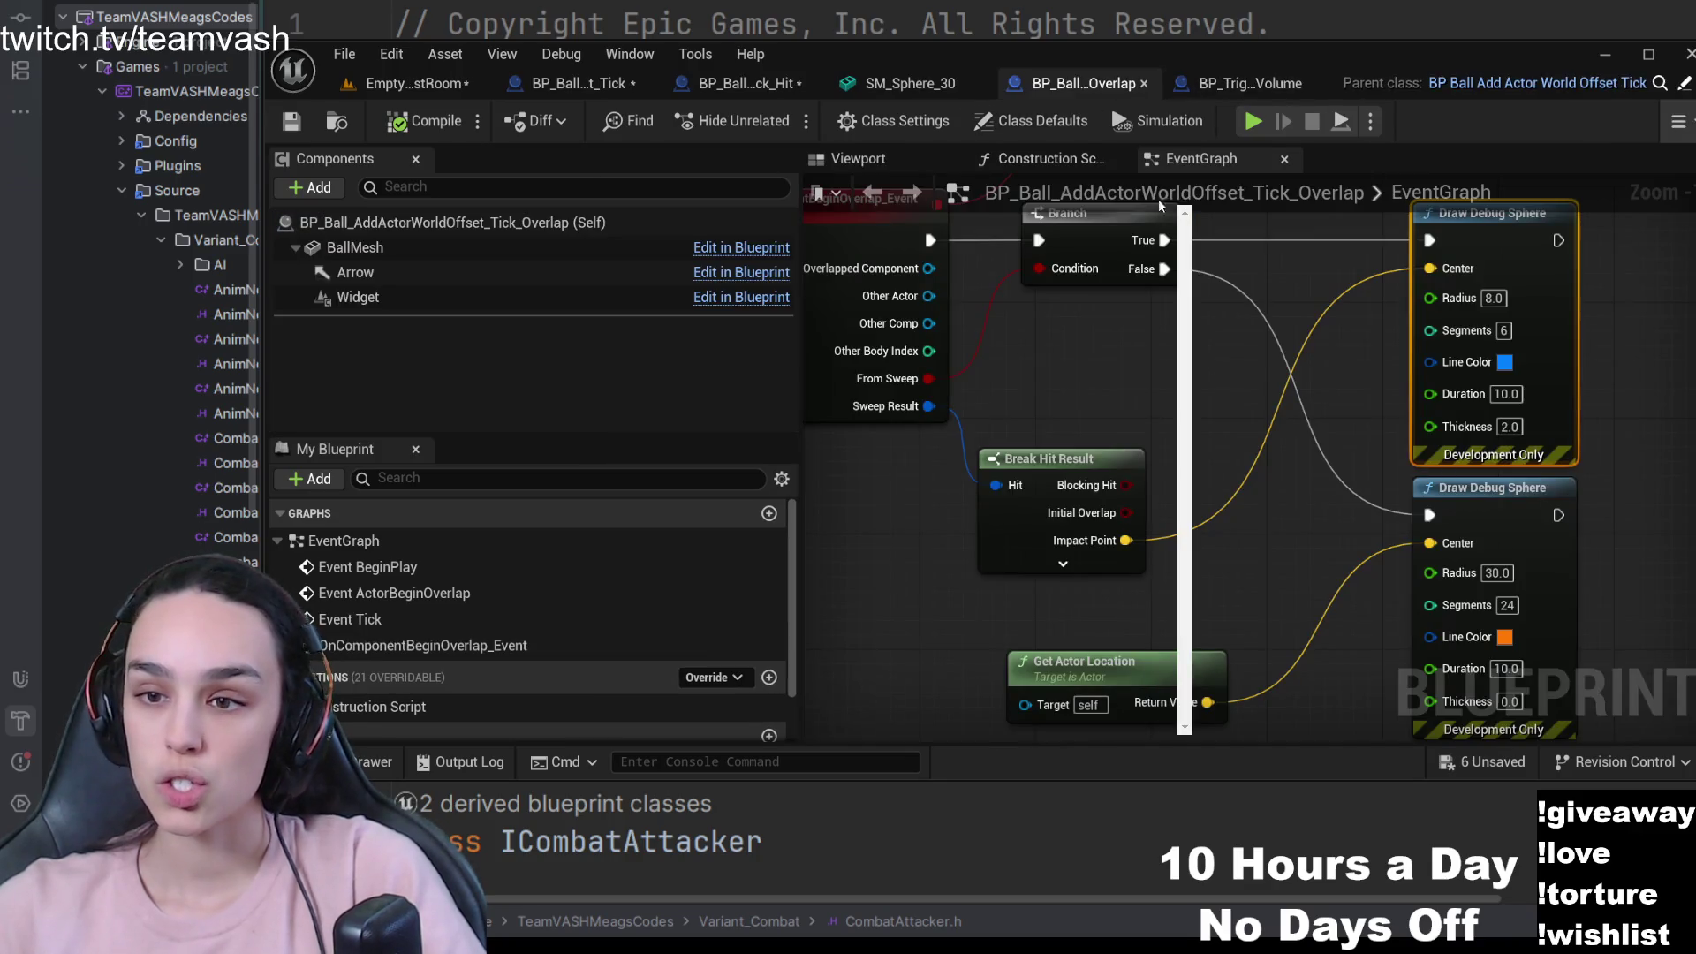
scroll(1079, 473, down, 2)
scroll(1040, 551, up, 2)
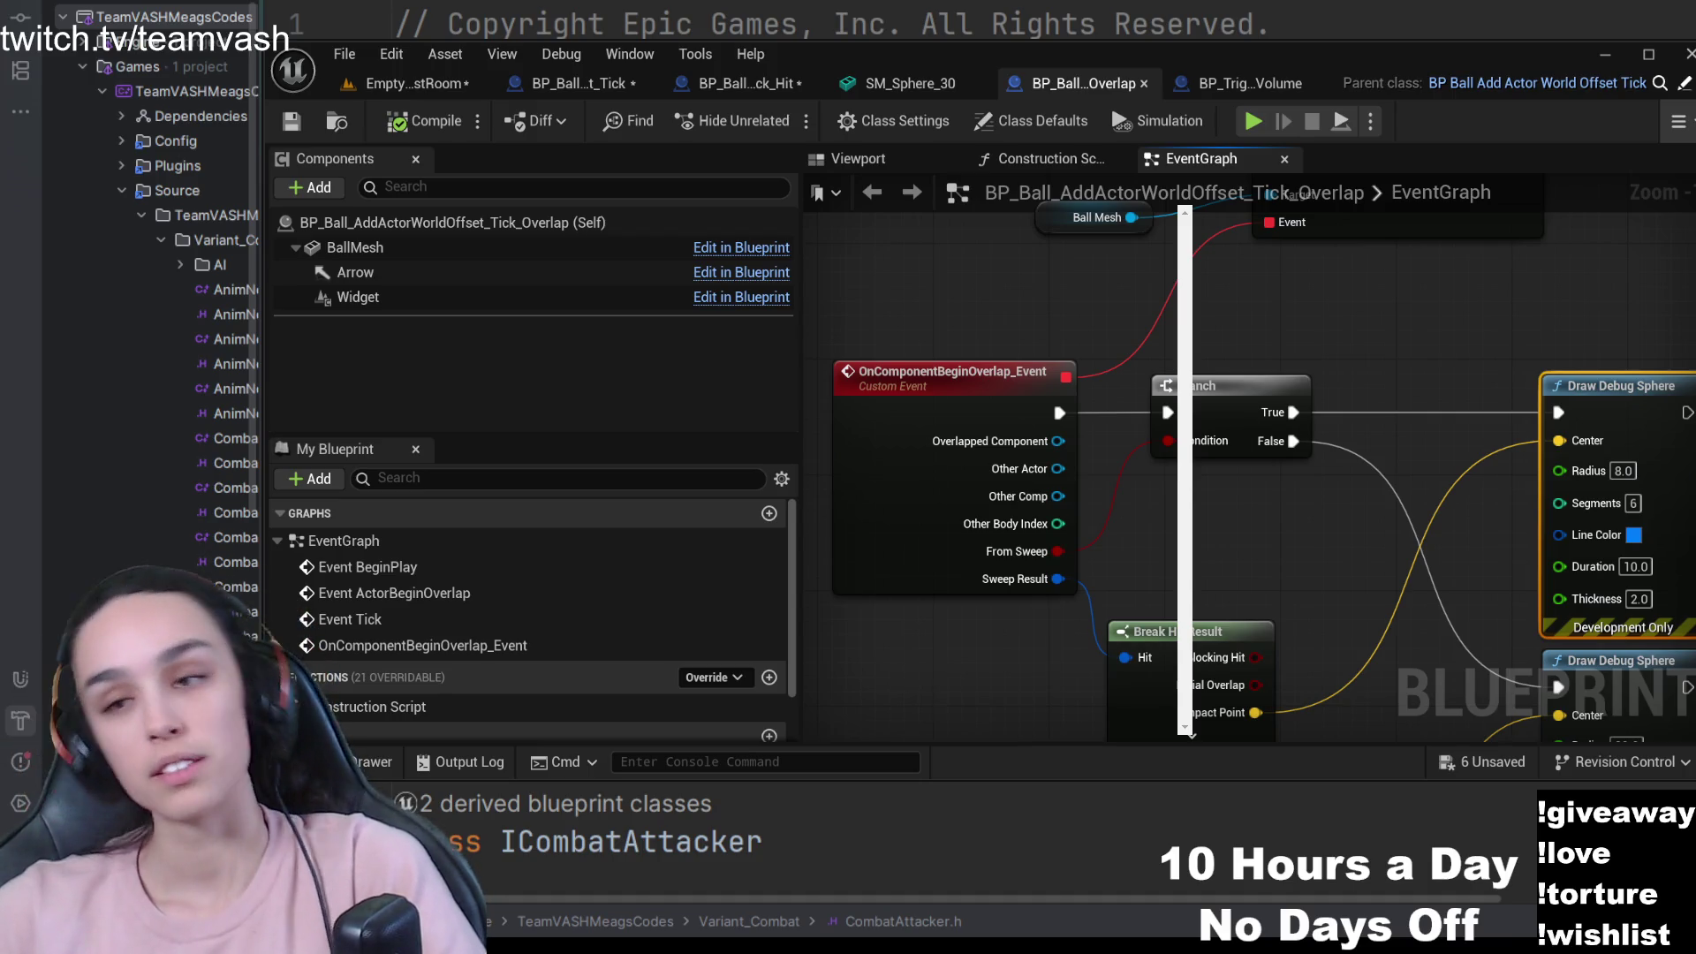
drag(1218, 569, 1085, 492)
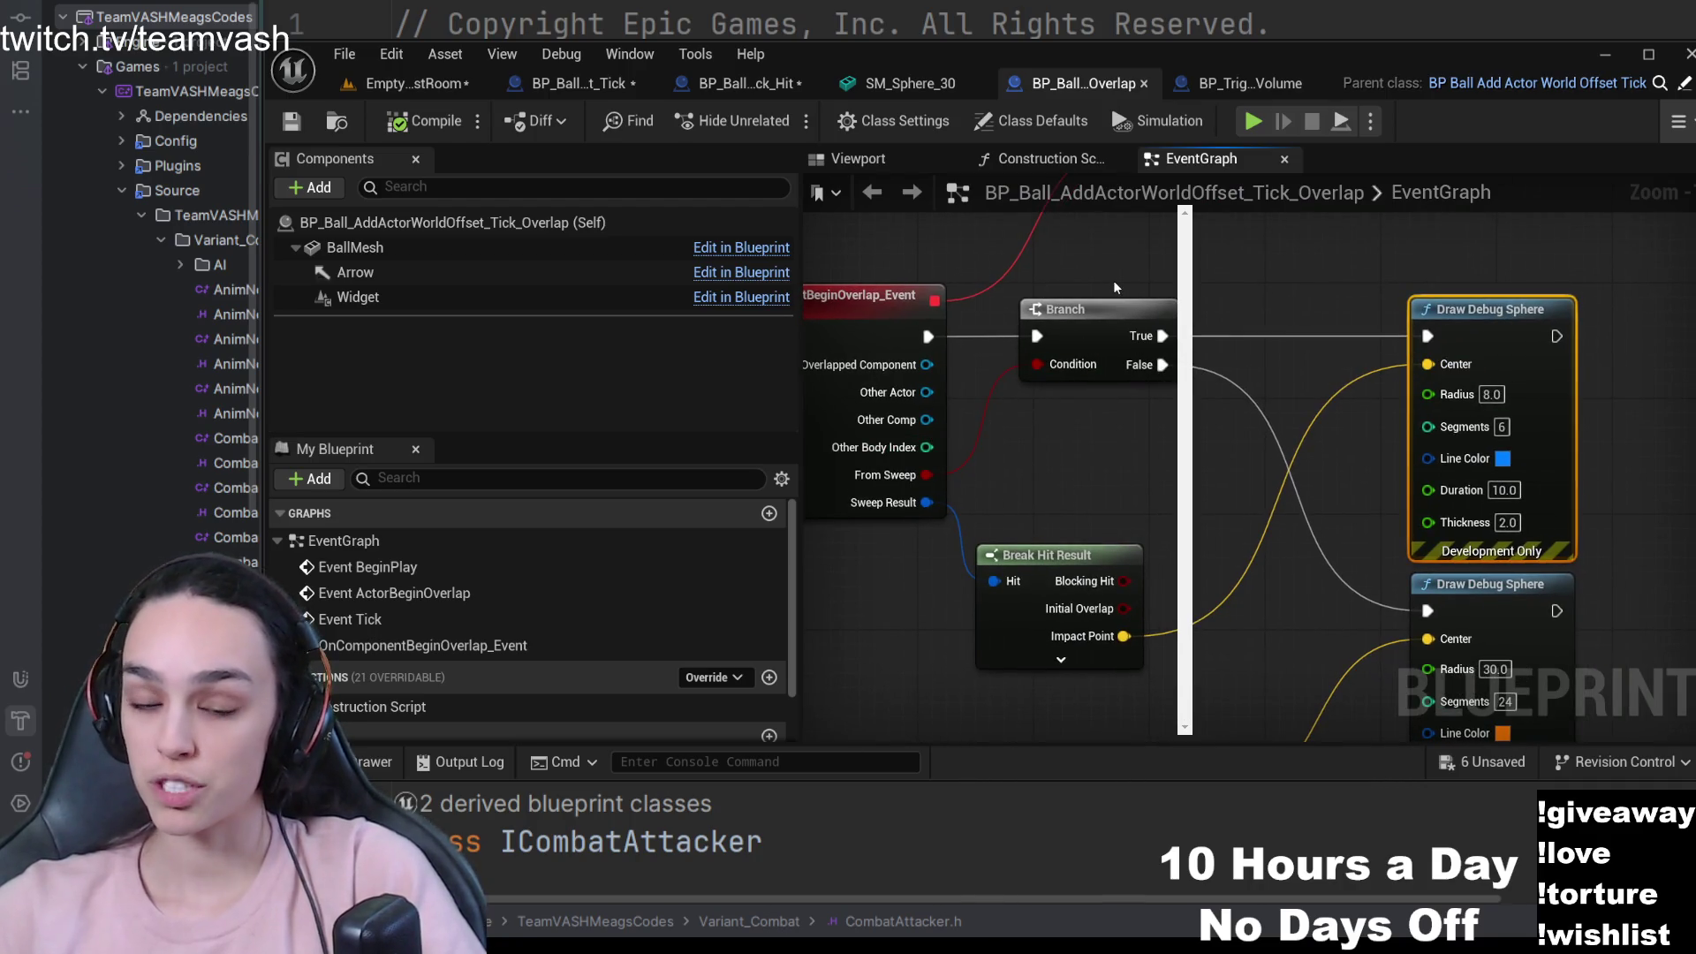
drag(1236, 592, 1196, 591)
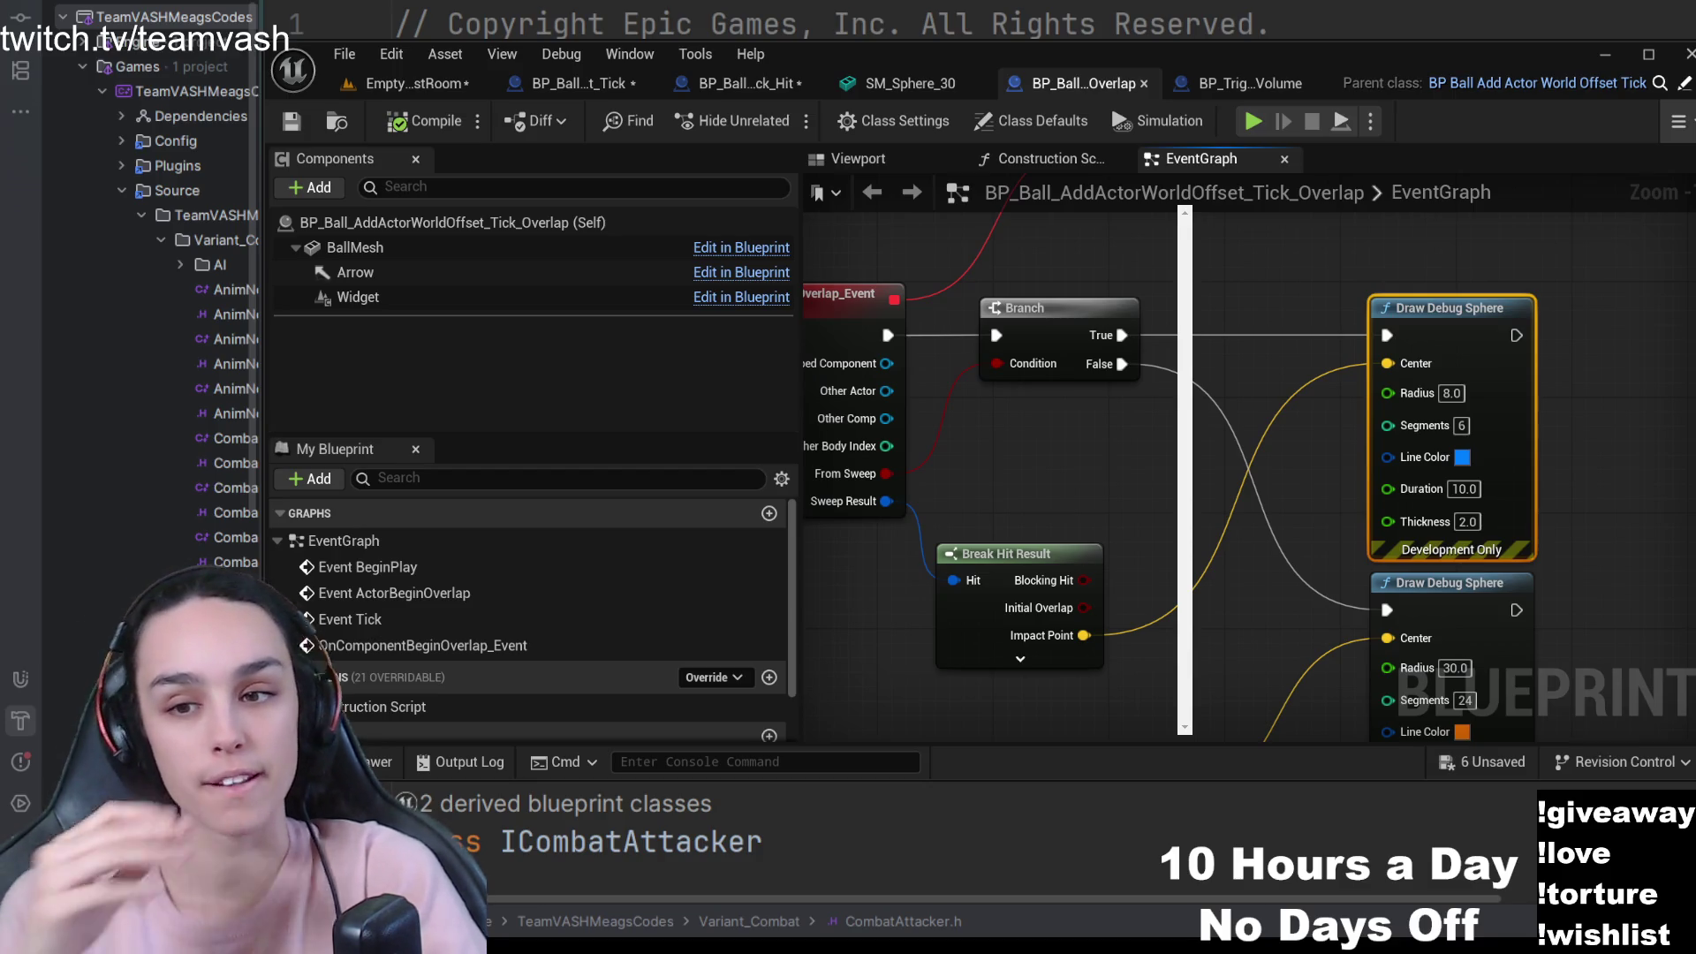
- In EmptyTestRoom, select the overlap ball and search its Details for 'swee' to check Should Sweep
click(415, 83)
click(1023, 486)
click(1325, 461)
text(swee)
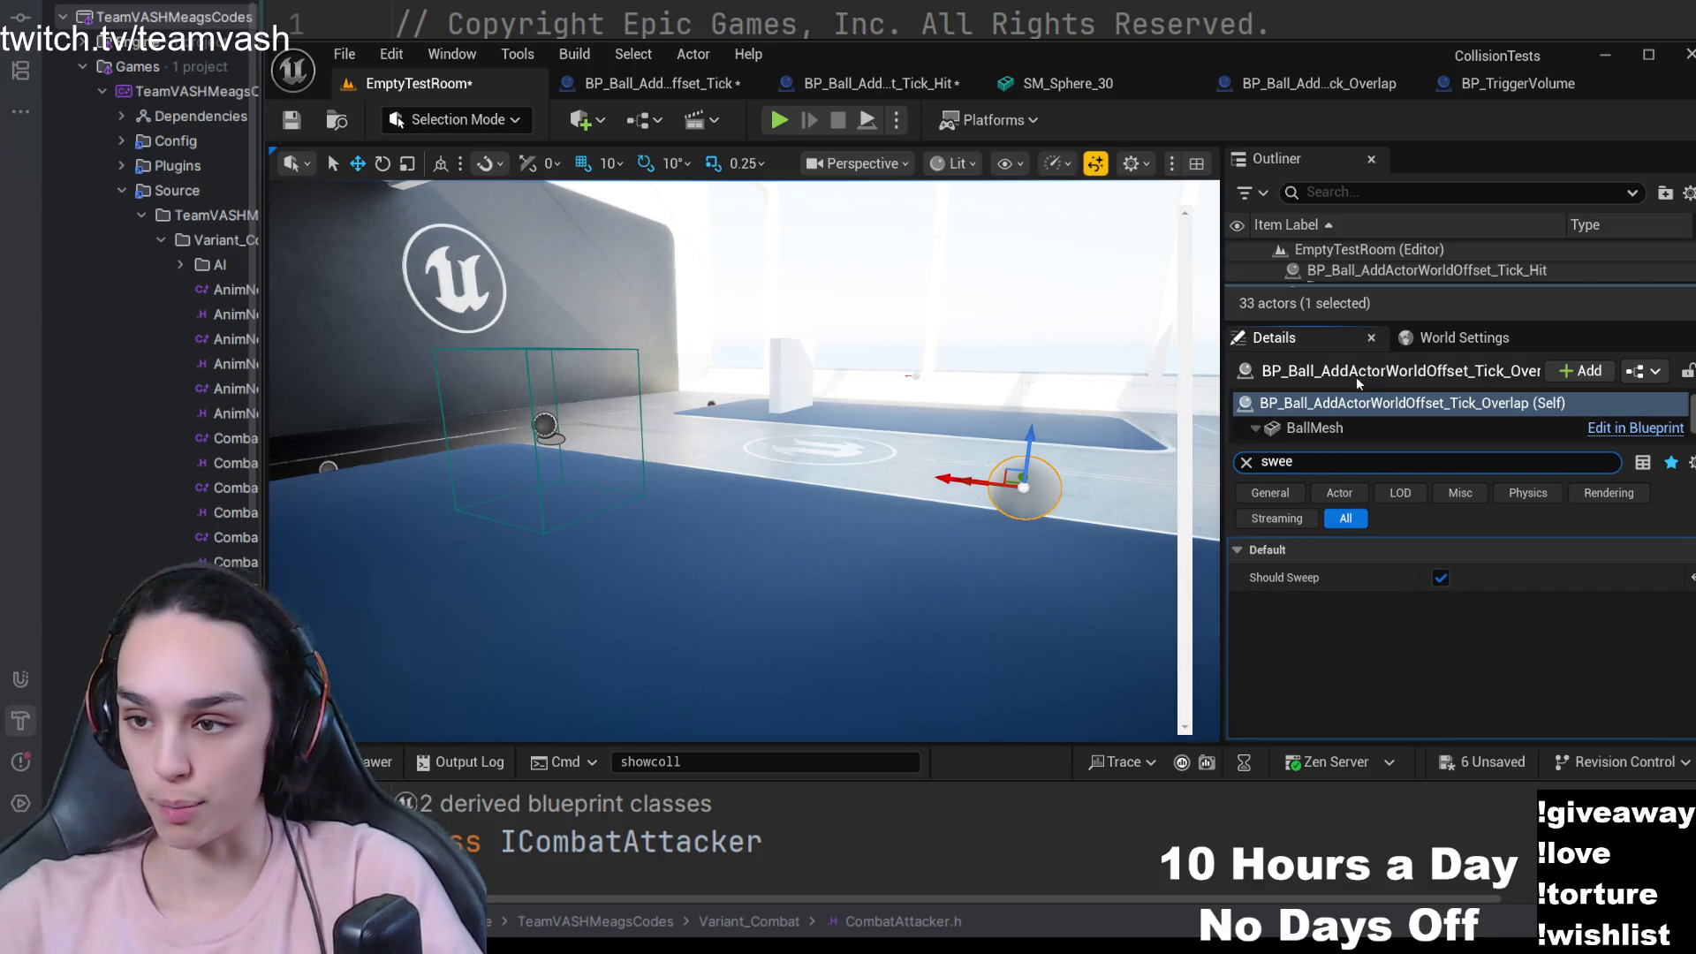
- Look over the ball hit blueprint's event graph, then return to the EmptyTestRoom level
drag(751, 565, 803, 591)
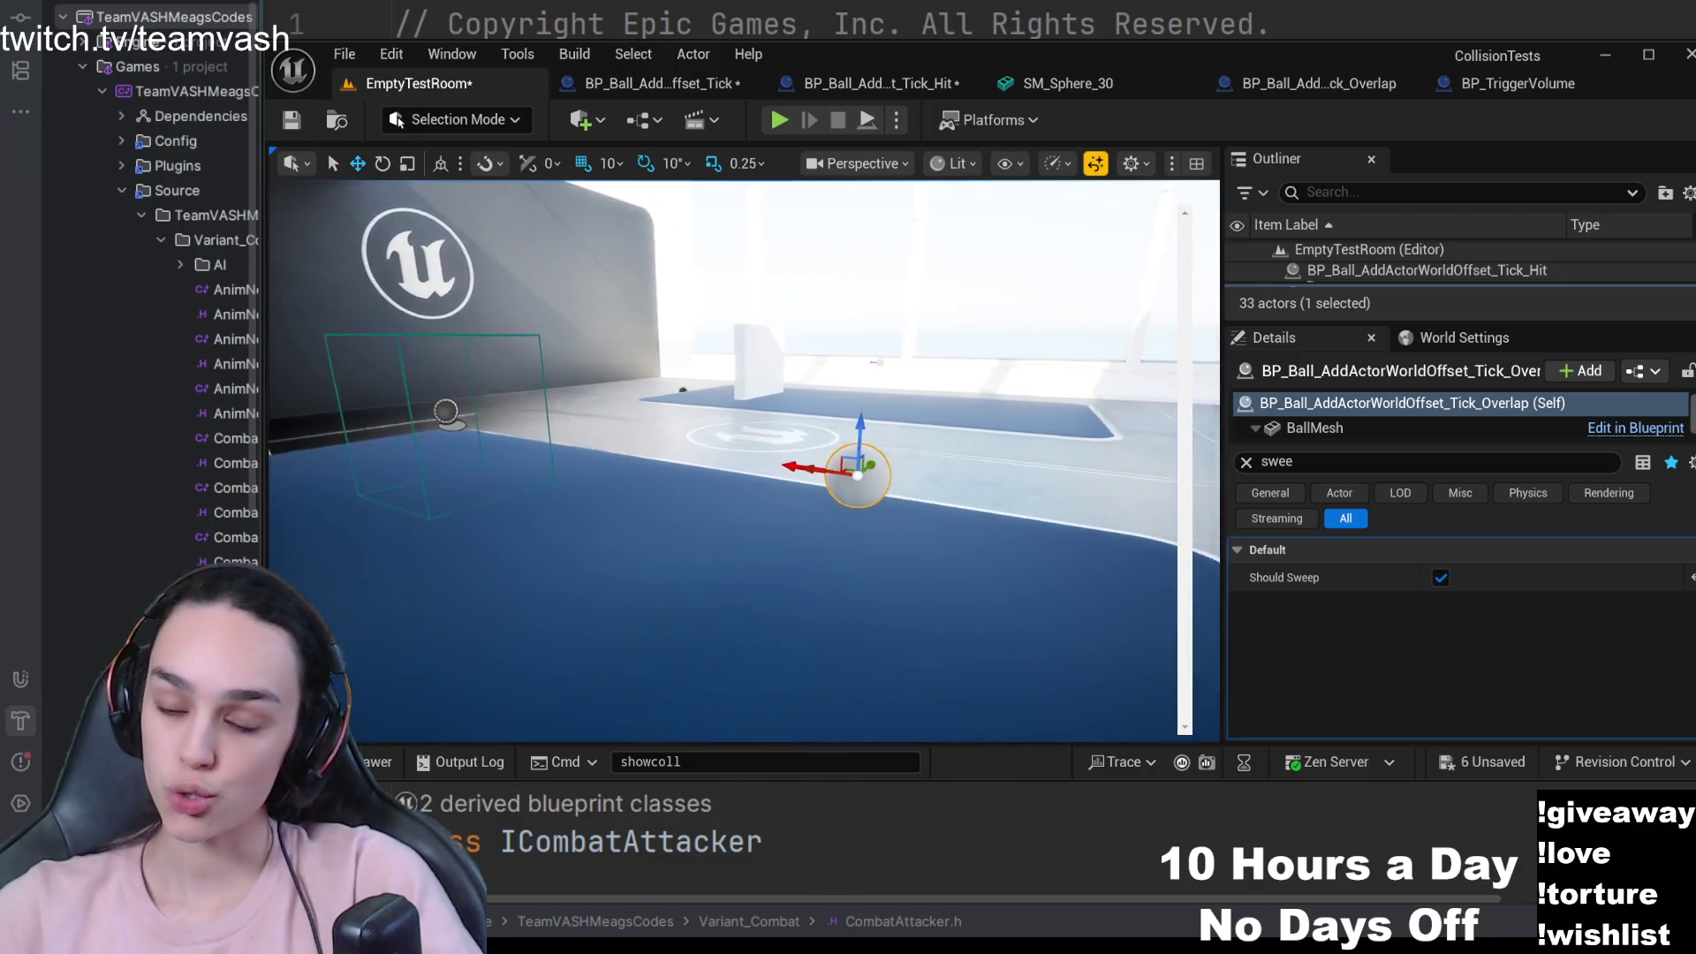
click(880, 88)
mouse_move(1144, 329)
mouse_down()
mouse_move(1001, 337)
mouse_move(895, 318)
mouse_move(1219, 229)
mouse_move(972, 265)
mouse_up()
click(1084, 83)
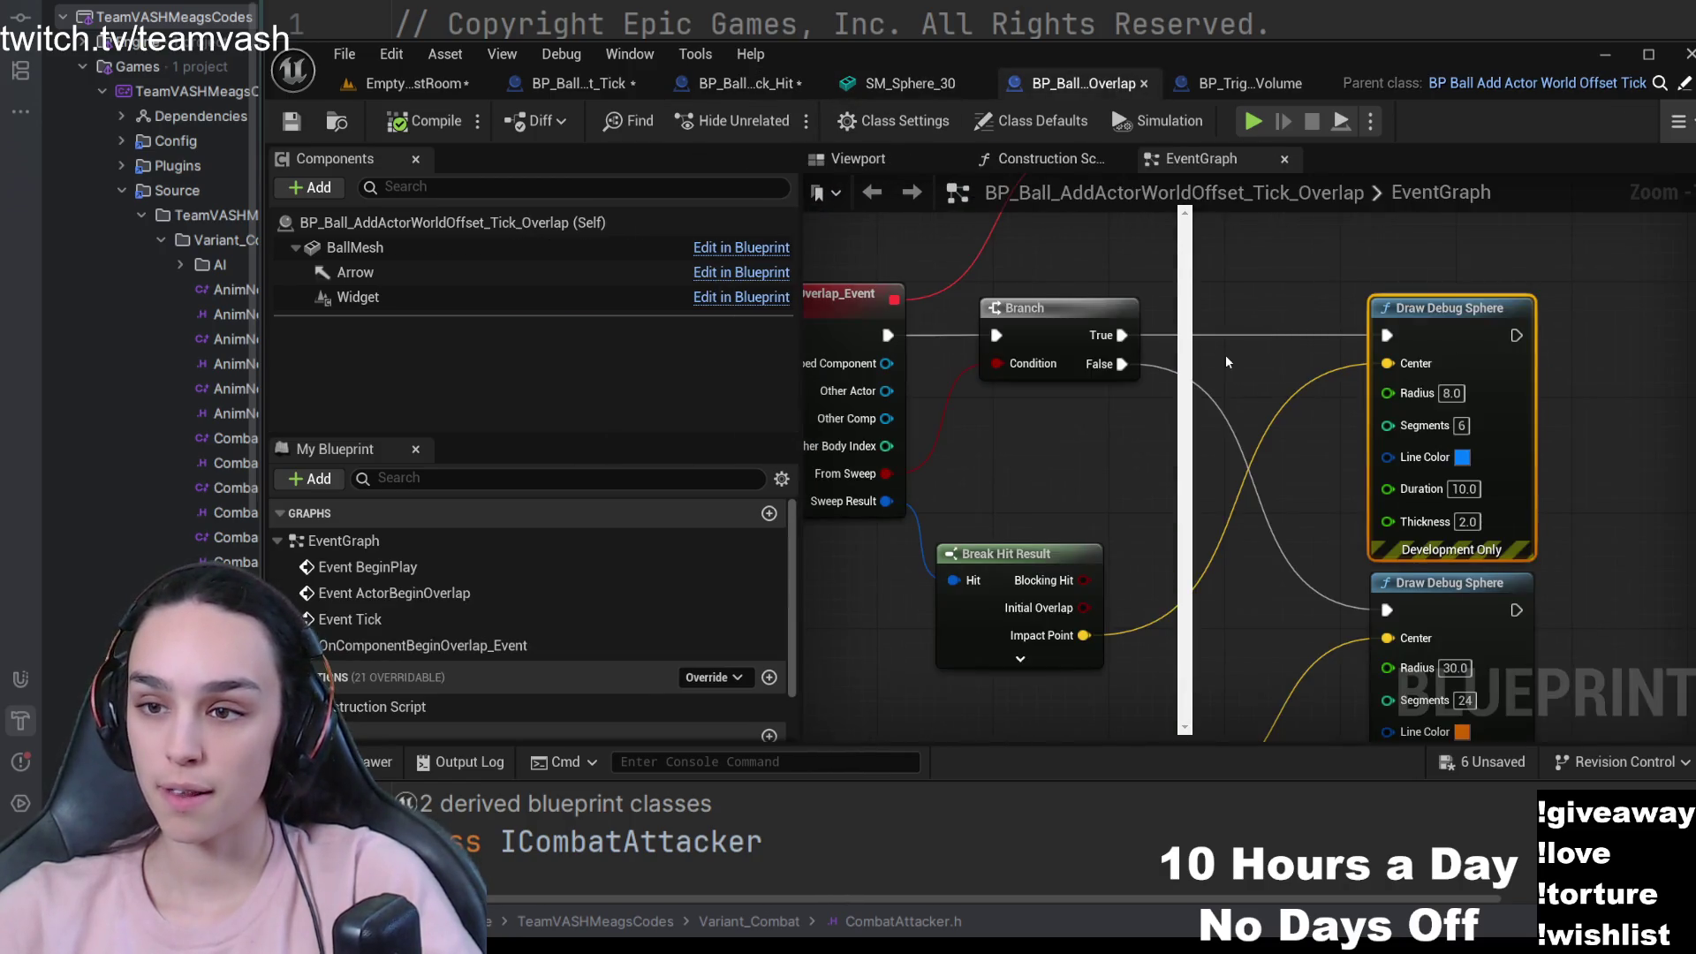
click(399, 85)
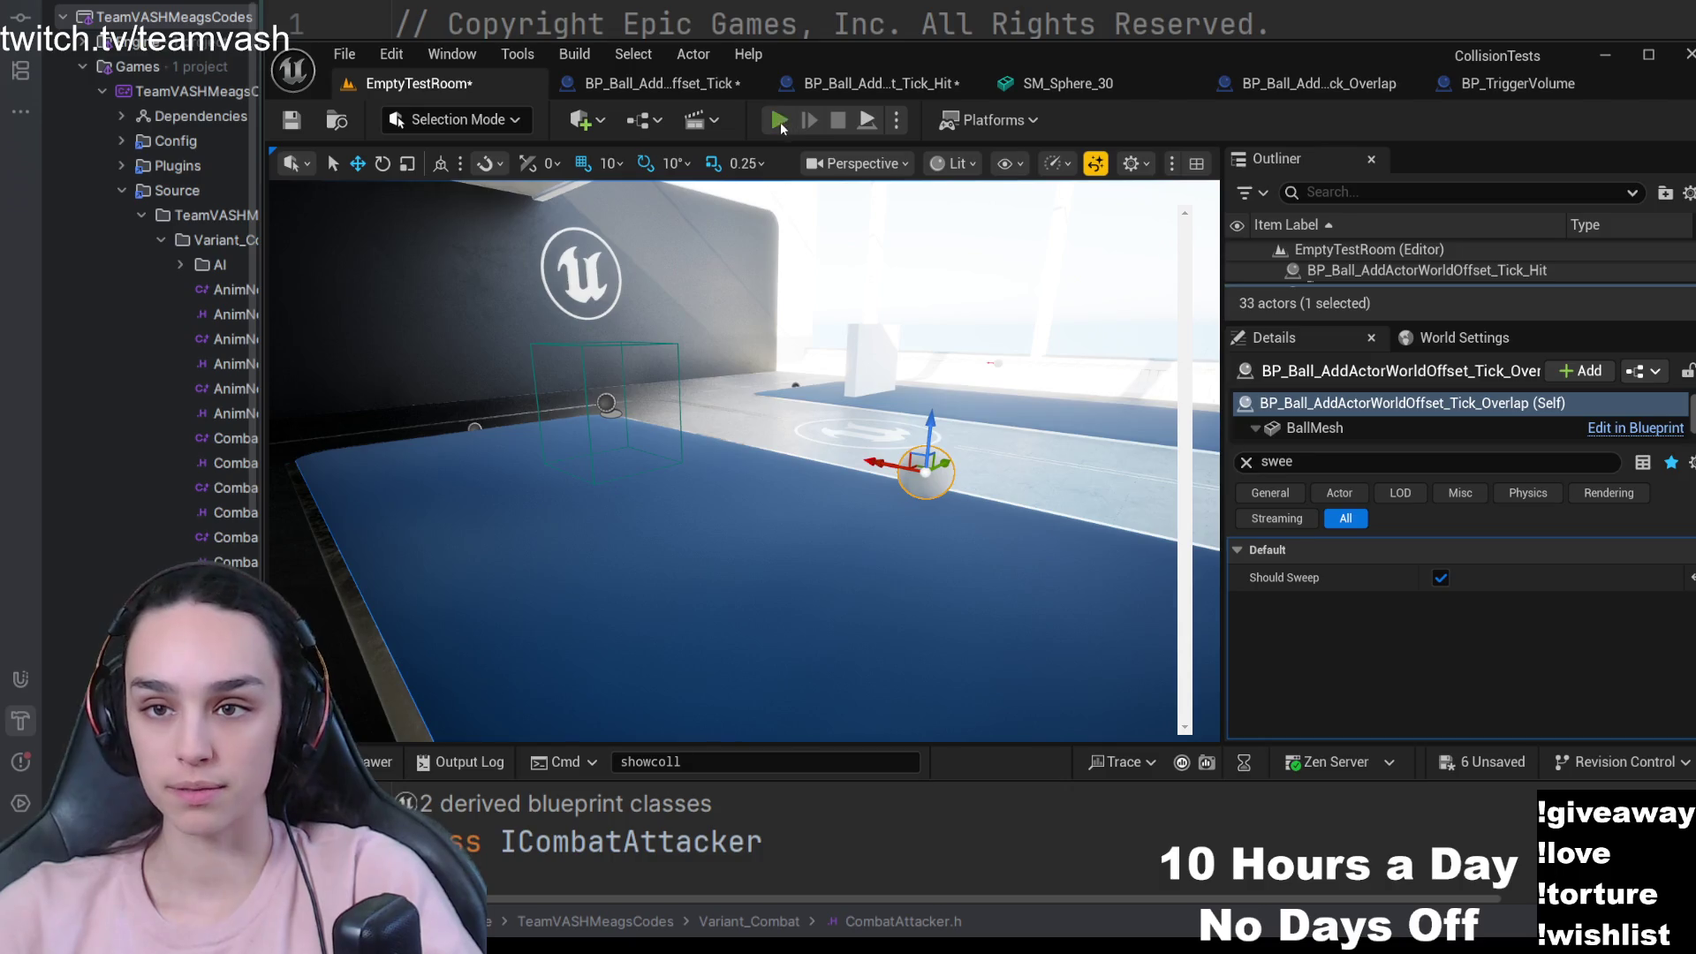
- Play the level, walking through the trigger box toward the ball, then free the mouse and stop
click(779, 121)
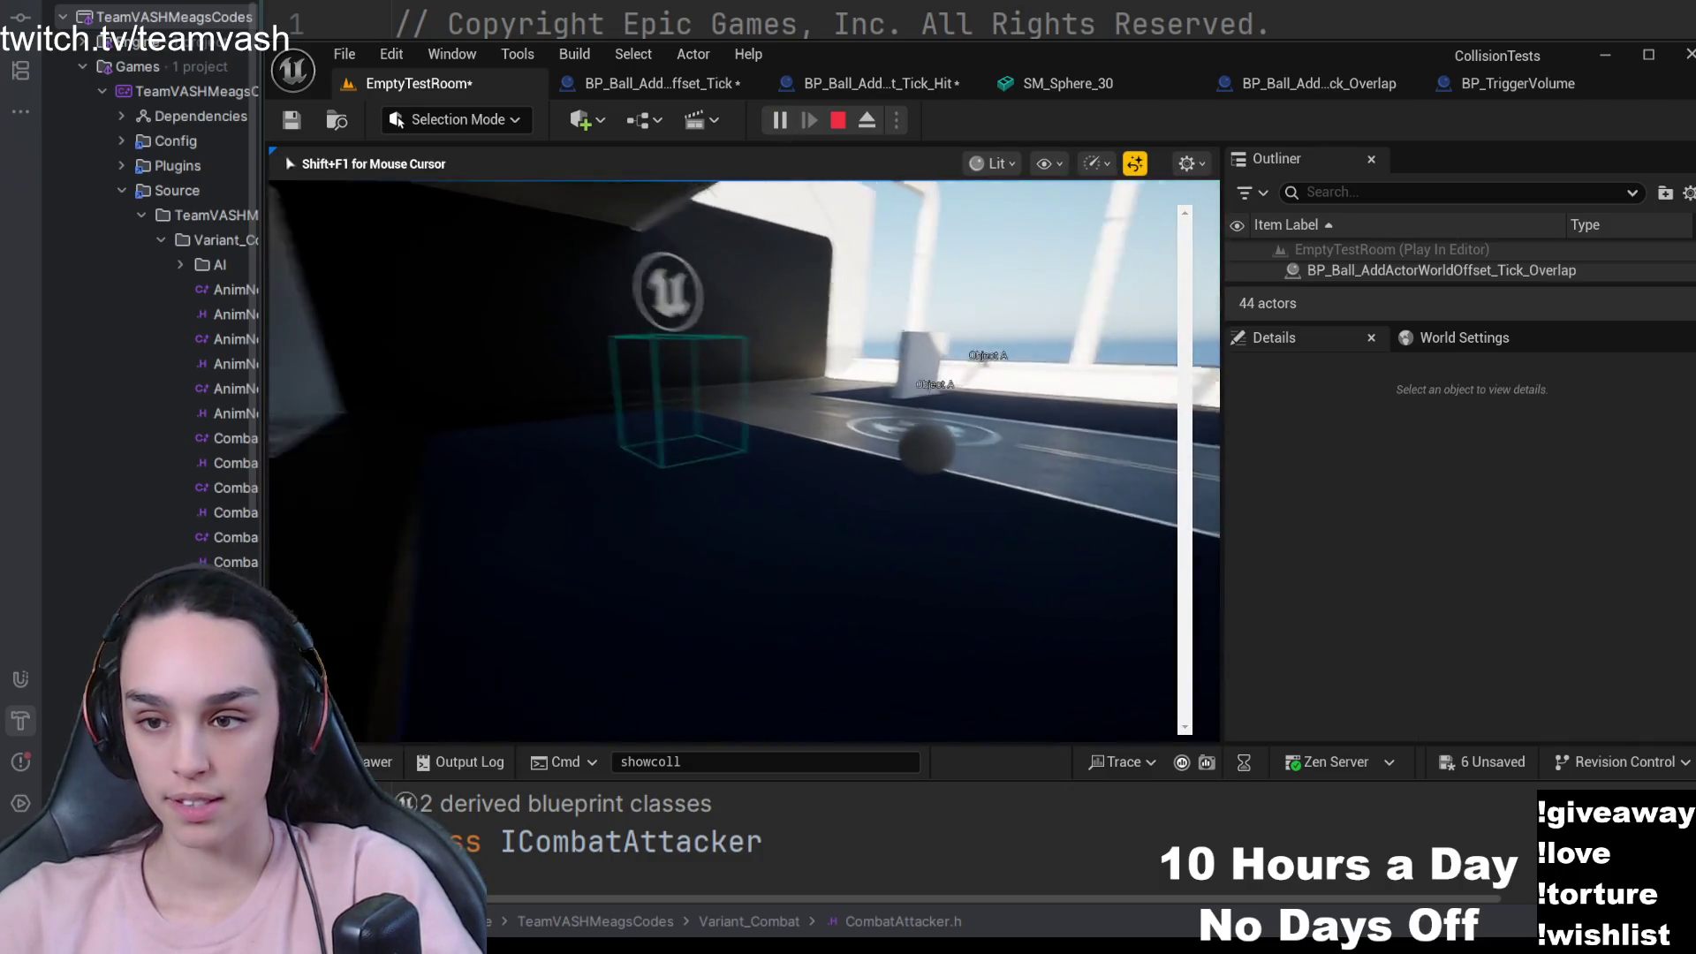
key(w)
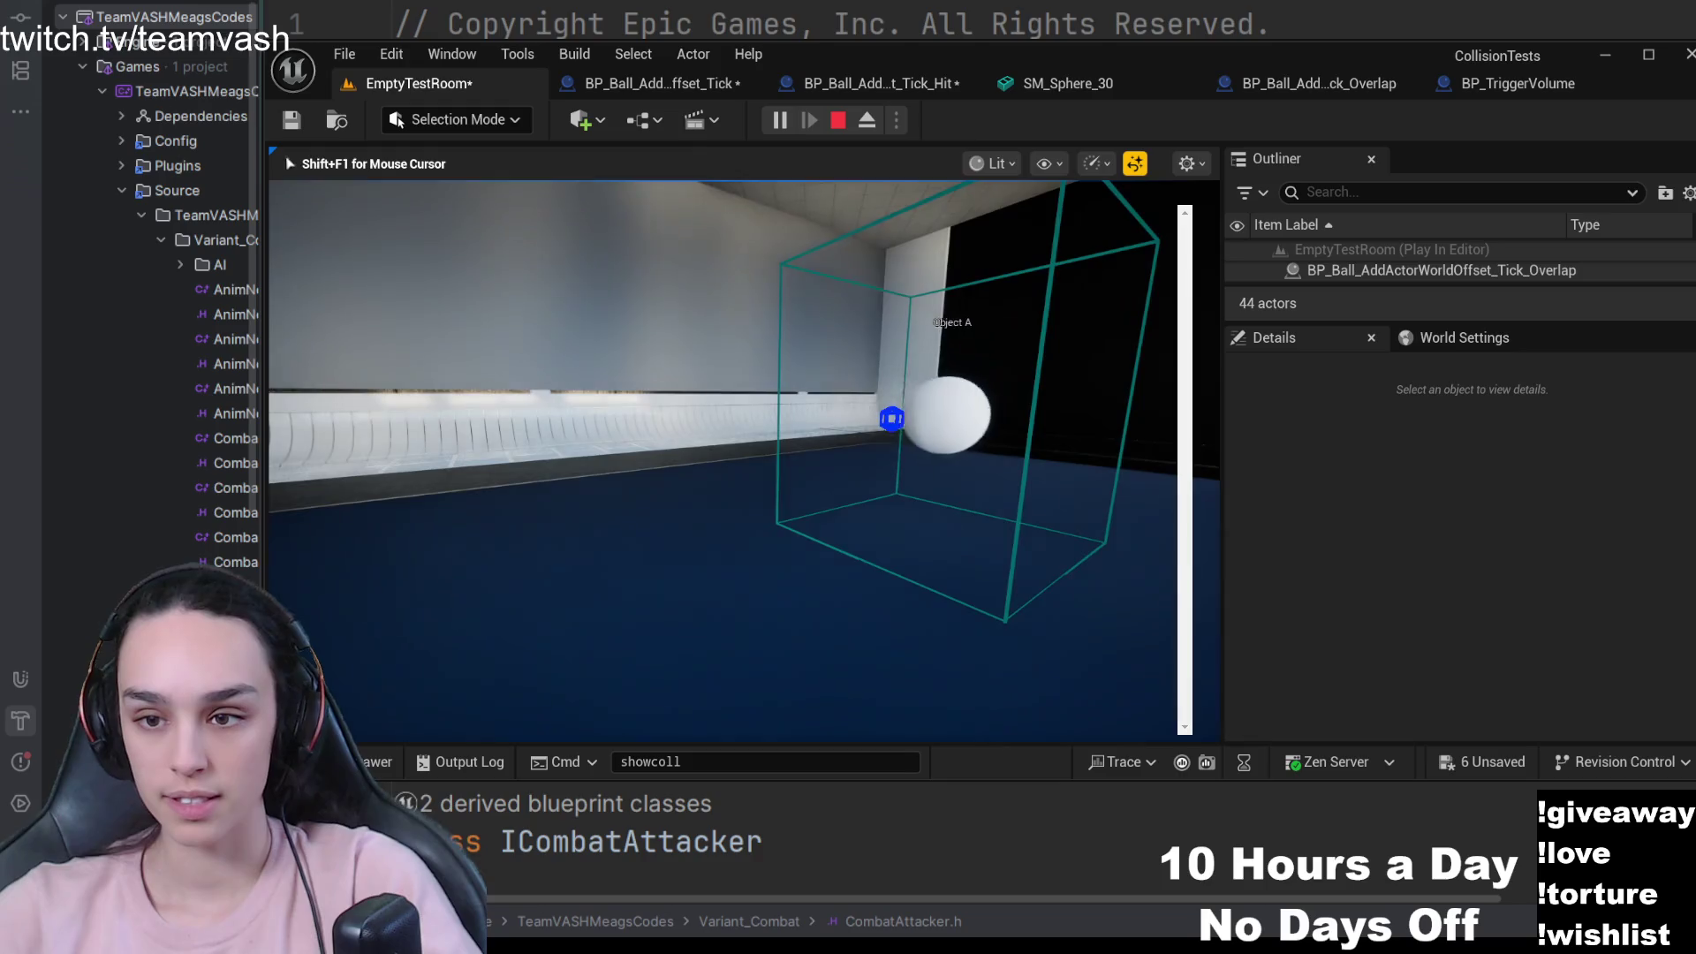
key(w)
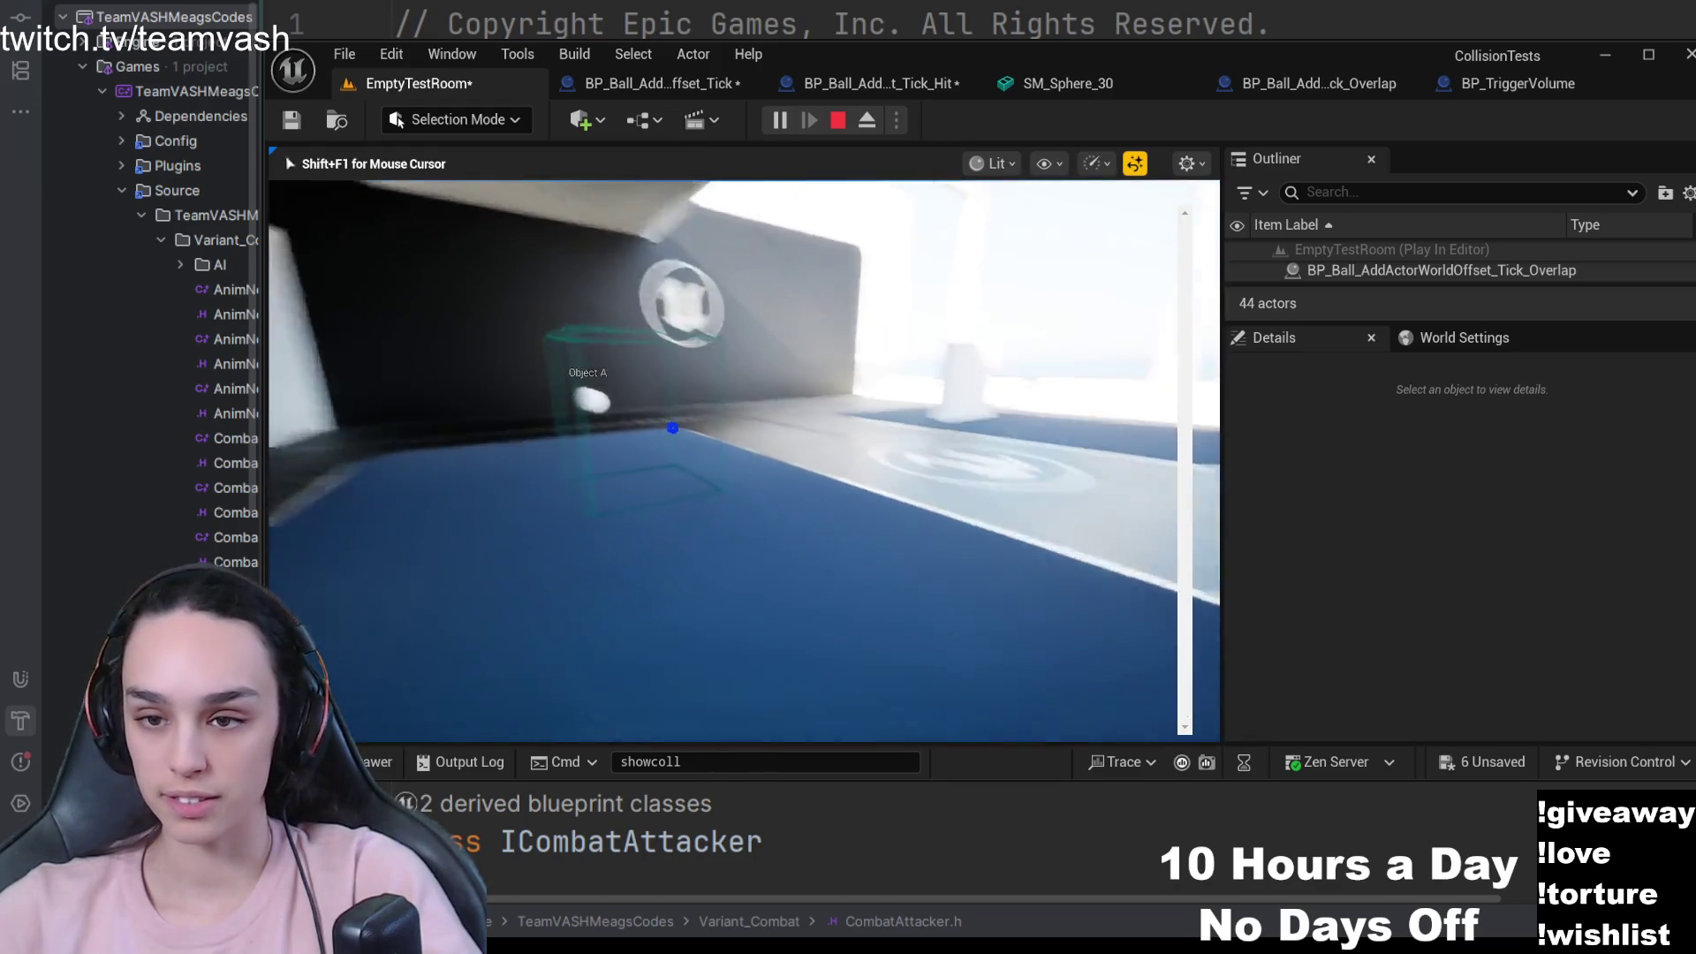
key(s)
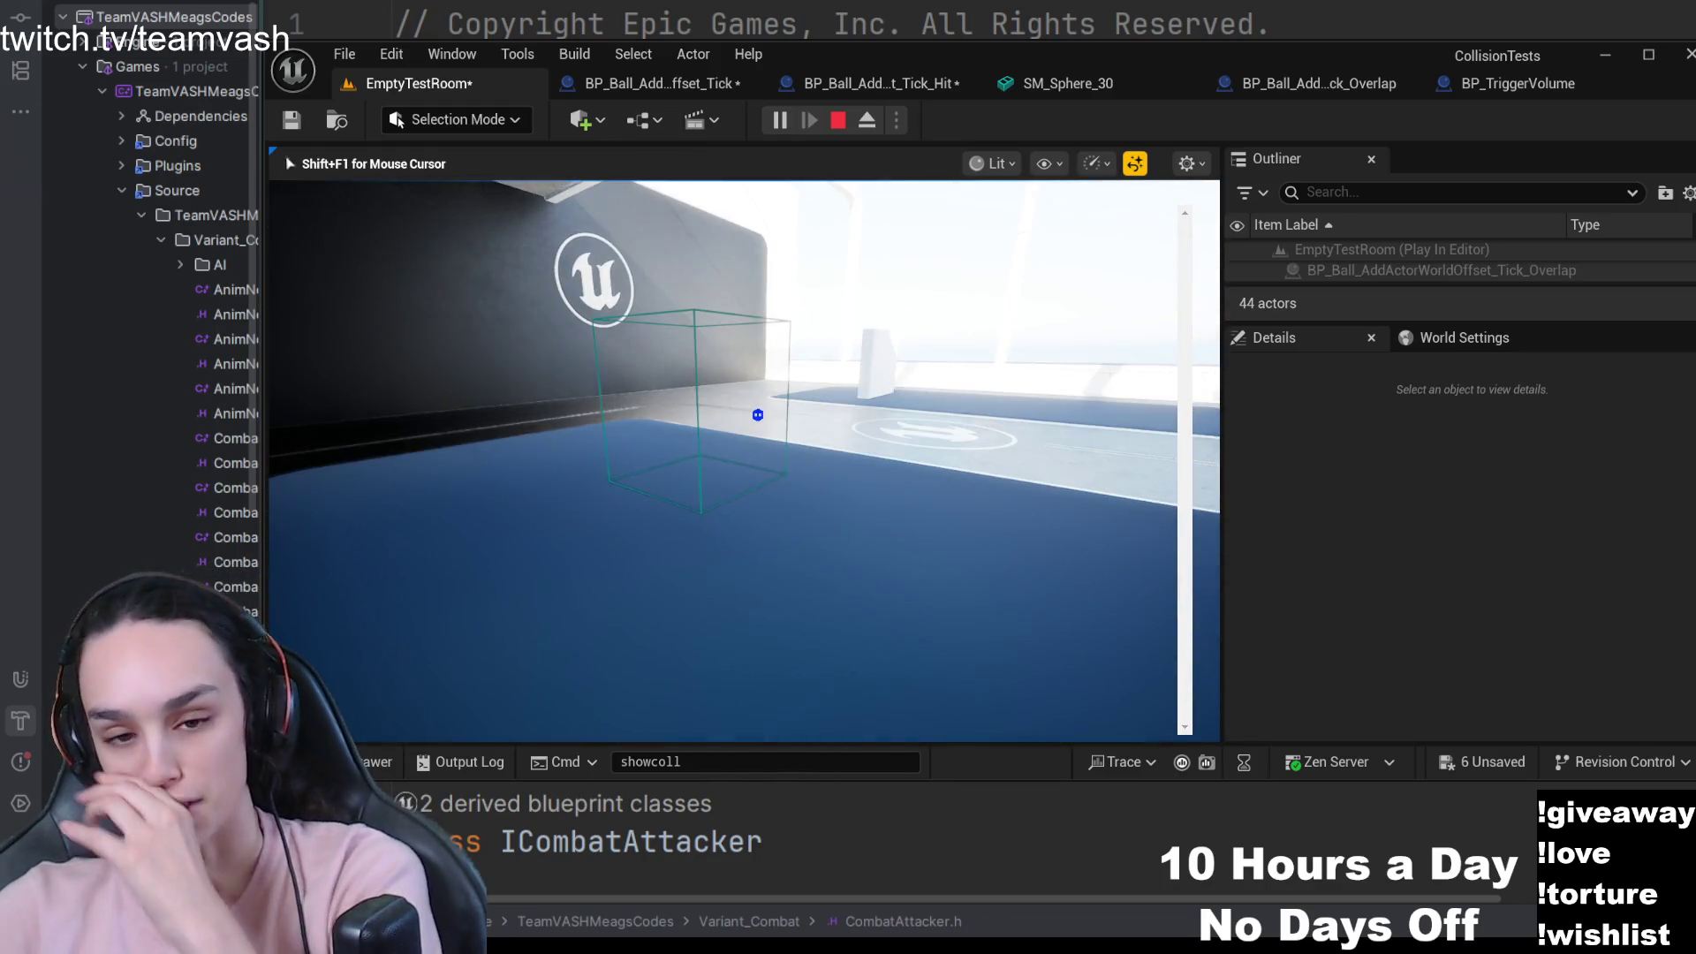
key(shift+F1)
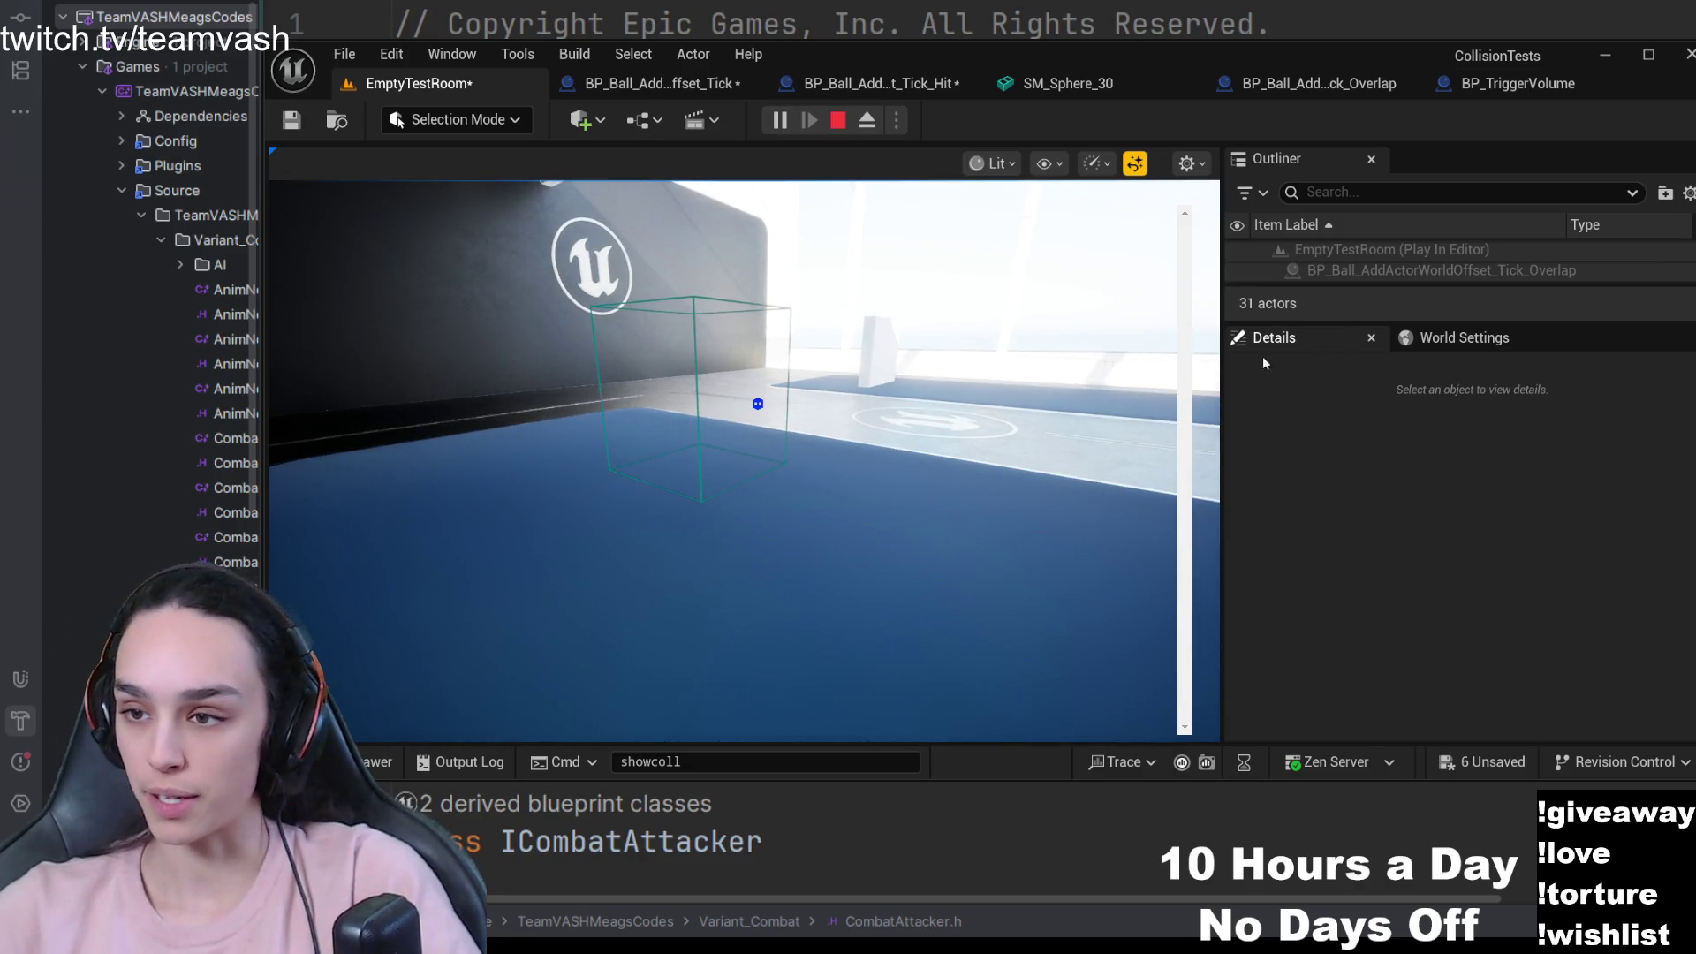
click(839, 120)
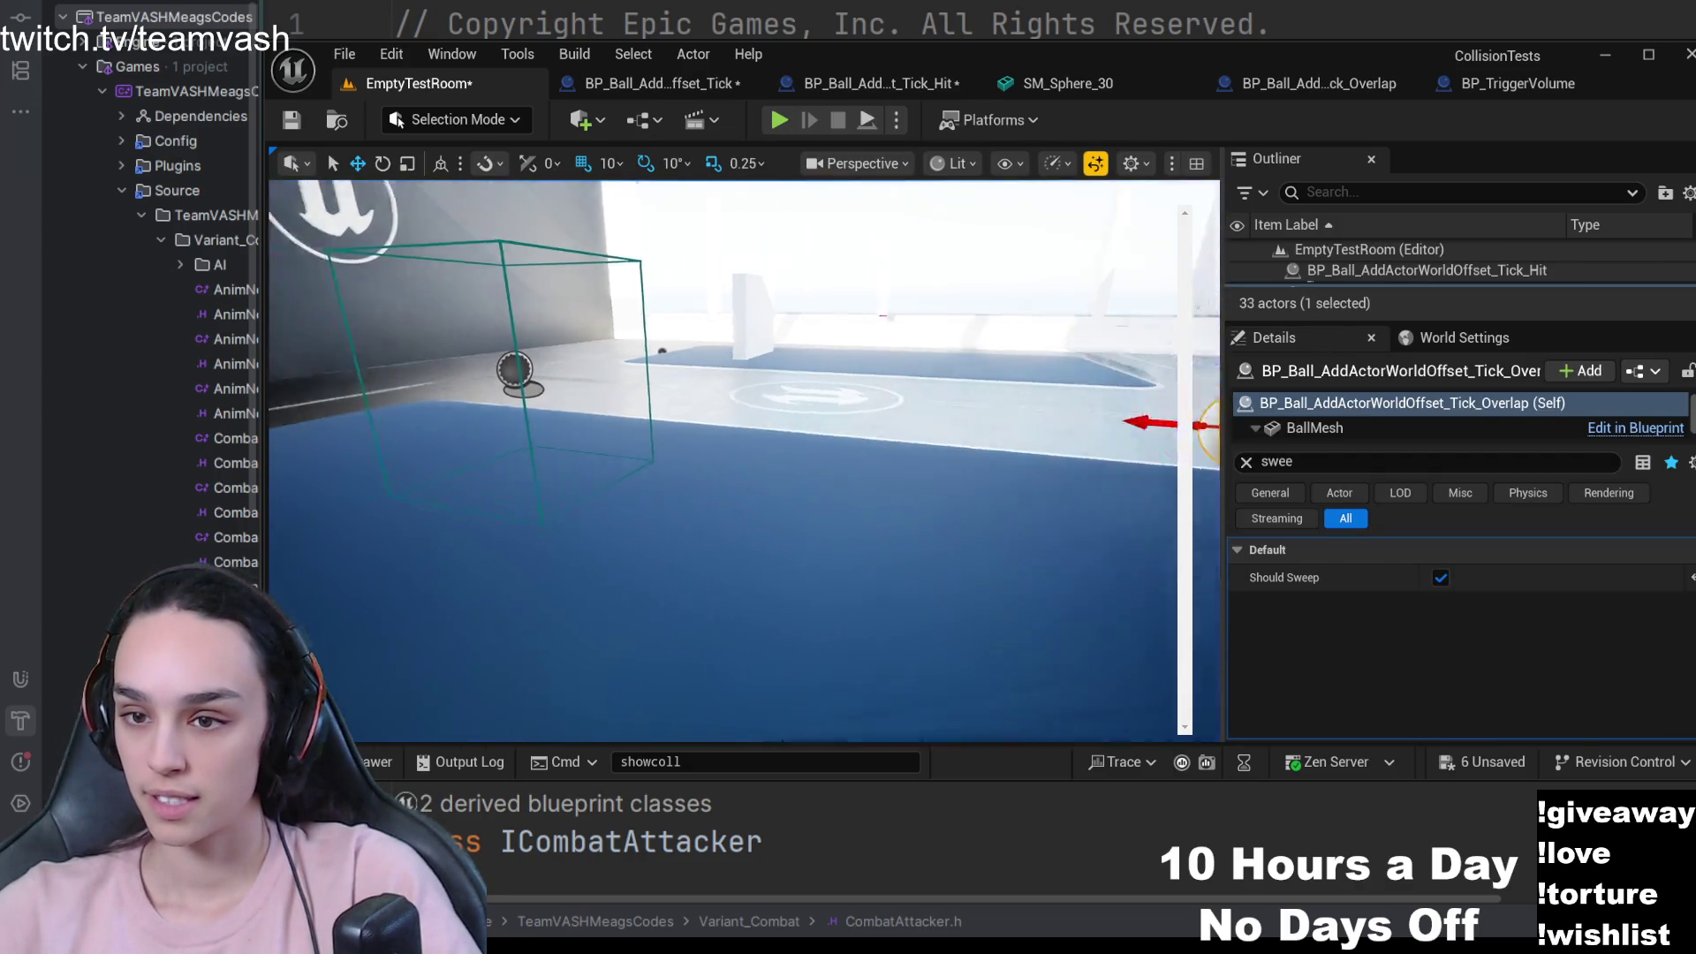
- Uncheck Should Sweep on the overlap ball and start a new play test
click(1441, 578)
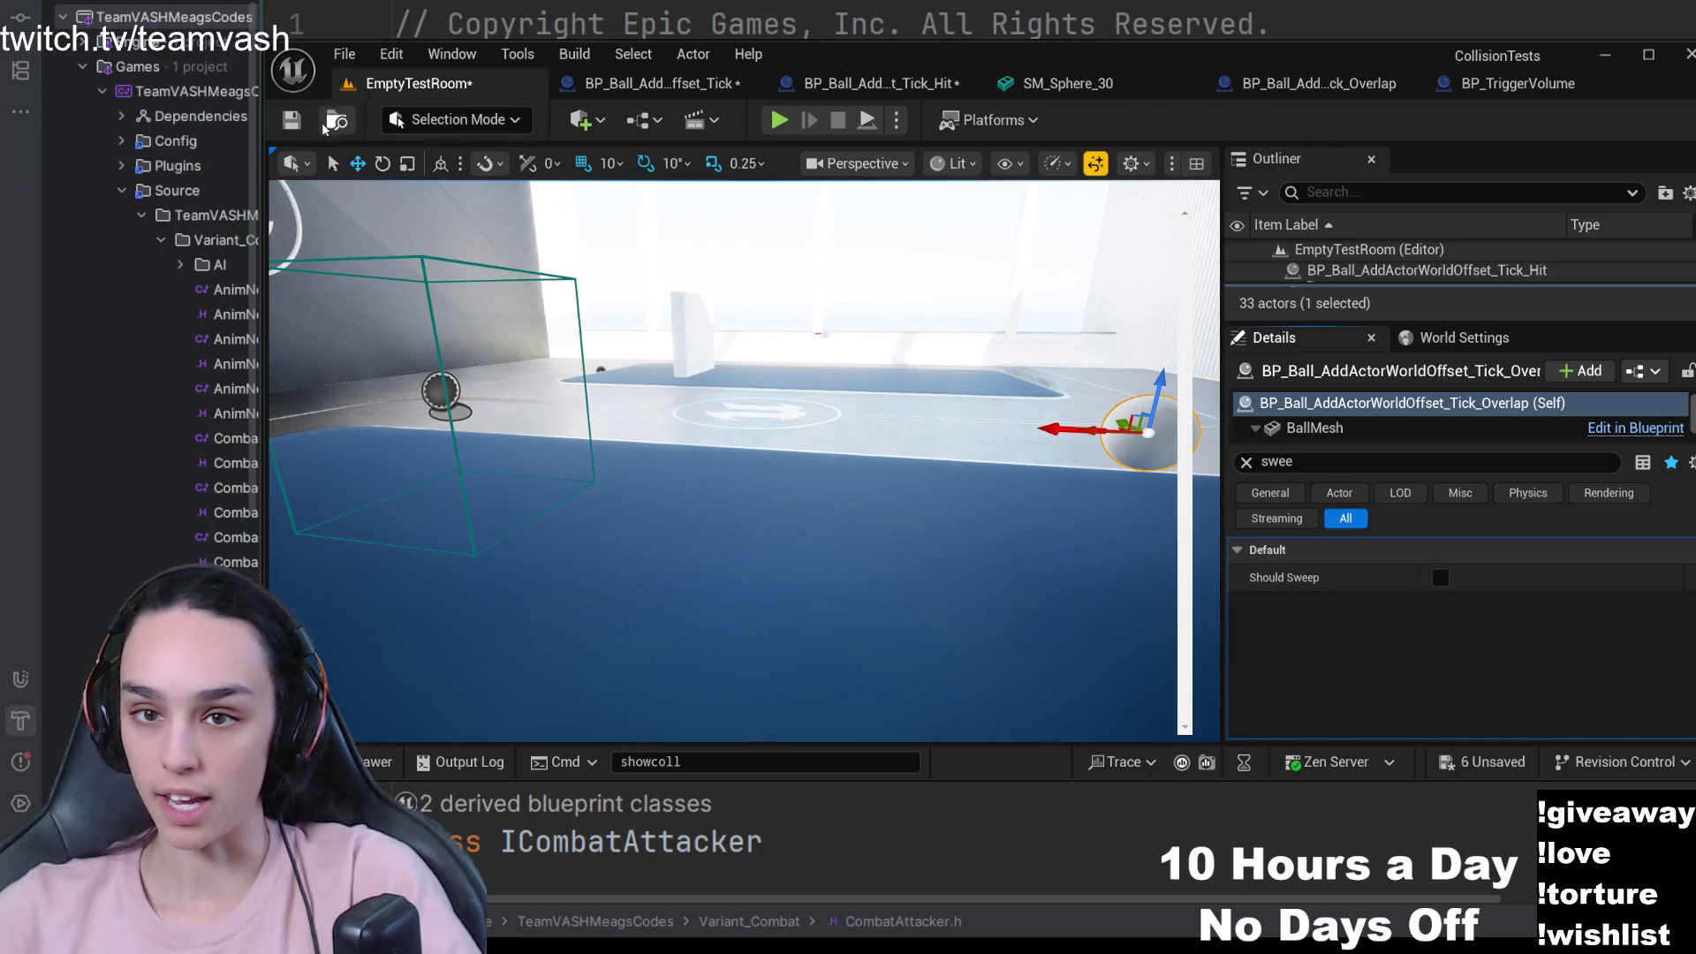
click(779, 121)
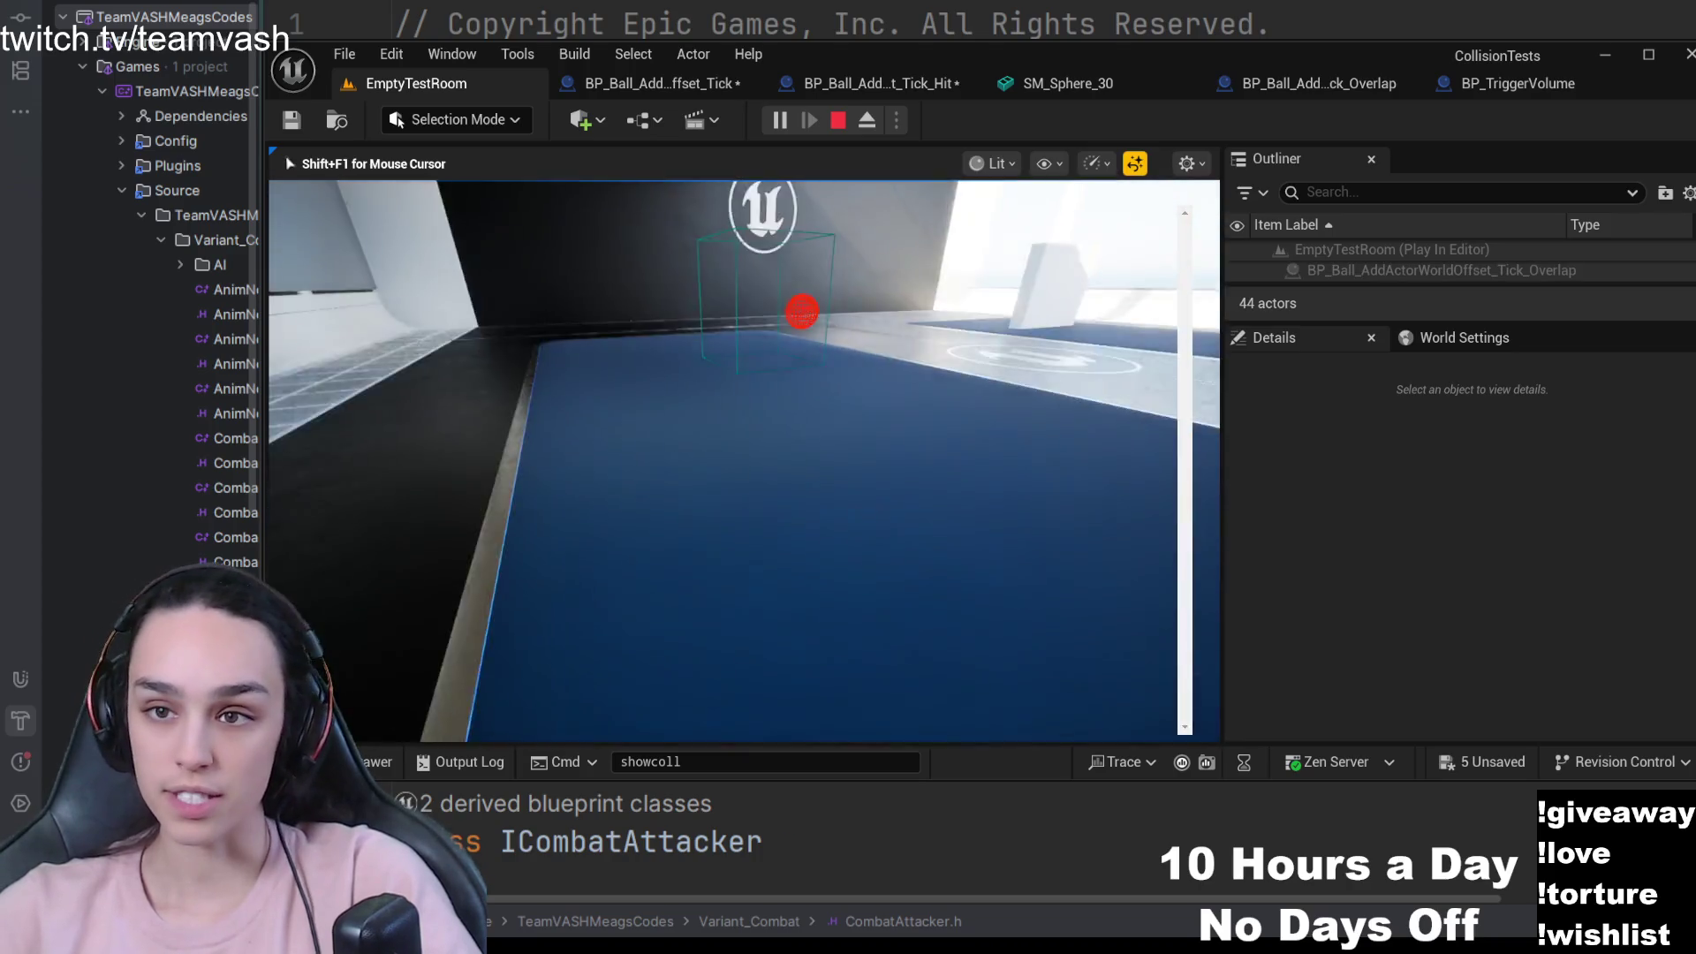
- Stop the Play In Editor session with Esc
key(Escape)
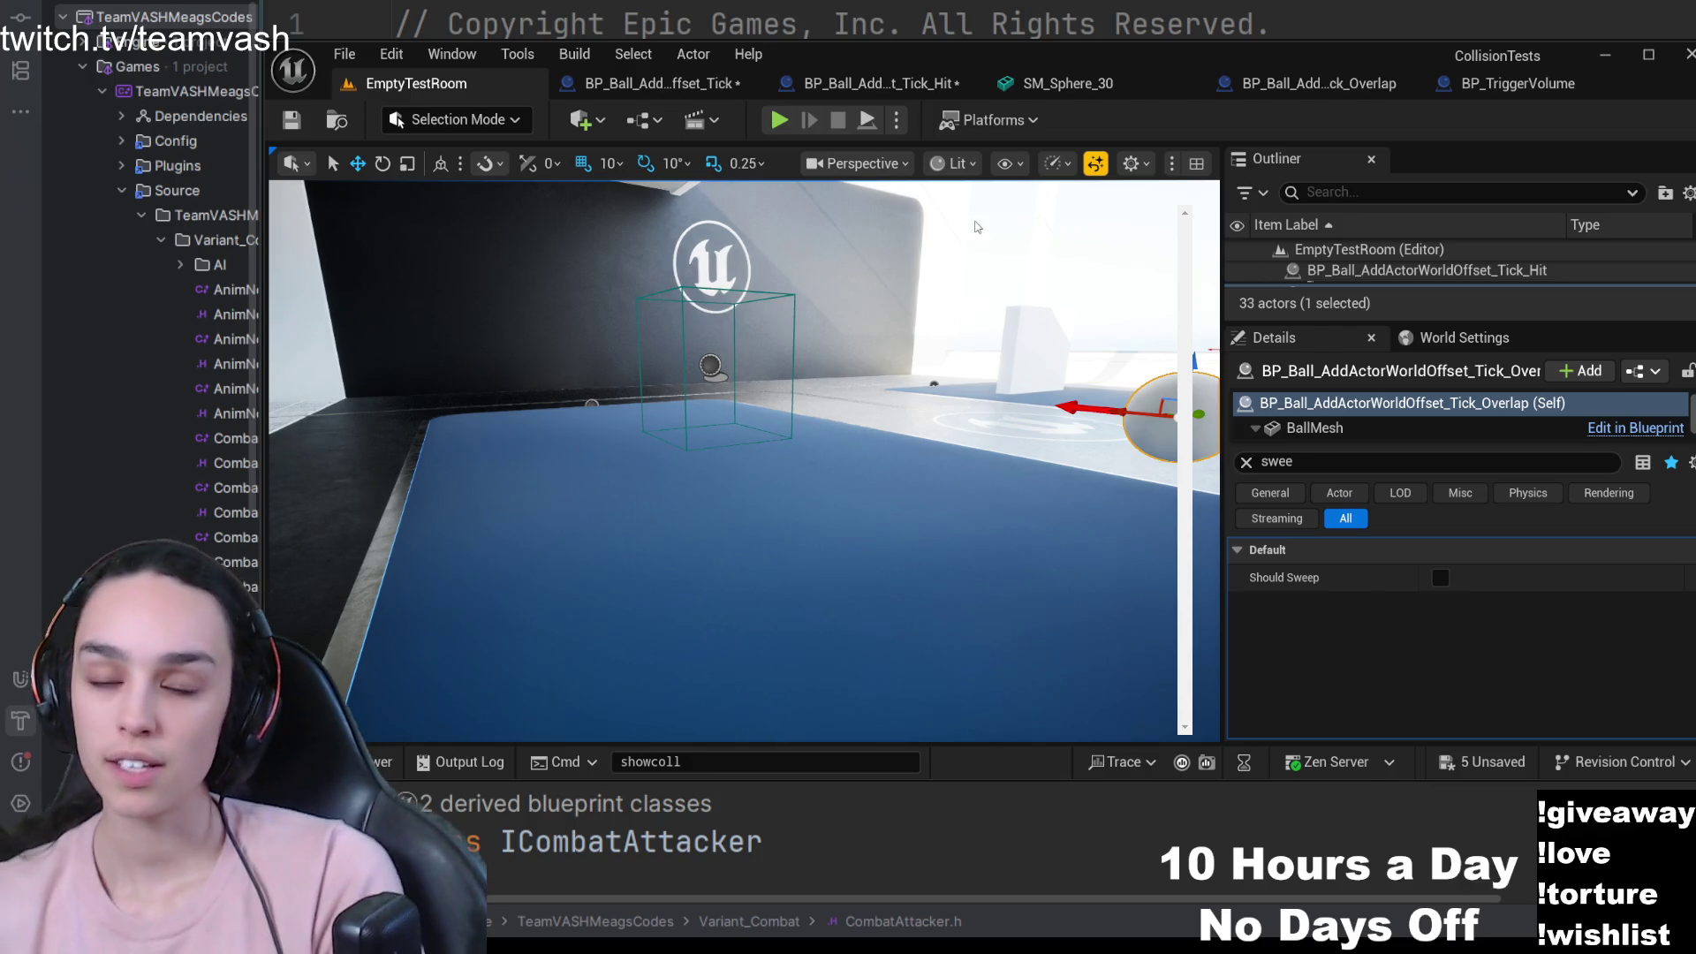
- Switch to the overlap ball's blueprint and pan to its overlap event and debug sphere nodes
click(916, 94)
click(1051, 84)
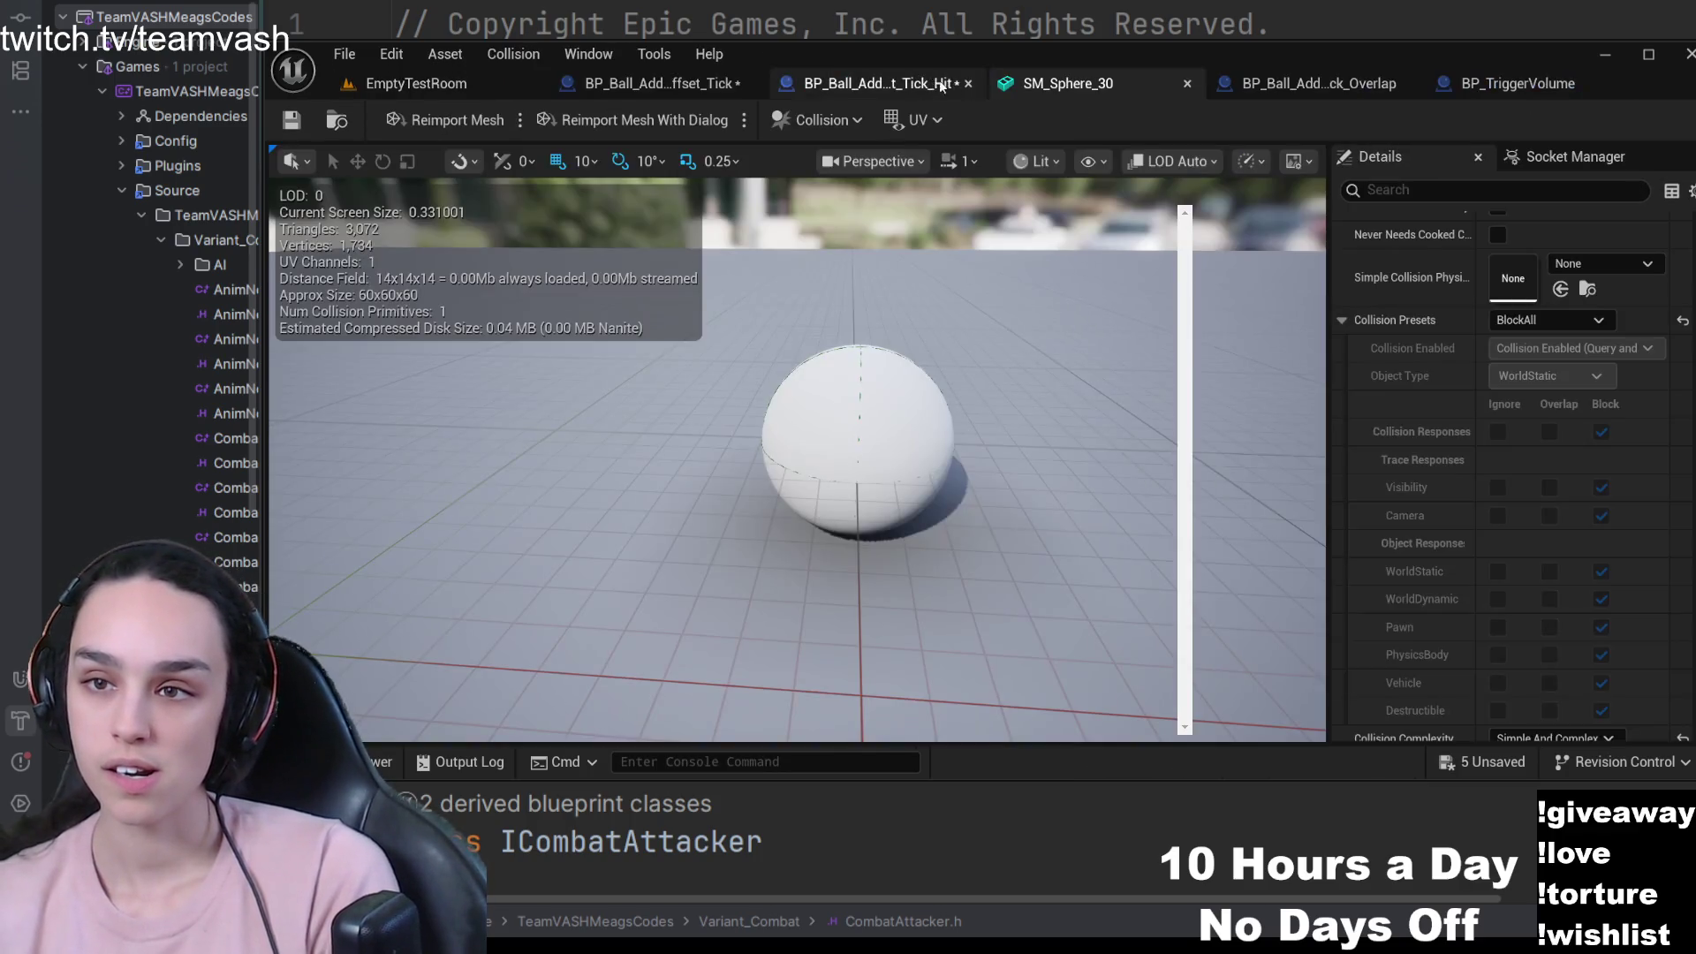
click(1369, 88)
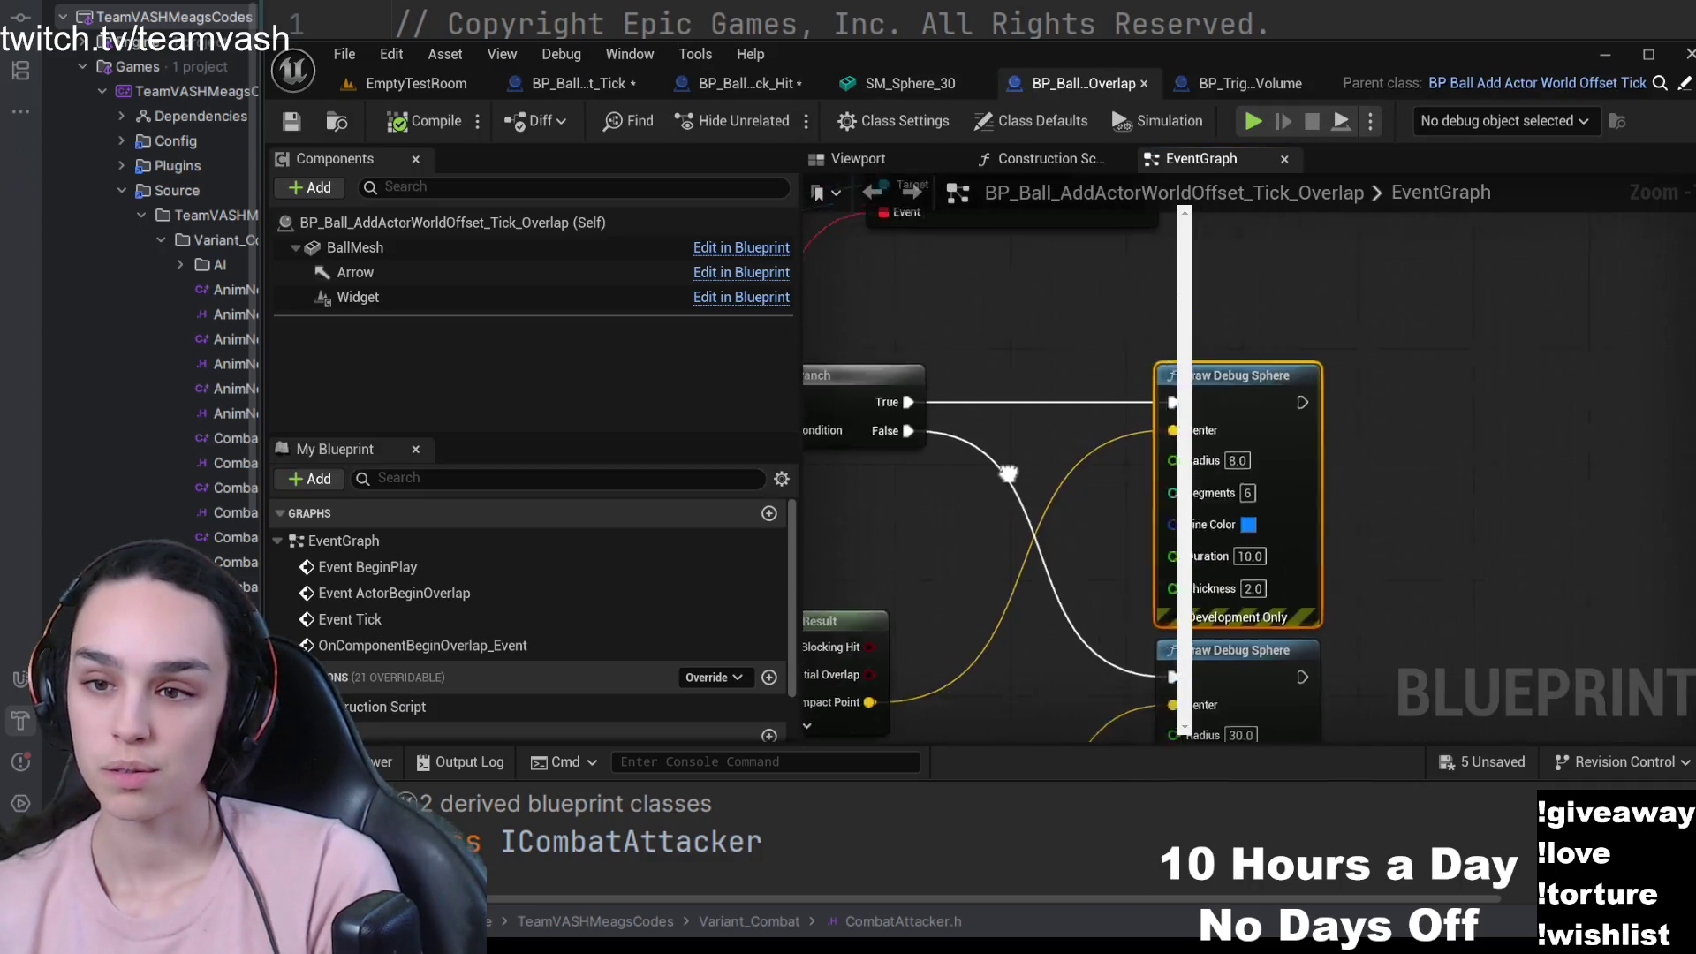
mouse_move(961, 596)
mouse_down()
mouse_move(1226, 278)
mouse_move(1144, 318)
mouse_up()
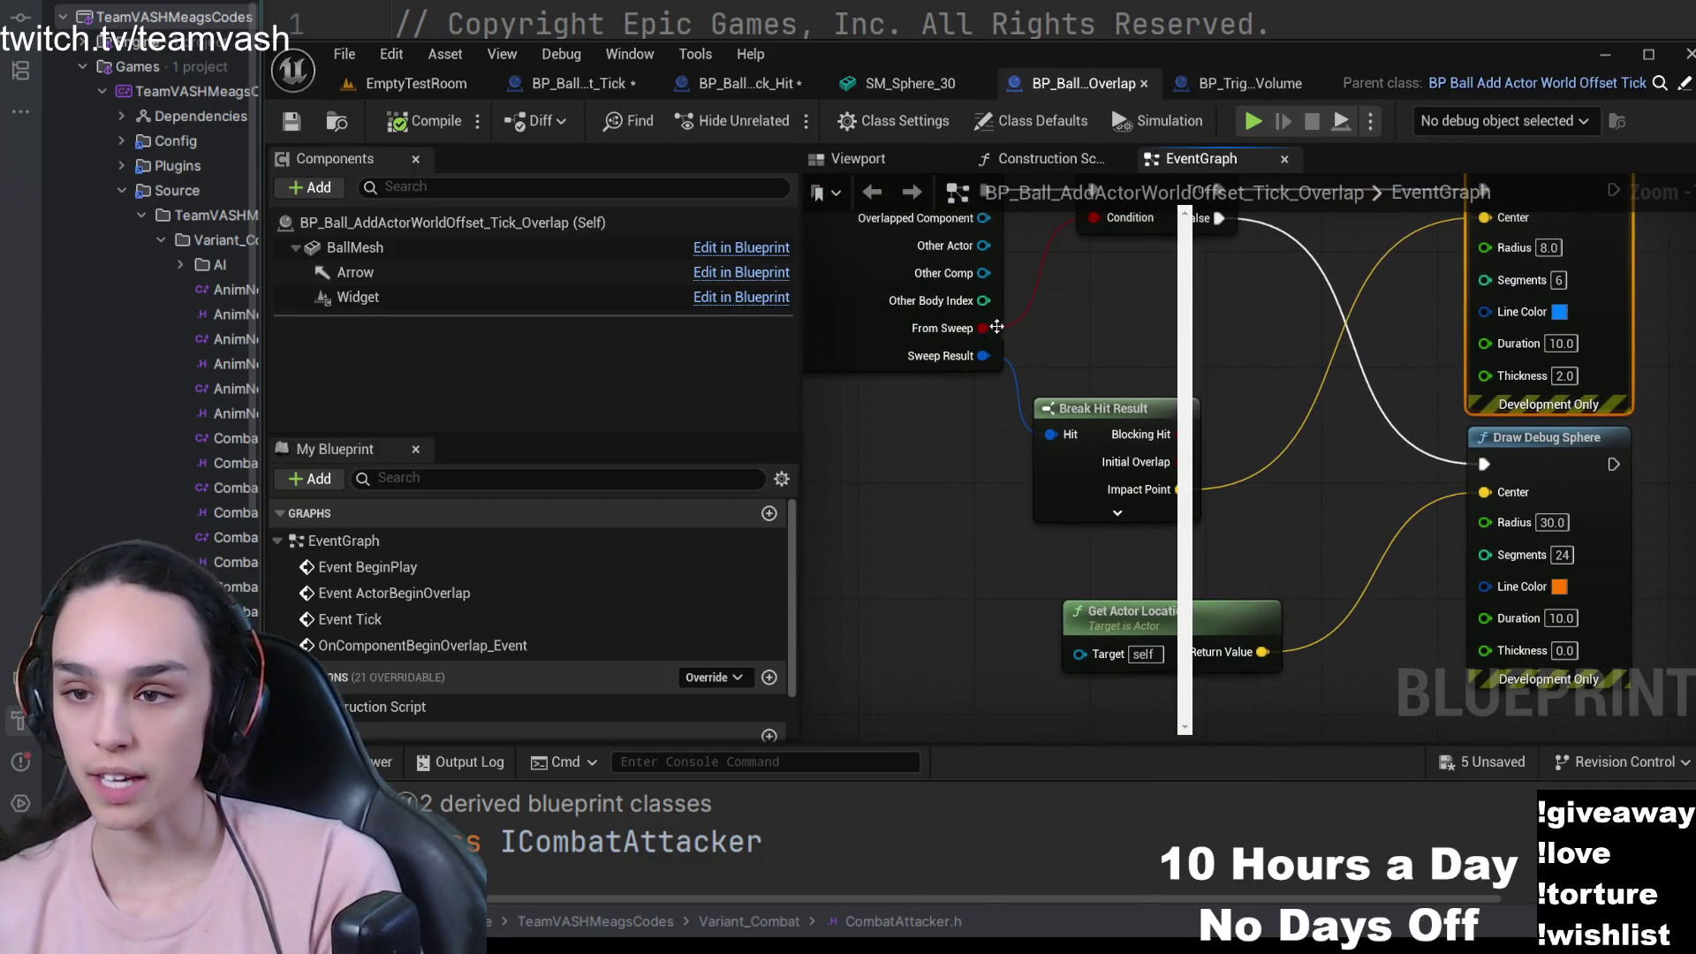
- Expand Break Hit Result to show all its pins, move it left, and pan around the graph
click(1055, 405)
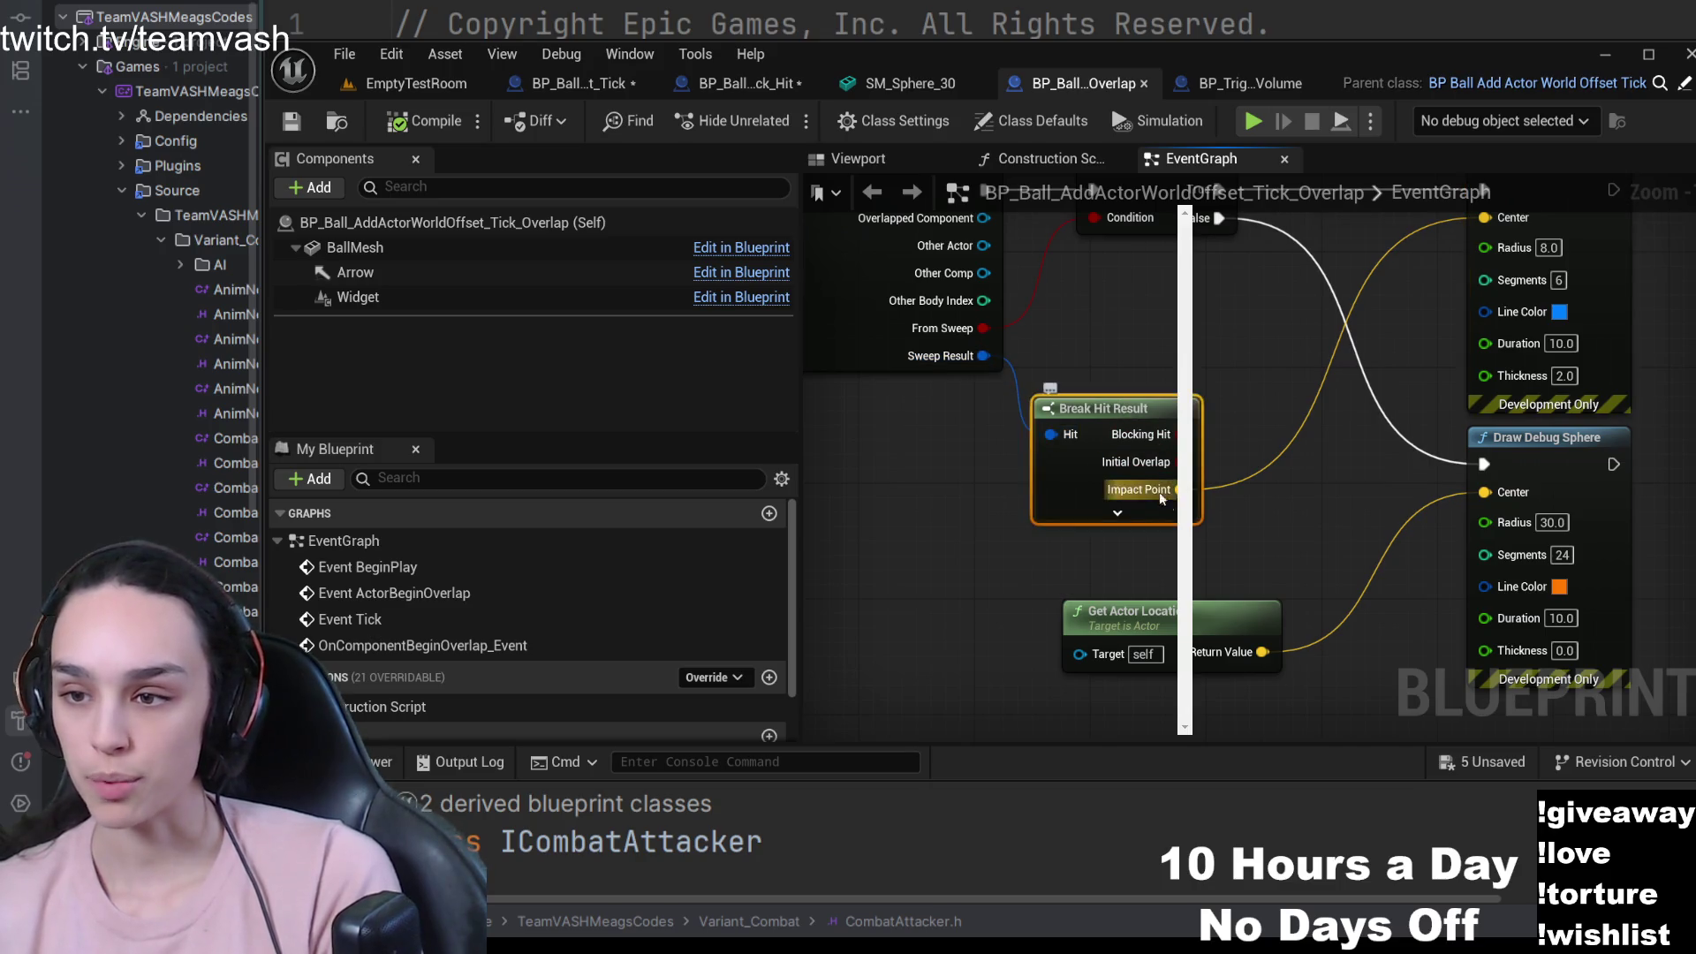
click(1123, 513)
mouse_move(1122, 417)
mouse_down()
mouse_move(905, 431)
mouse_move(1020, 245)
mouse_up()
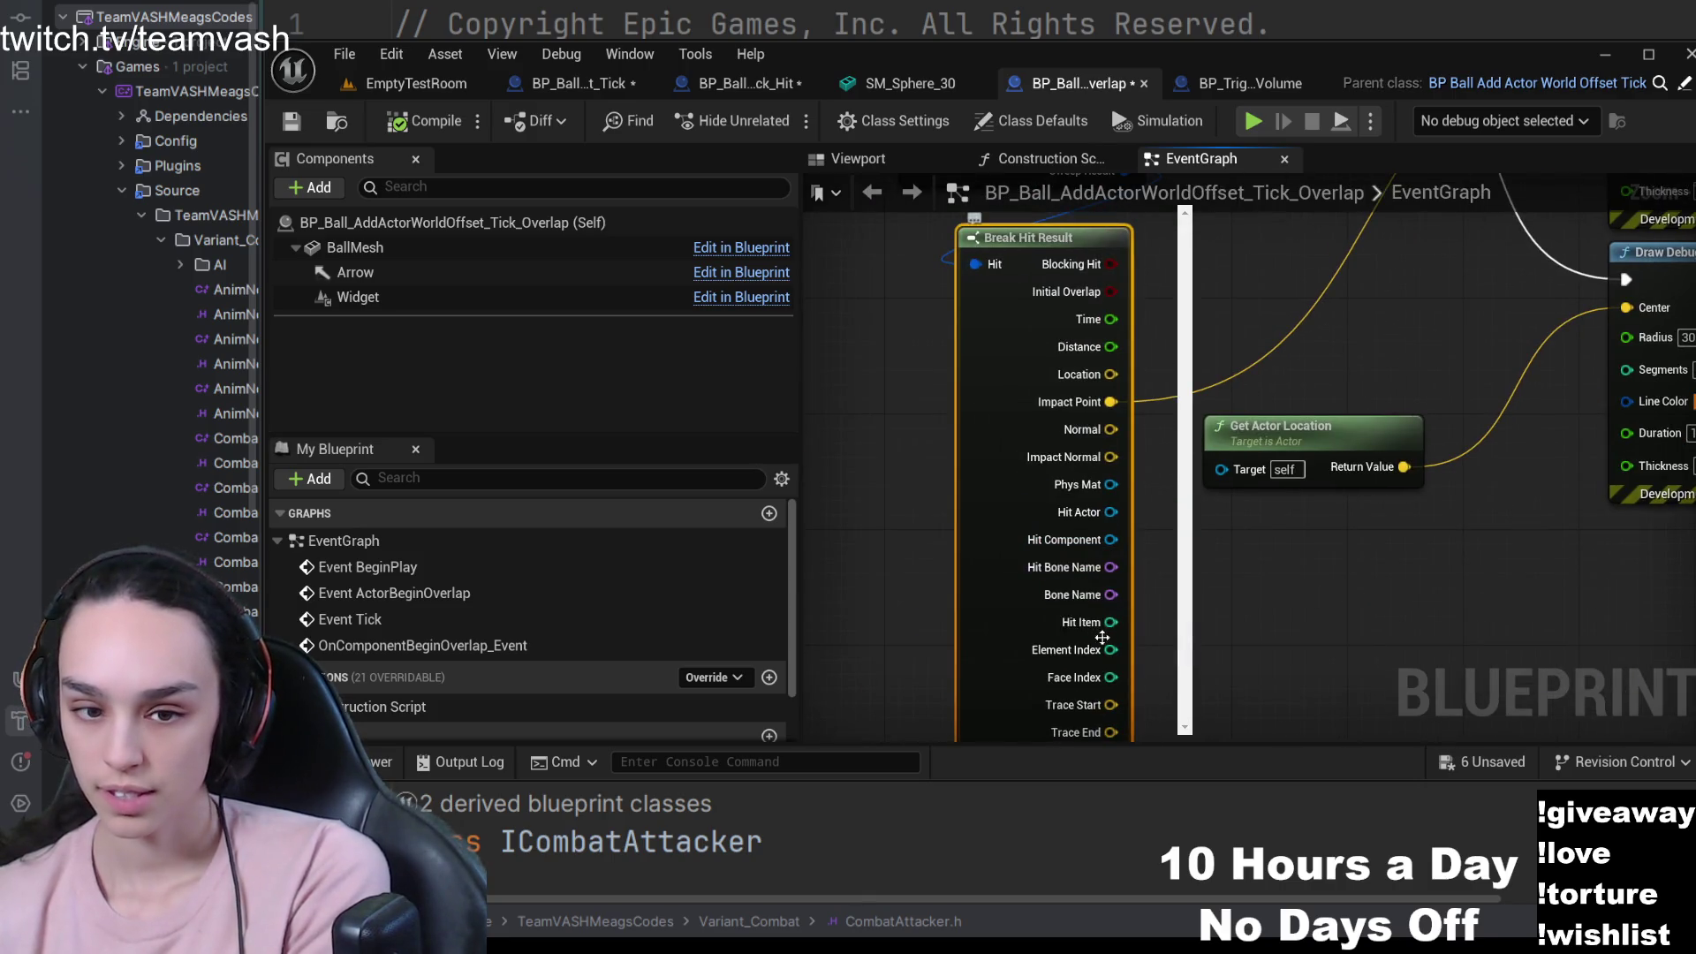
drag(1142, 627, 1142, 527)
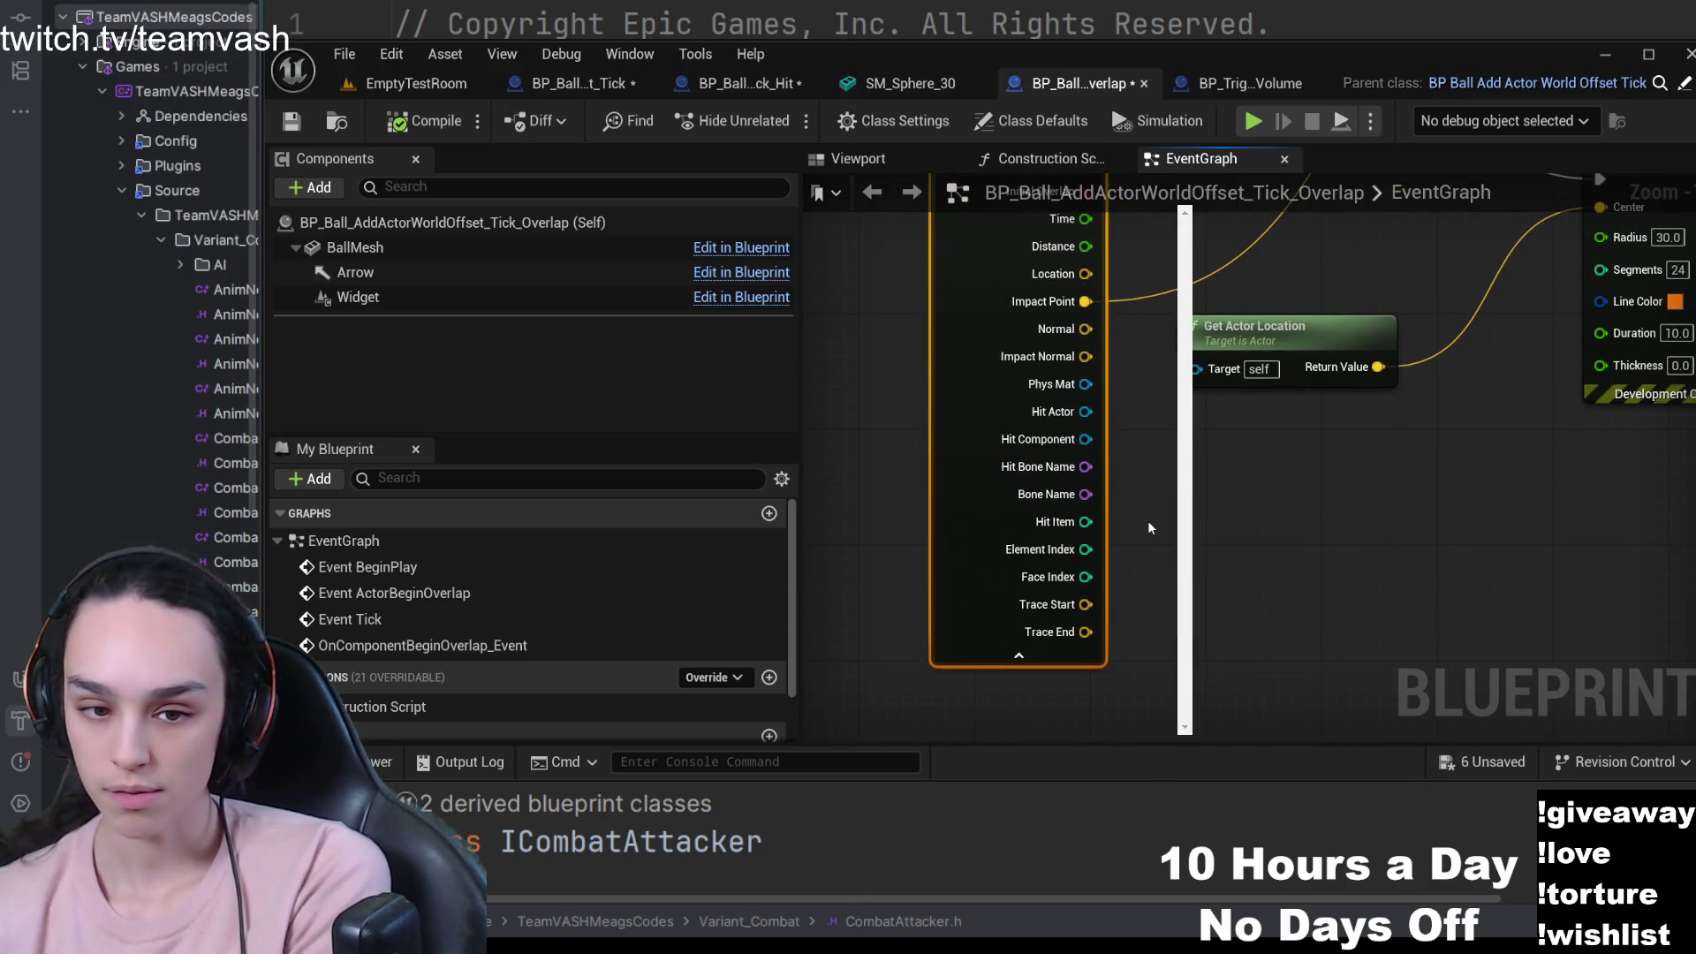
drag(1150, 528, 1157, 742)
drag(1166, 495, 1175, 565)
mouse_move(1183, 406)
mouse_down()
mouse_move(1206, 580)
mouse_move(1228, 529)
mouse_up()
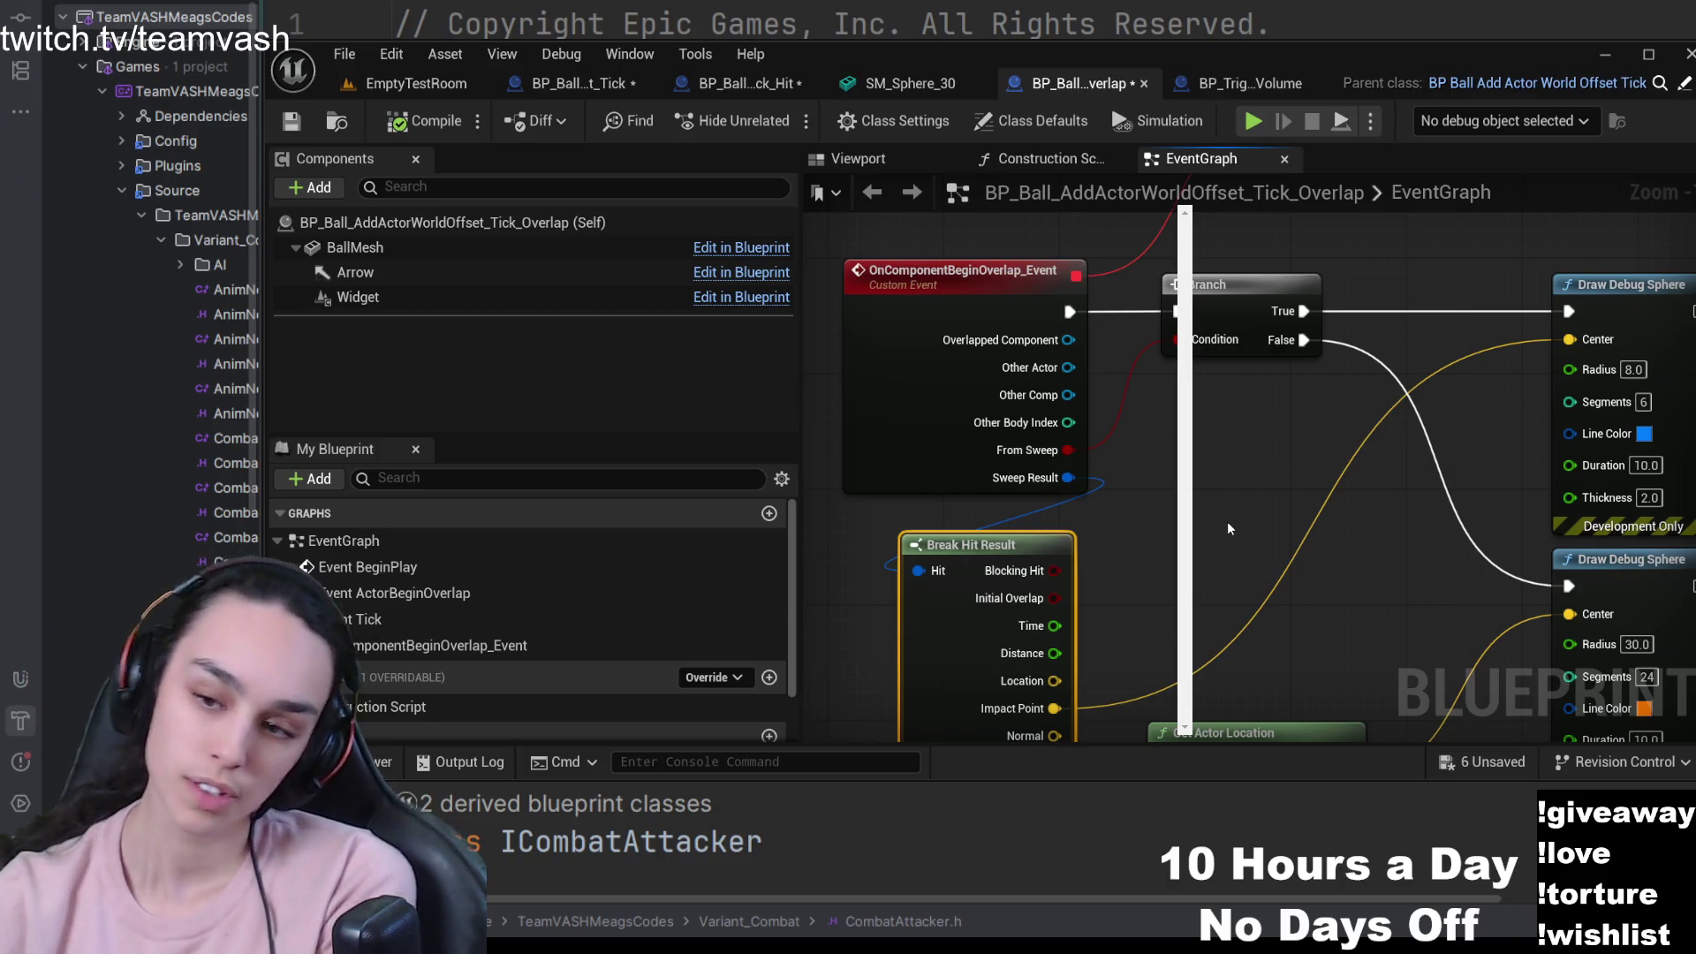
scroll(1228, 528, down, 4)
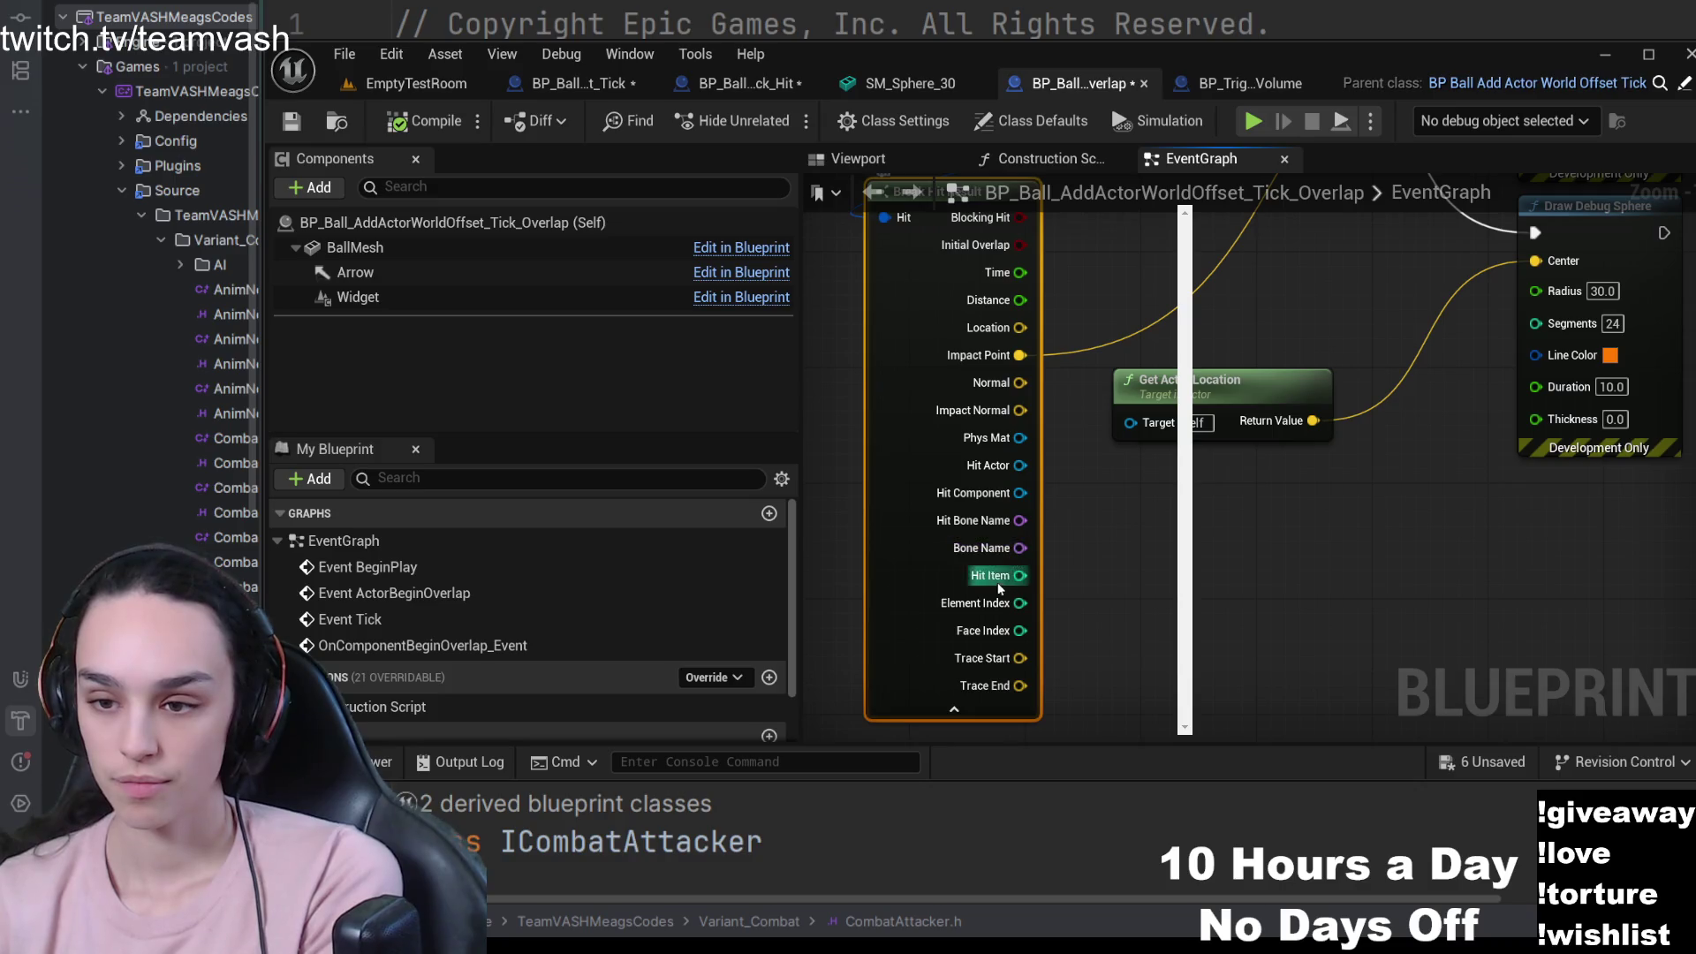
scroll(1122, 633, up, 5)
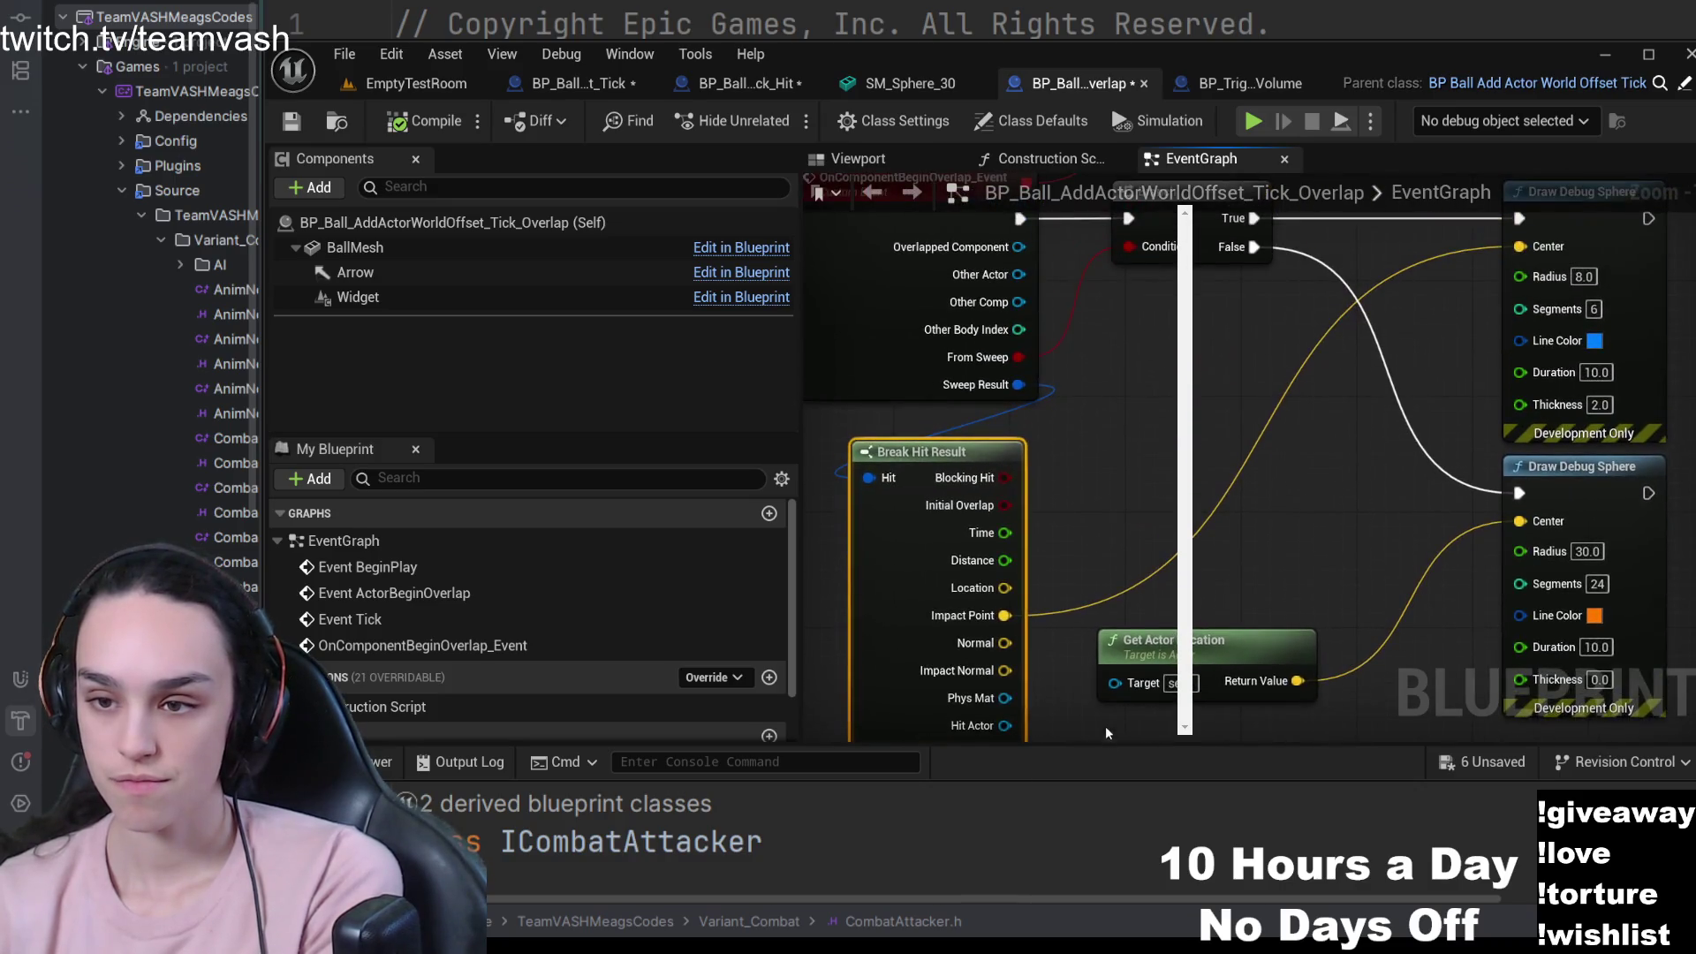
mouse_move(1121, 633)
mouse_down()
mouse_move(1126, 604)
mouse_move(1043, 569)
mouse_move(1042, 479)
mouse_move(1035, 546)
mouse_up()
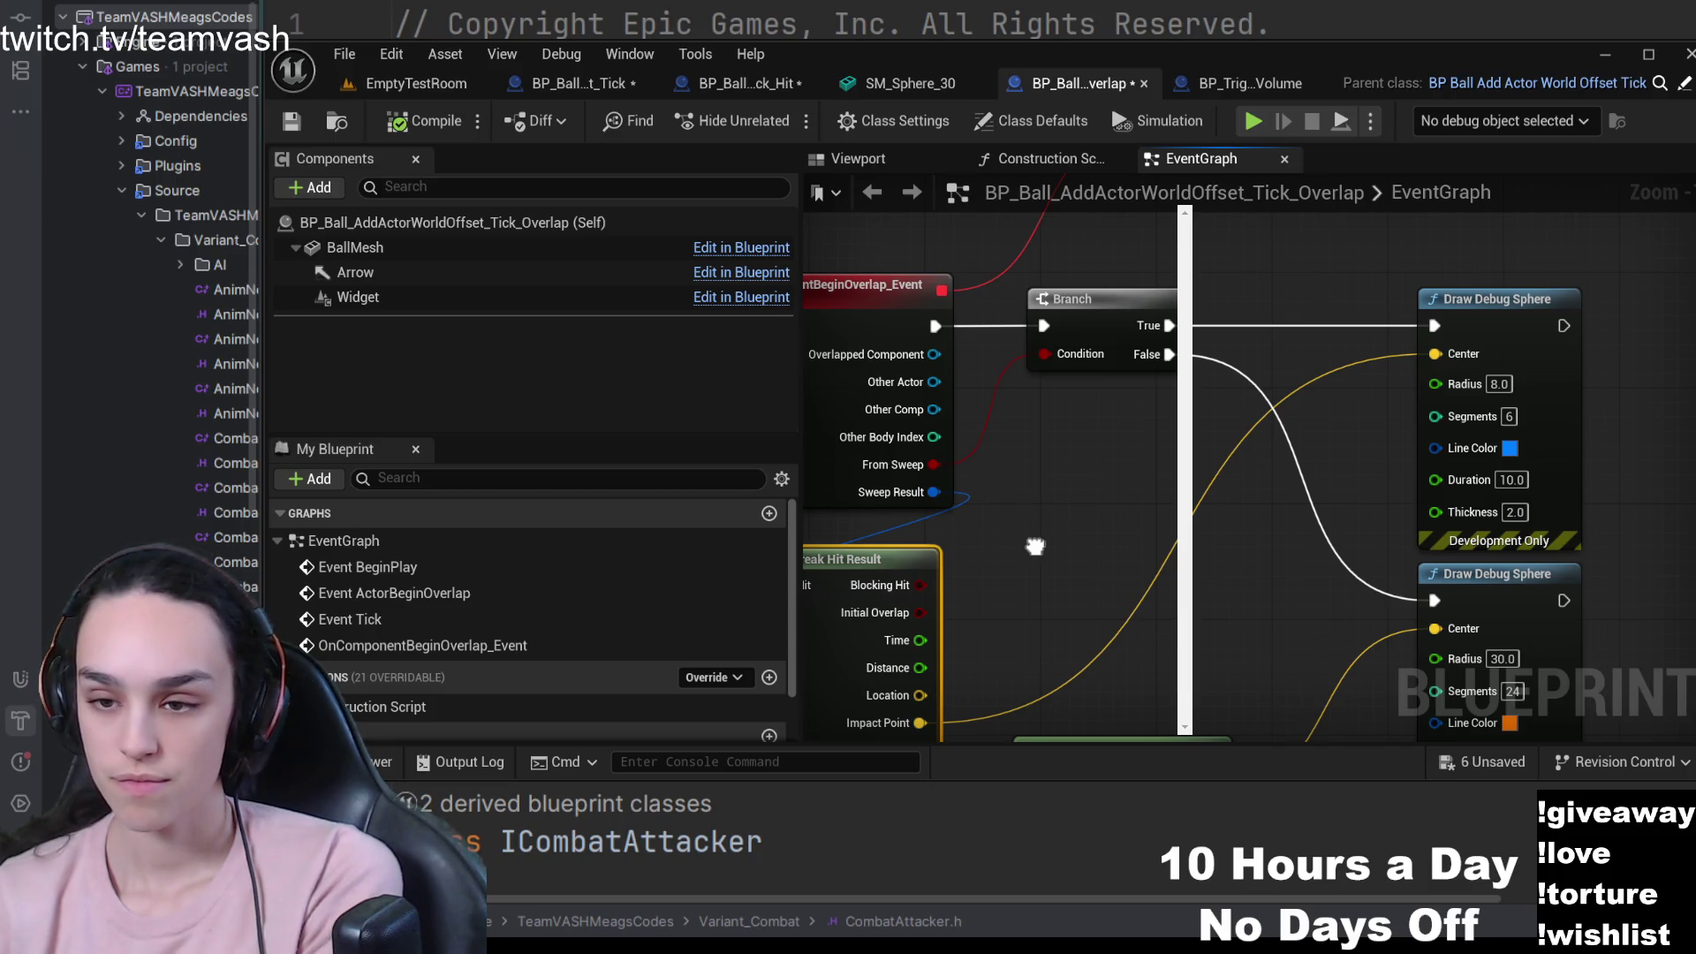
mouse_move(1035, 546)
mouse_down()
mouse_move(1076, 445)
mouse_move(1110, 492)
mouse_move(1160, 510)
mouse_up()
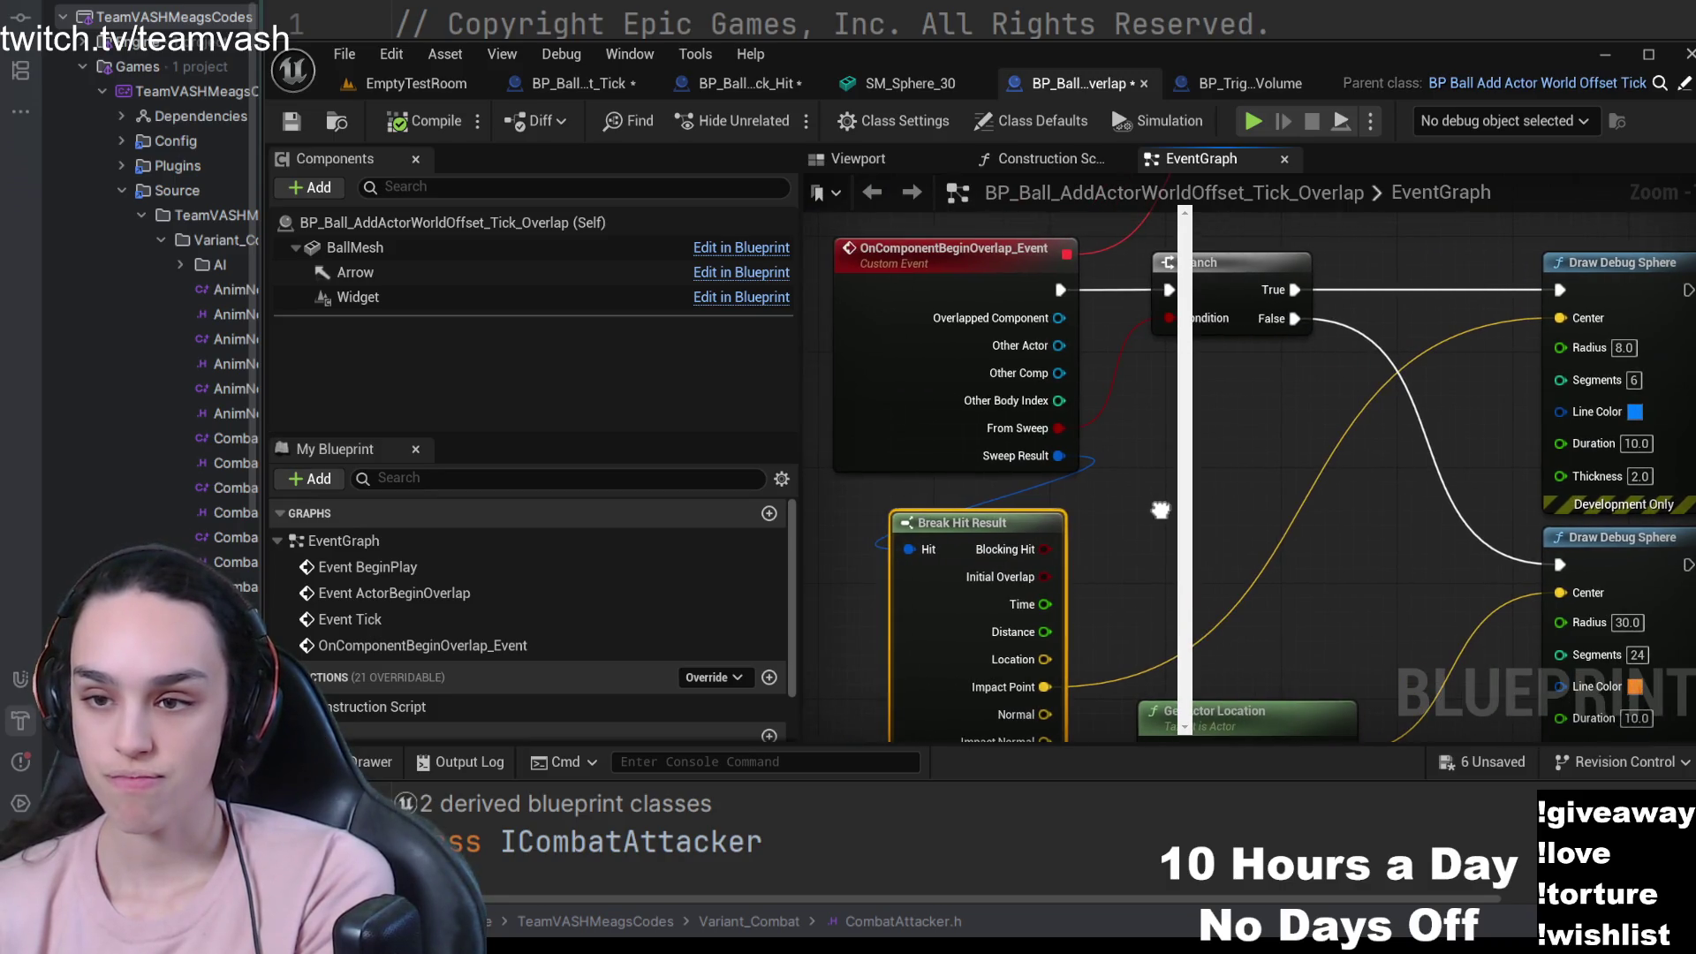
mouse_move(1160, 509)
mouse_down()
mouse_move(1163, 481)
mouse_move(1121, 504)
mouse_move(1143, 518)
mouse_move(1136, 499)
mouse_move(1078, 493)
mouse_move(1164, 517)
mouse_move(1136, 489)
mouse_up()
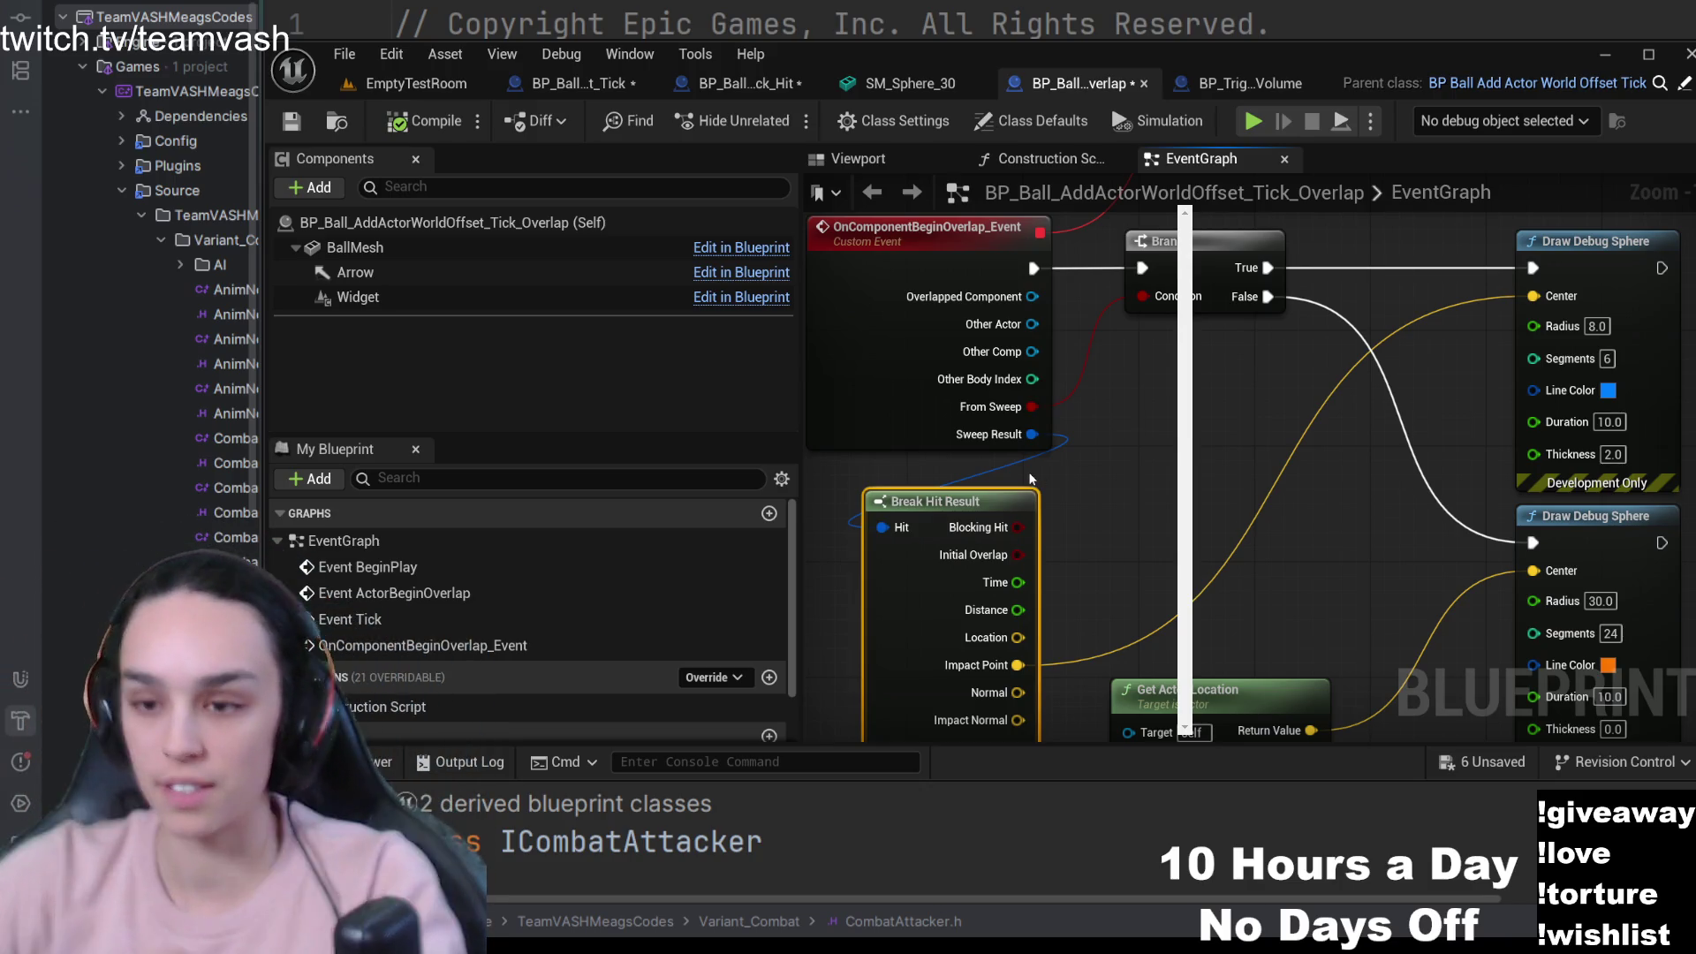
drag(1129, 491, 1077, 542)
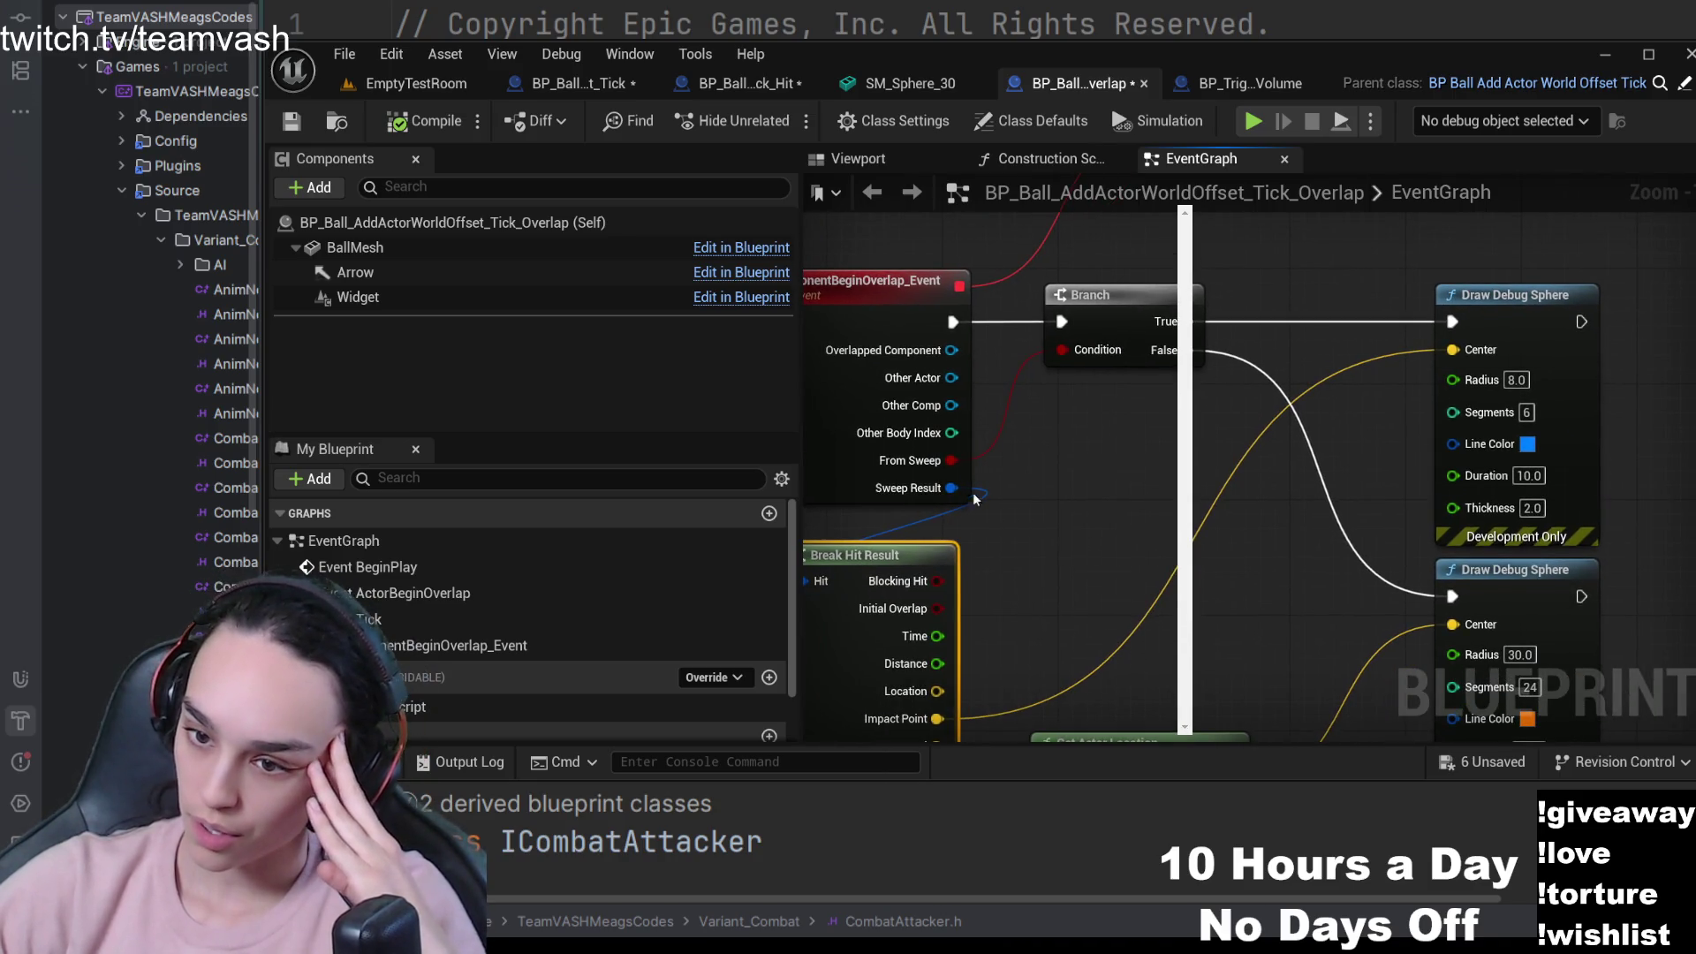
mouse_move(990, 585)
mouse_down()
mouse_move(1013, 553)
mouse_move(989, 583)
mouse_move(953, 585)
mouse_up()
click(1465, 314)
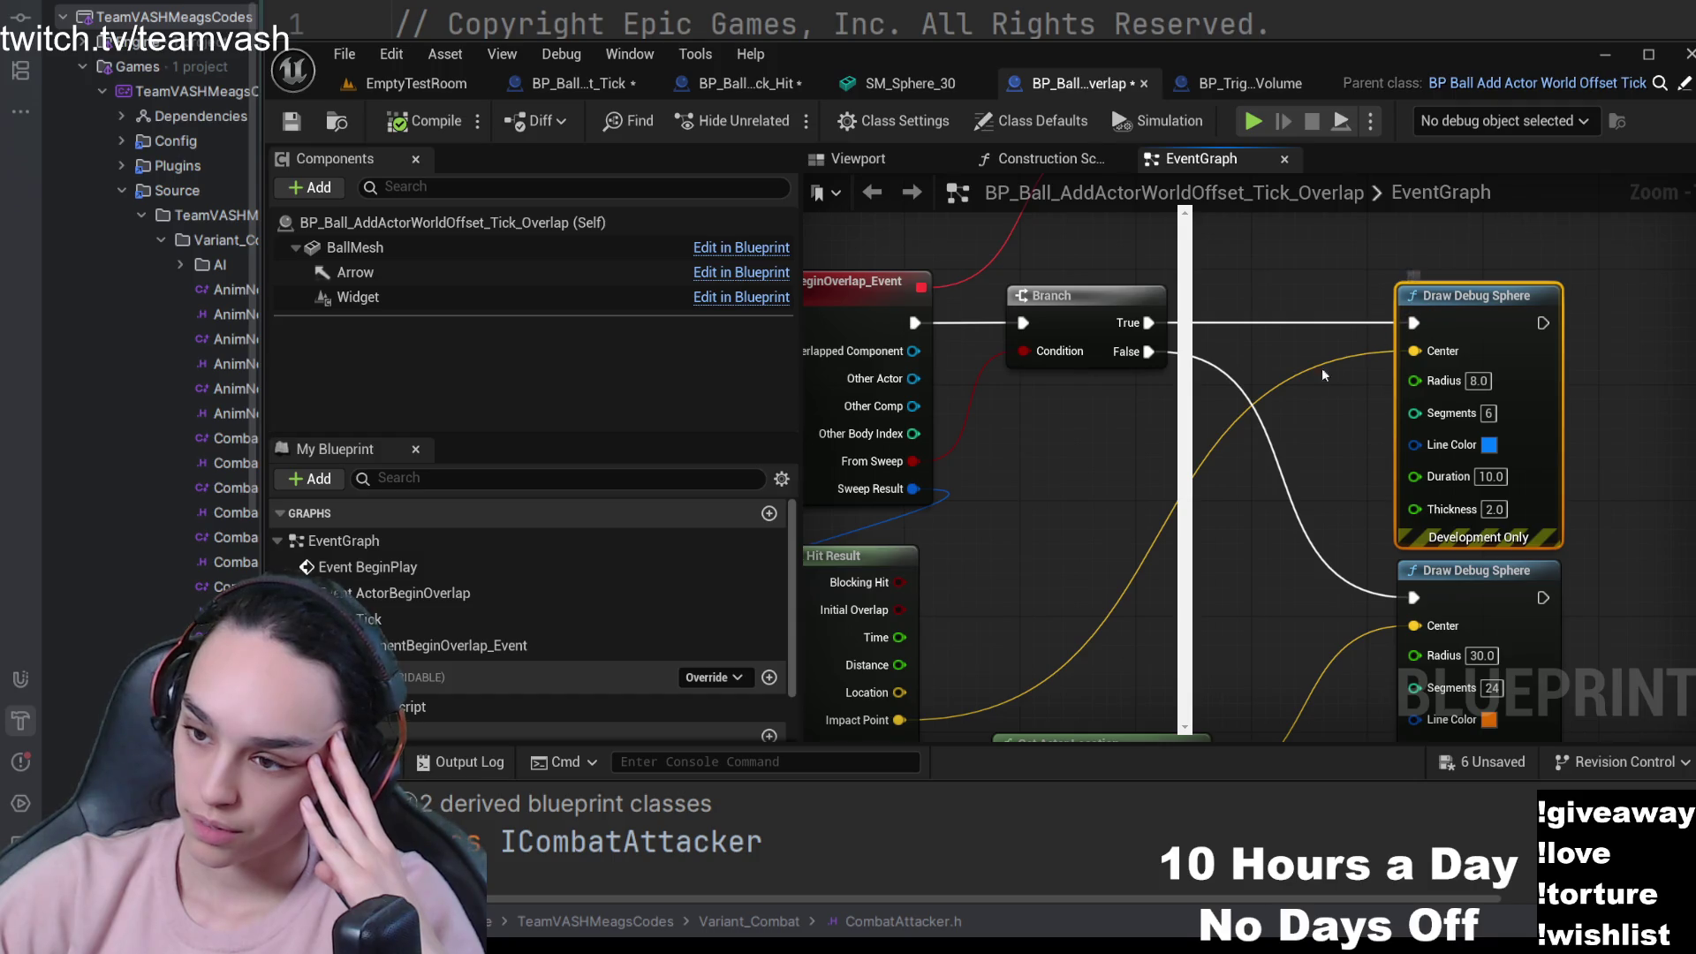
mouse_move(1137, 504)
mouse_down()
mouse_move(1070, 408)
mouse_move(1166, 451)
mouse_up()
mouse_move(1368, 241)
mouse_down()
mouse_move(1300, 327)
mouse_move(1225, 263)
mouse_move(1084, 478)
mouse_move(1133, 618)
mouse_move(1178, 627)
mouse_up()
click(1314, 430)
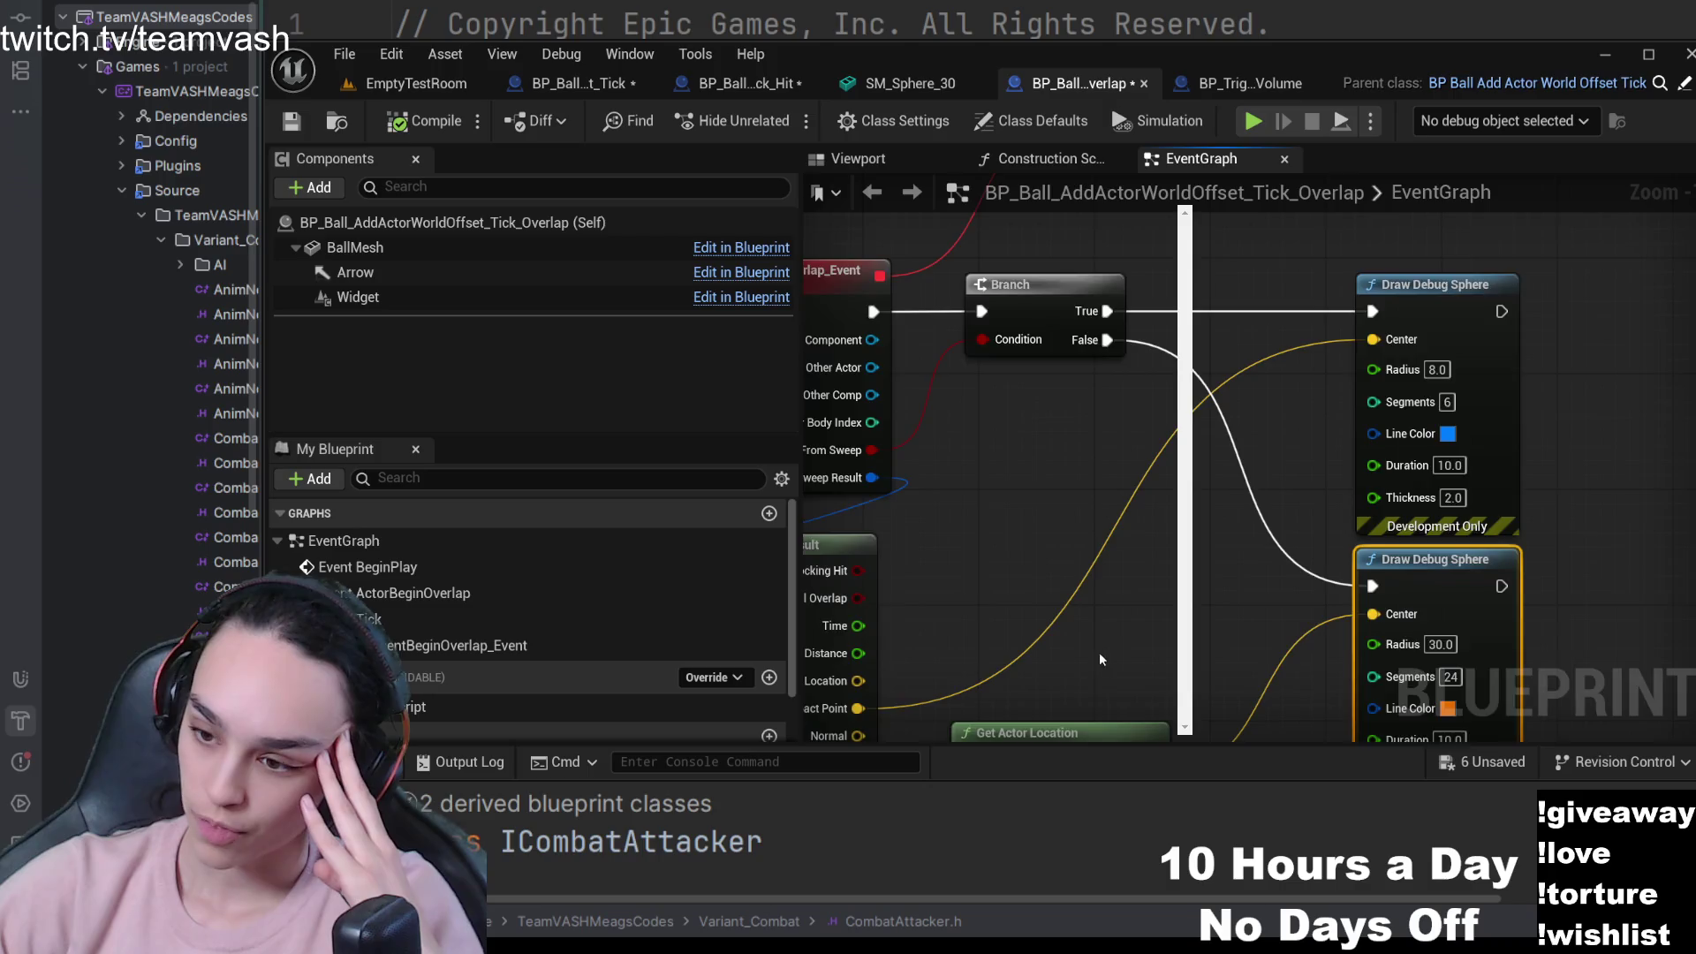
drag(1100, 660, 1178, 540)
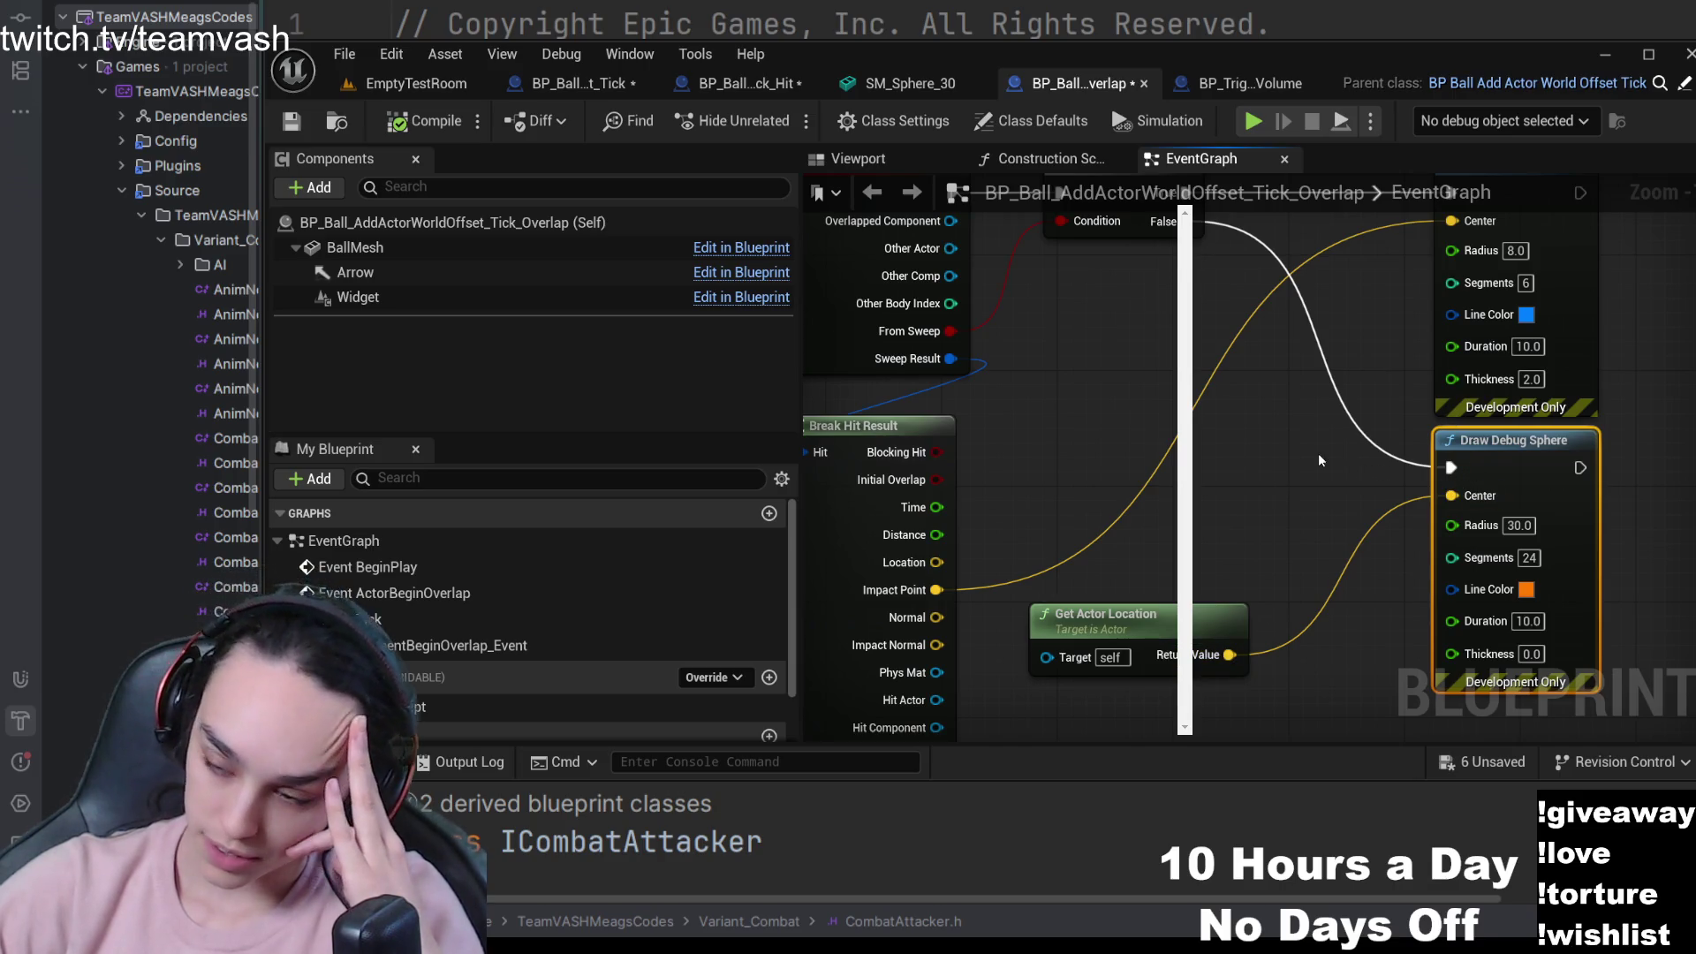
mouse_move(1090, 398)
mouse_down()
mouse_move(1212, 328)
mouse_move(1162, 371)
mouse_up()
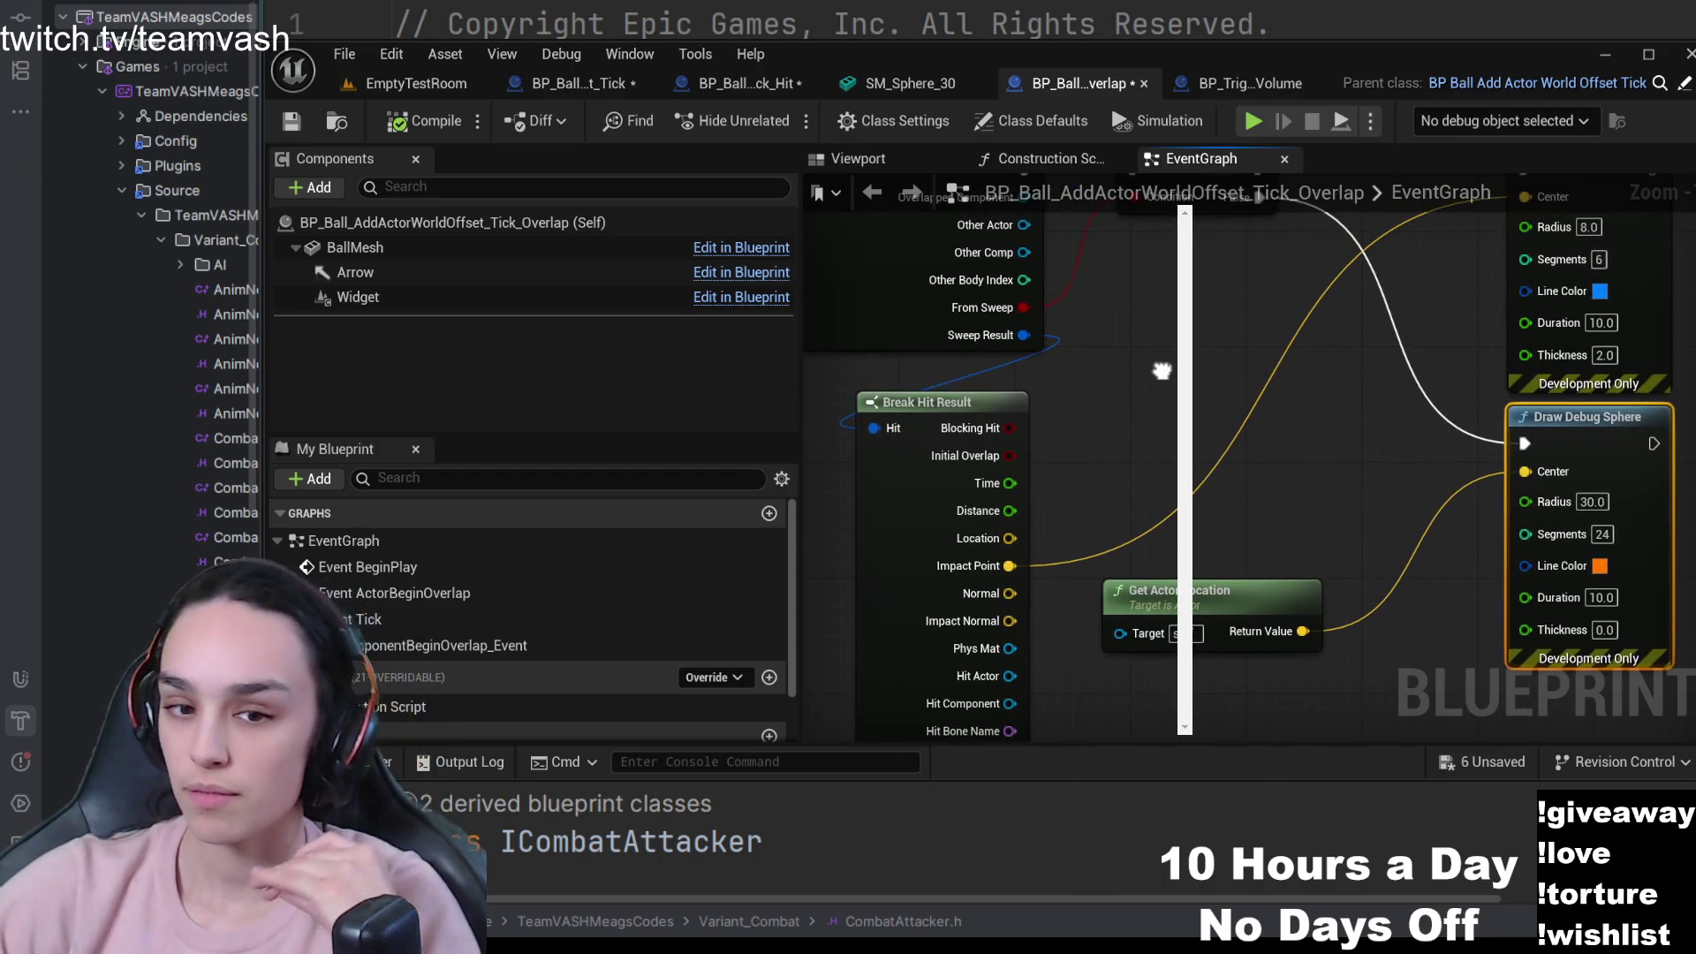
mouse_move(1163, 371)
mouse_down()
mouse_move(1196, 364)
mouse_move(1219, 397)
mouse_up()
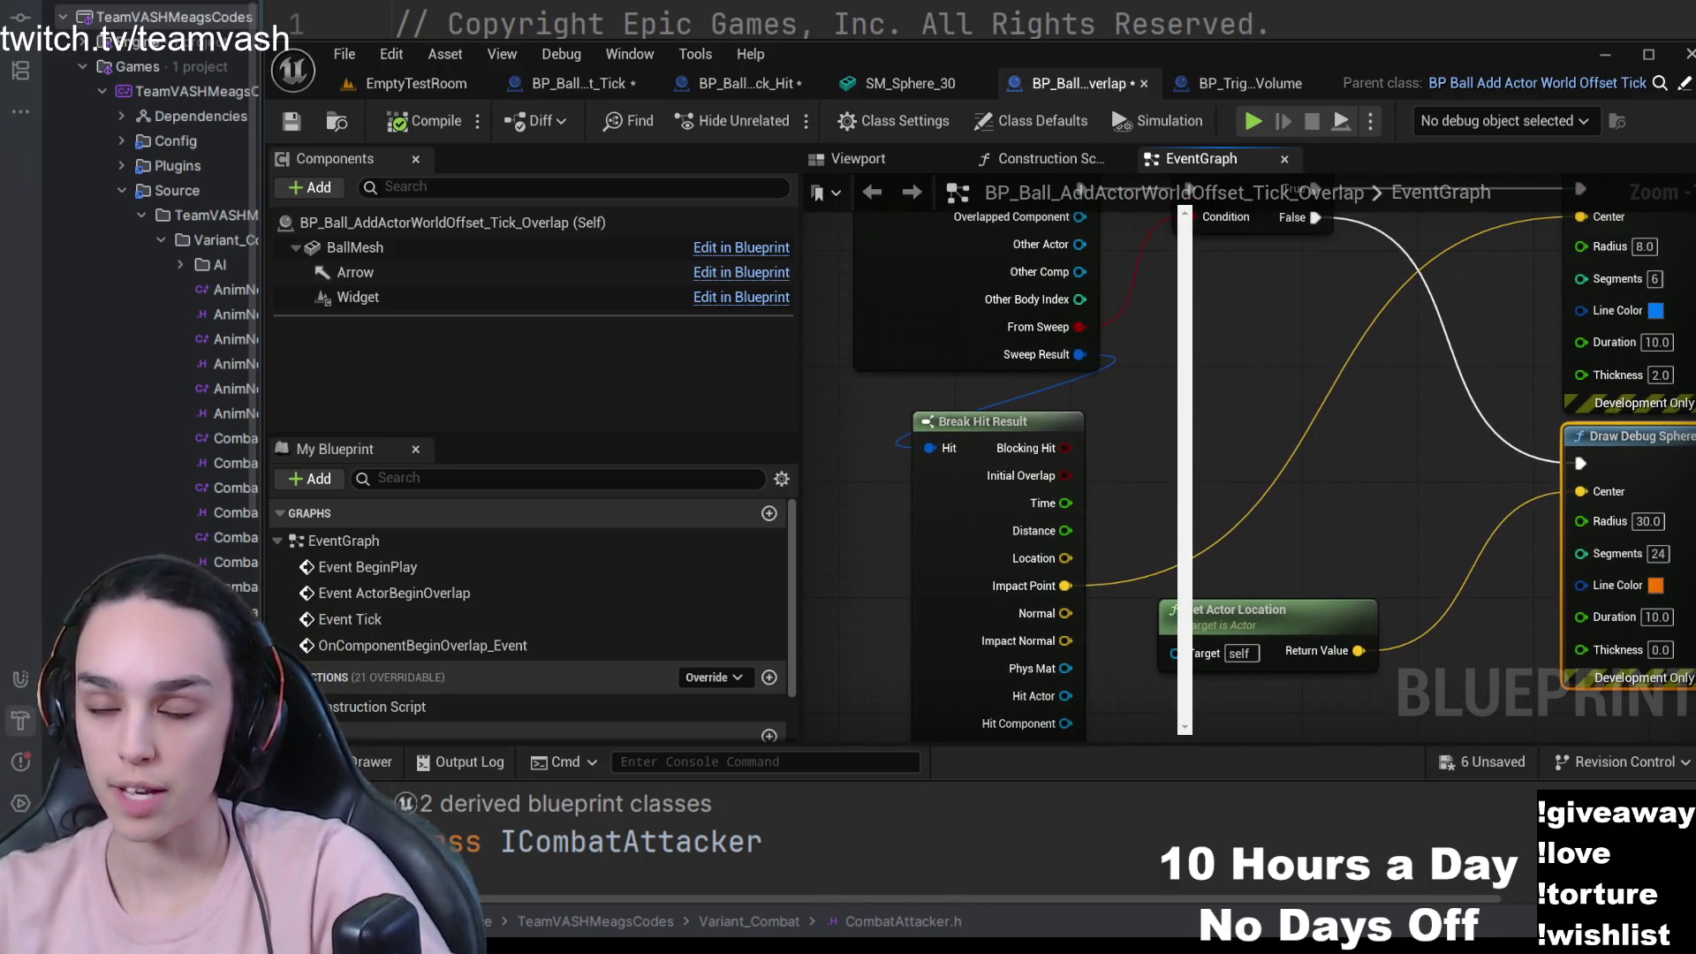